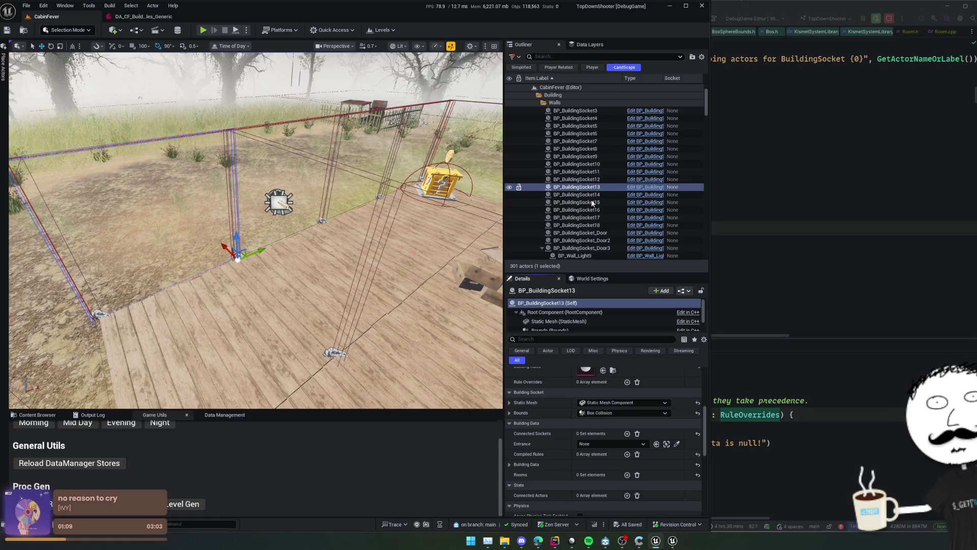
Close Rider's usages panel and open the Commit Changes dialog listing all pending files
left_click(807, 194)
left_click(662, 242)
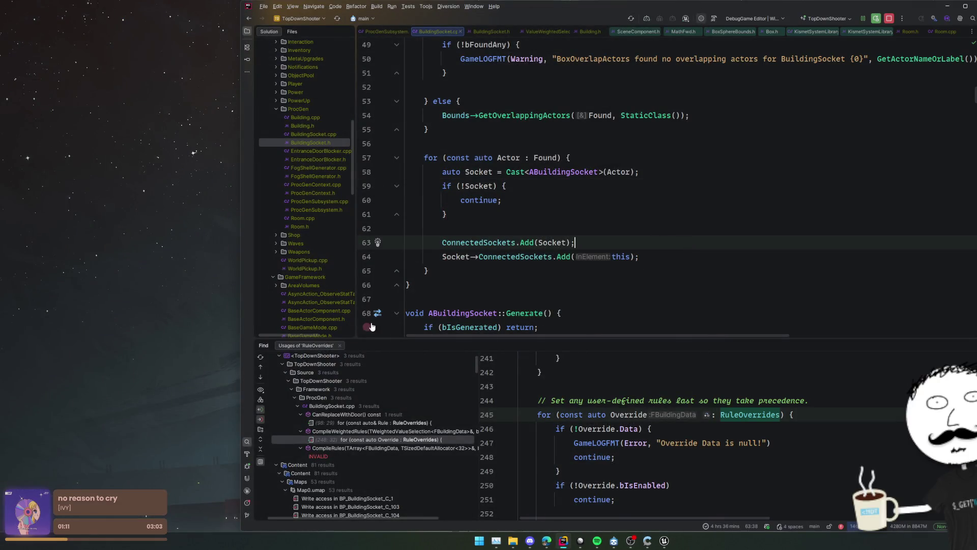
key("shift+Escape")
left_click(596, 292)
key("ctrl+k")
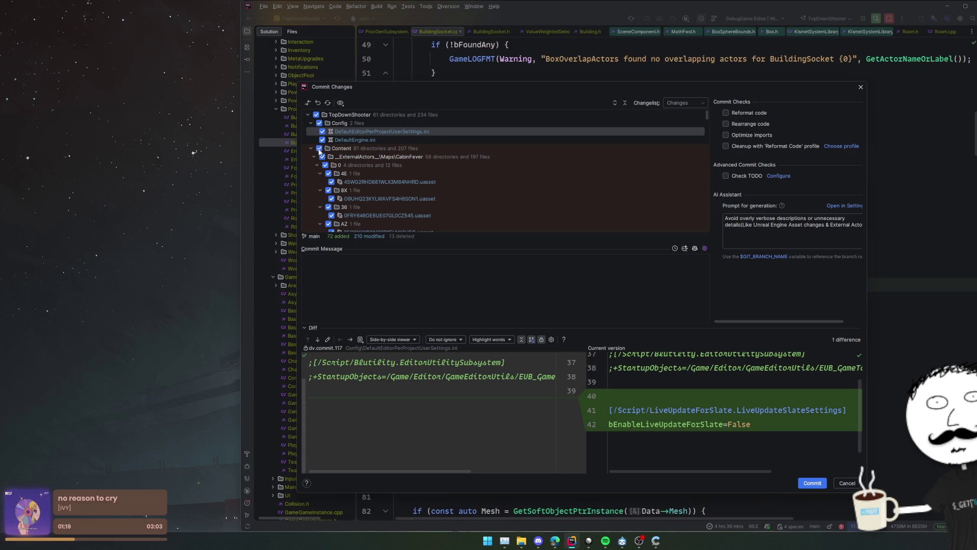
Collapse the Content folder and write the first bullet '- Added utils menu to editor'
left_click(311, 149)
scroll(379, 167, "down", 10)
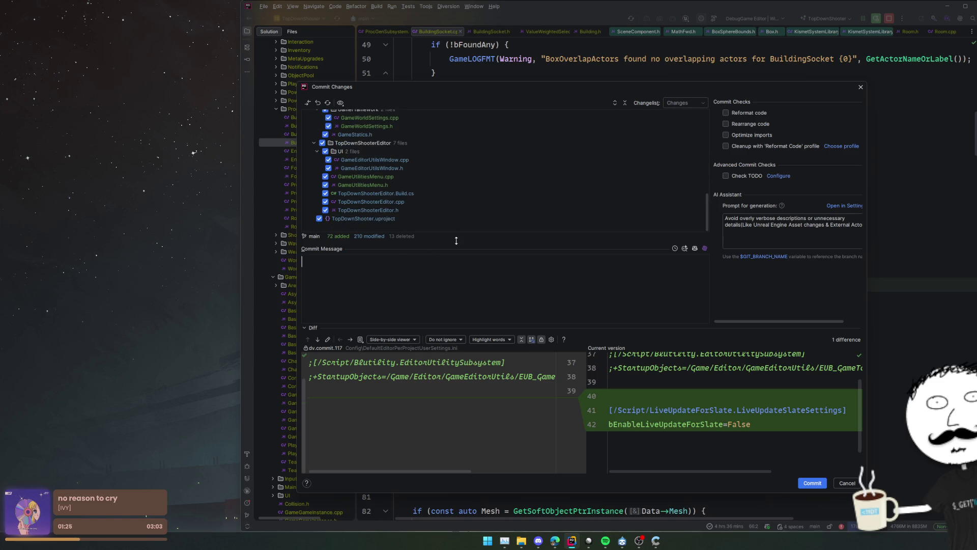
scroll(460, 197, "up", 8)
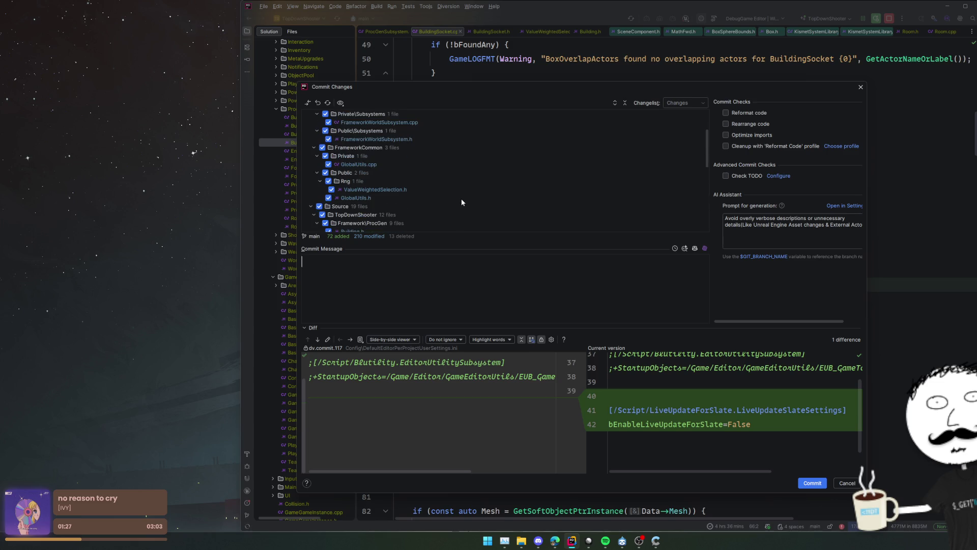
scroll(462, 201, "down", 5)
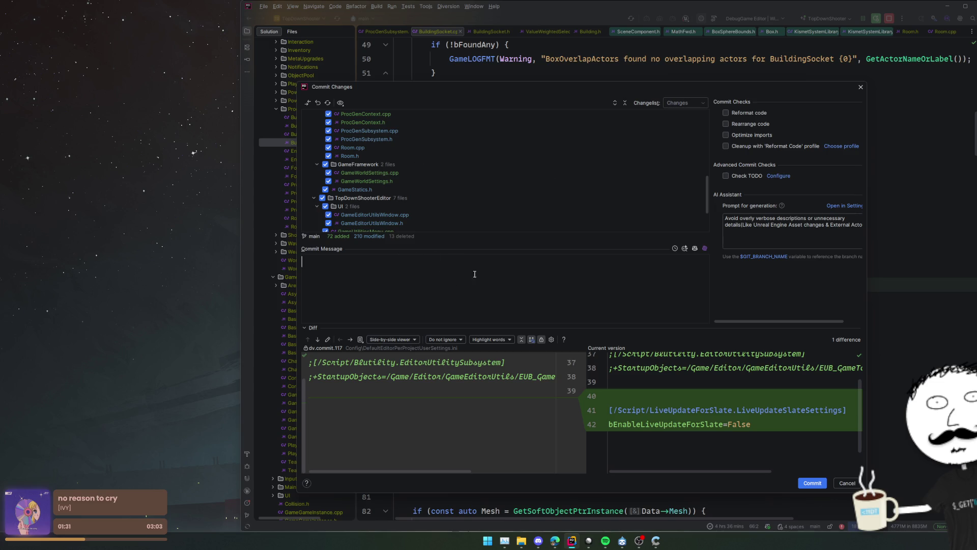
type("Added Gam")
type("e")
key("BackSpace")
key("BackSpace")
key("BackSpace")
type("utils menu to")
type(" editor")
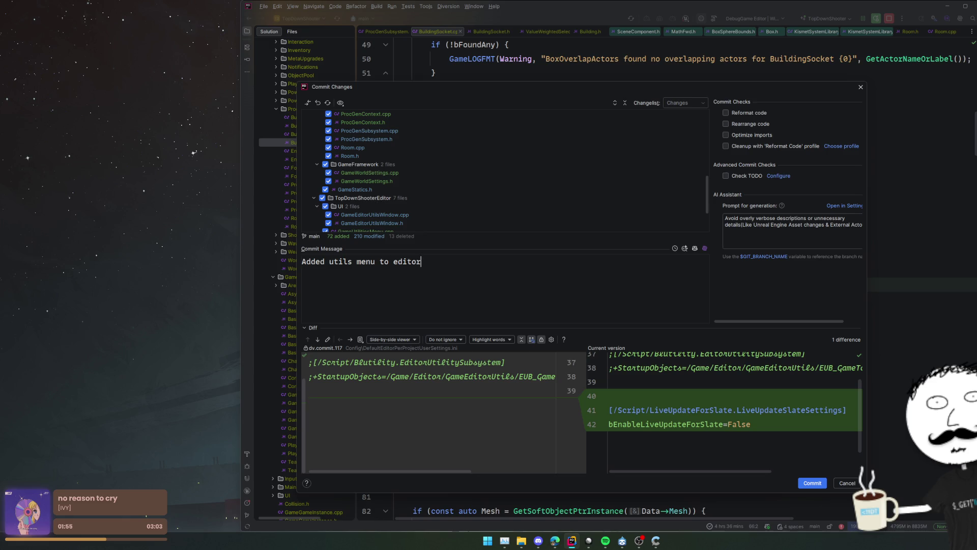
type("-")
key("End")
Add bullets 'Fixed some issues with game utils editor window' and 'Change up some logic with proc gen:'
key("Return")
type("-")
scroll(428, 189, "down", 2)
scroll(428, 190, "down", 1)
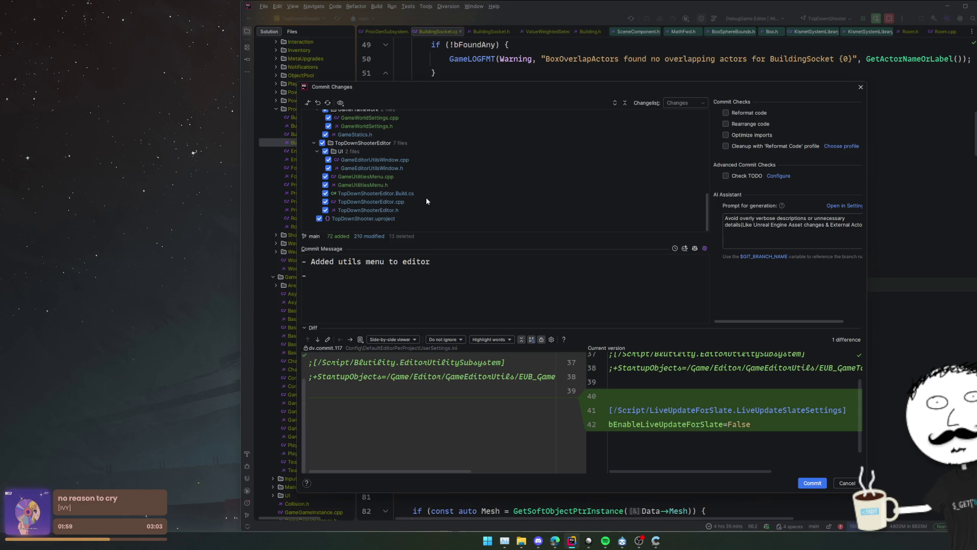
type("Fixed so")
type("me issues with")
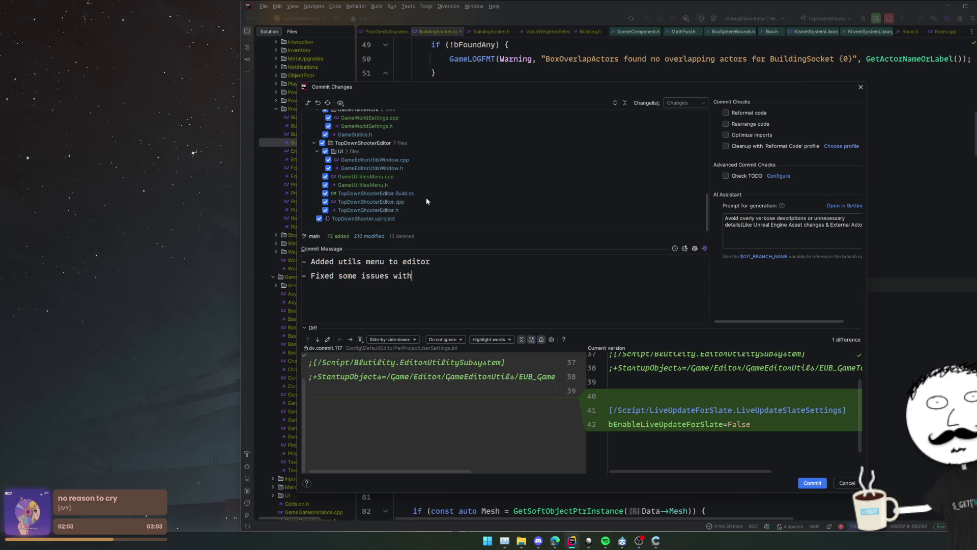
type(" game utils editor window")
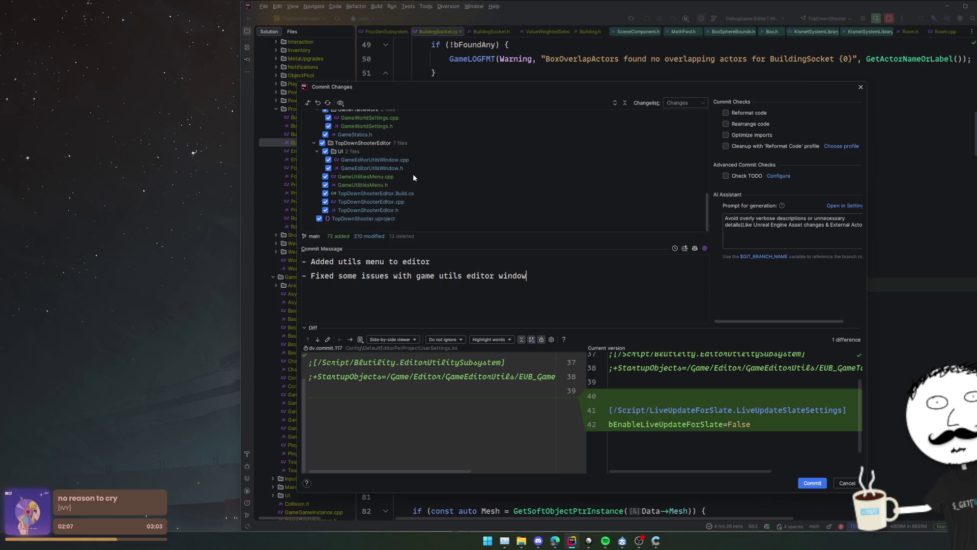
scroll(414, 176, "up", 8)
scroll(413, 175, "up", 2)
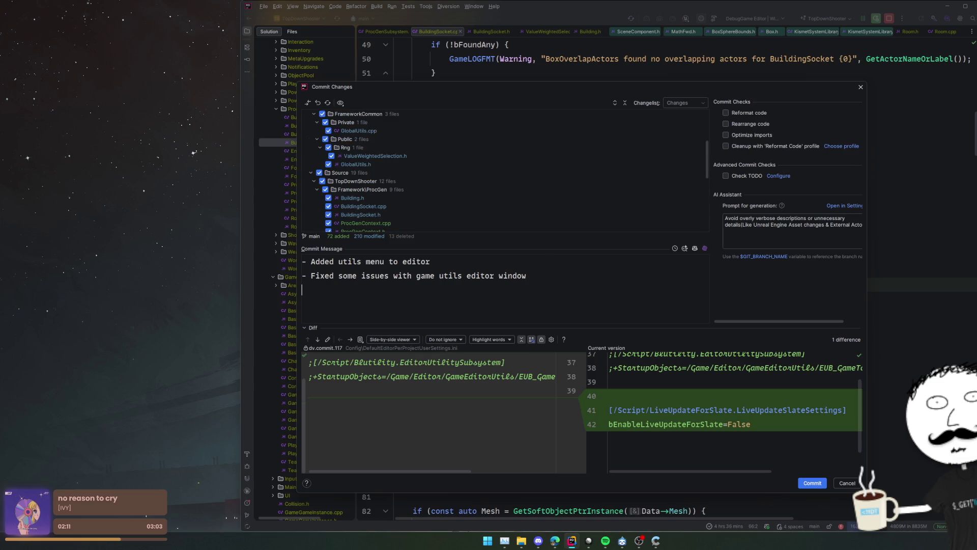
type("-Change up some ")
type("logic with proc")
type(" gen:")
Add proc gen sub-bullets: move config to custom world settings, runnable at editor time, reset to default
key("Return")
type("- Move ")
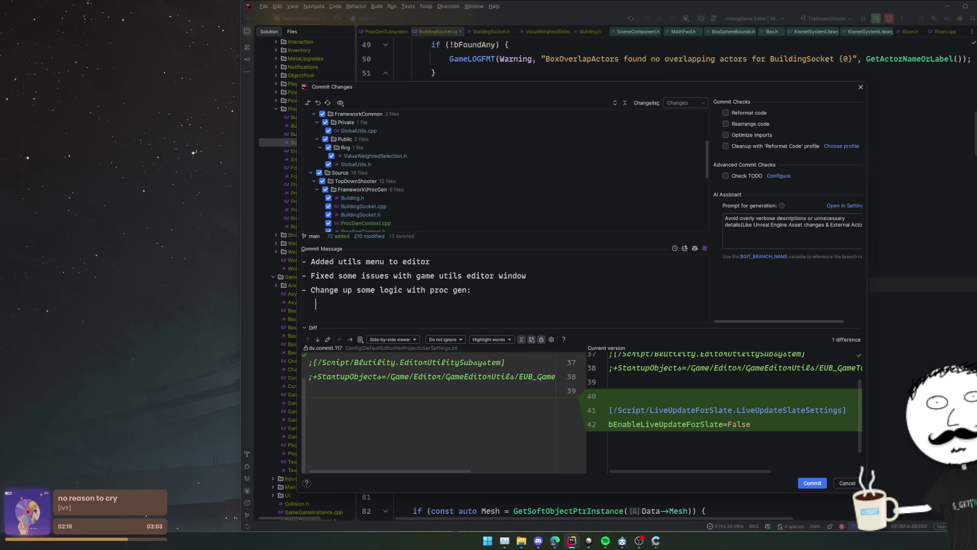
type("config to custom world sett")
type("ings")
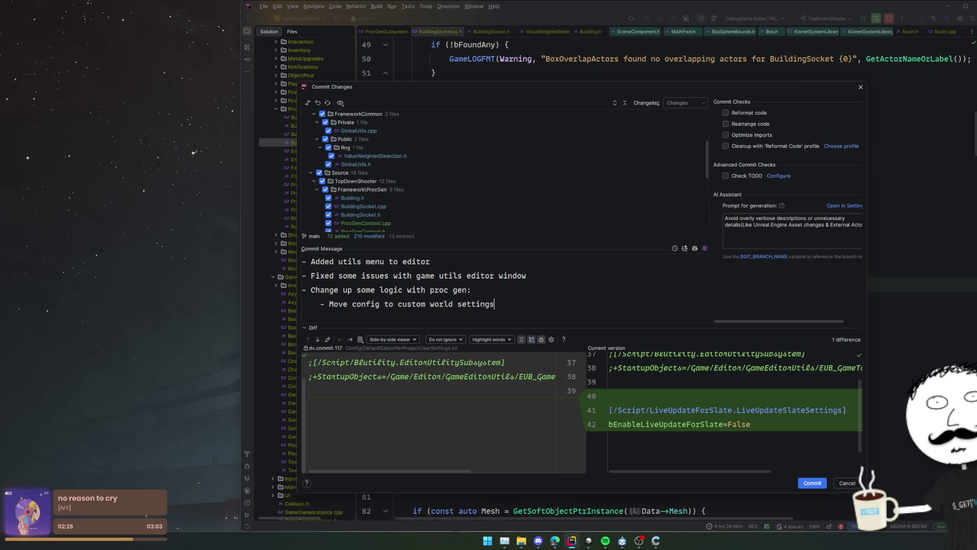
key("Return")
type("-")
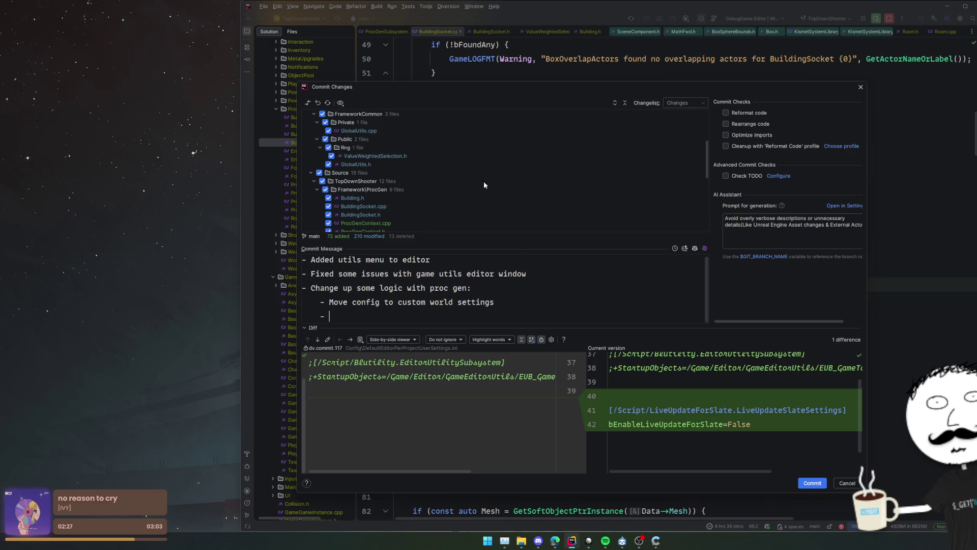
type("Callable in ed")
type("itor")
key("ctrl+shift+Left")
key("ctrl+shift+Left")
key("ctrl+shift+Left")
type("Runable at editor time")
key("Return")
type("- ")
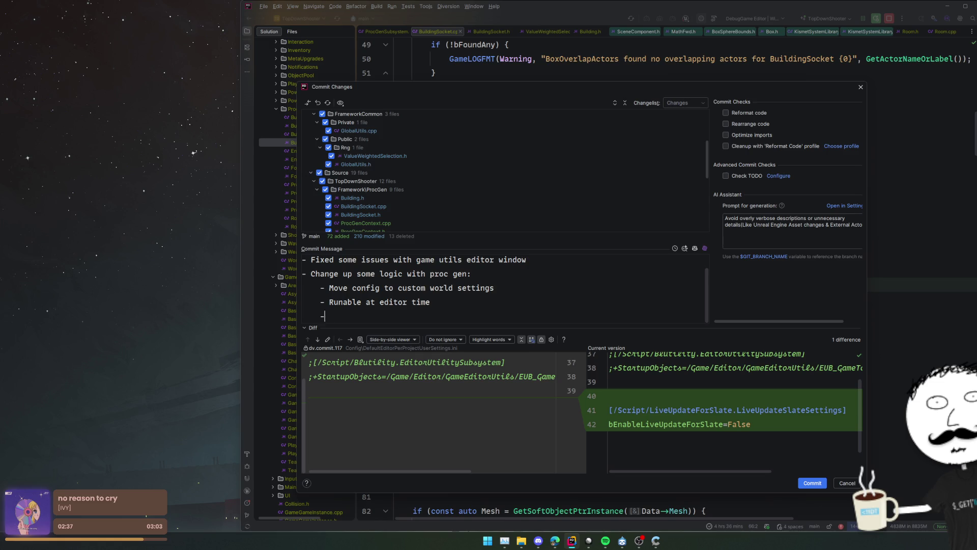
type("Weighted")
key("ctrl+shift+Left")
type("Able to reset ")
type("back to")
type(" default state")
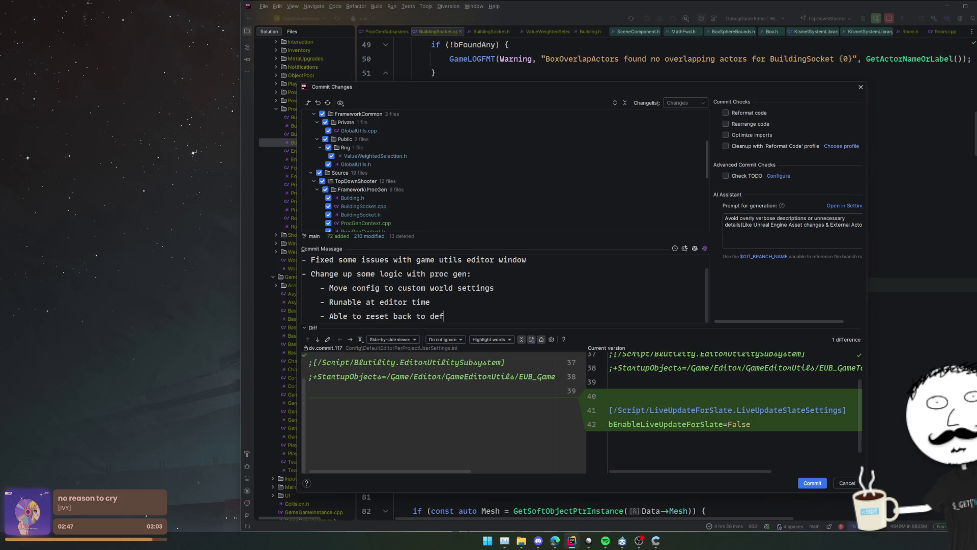
Add the final bullet '- Allow FrameWorkWorldSubsystem to run in editor world' and select the whole message
key("Return")
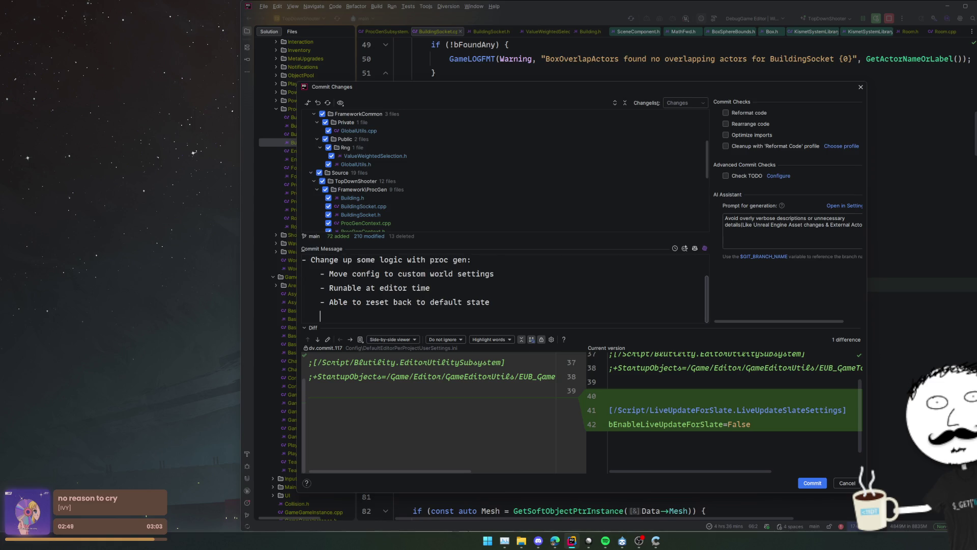
scroll(497, 218, "down", 3)
scroll(599, 189, "down", 3)
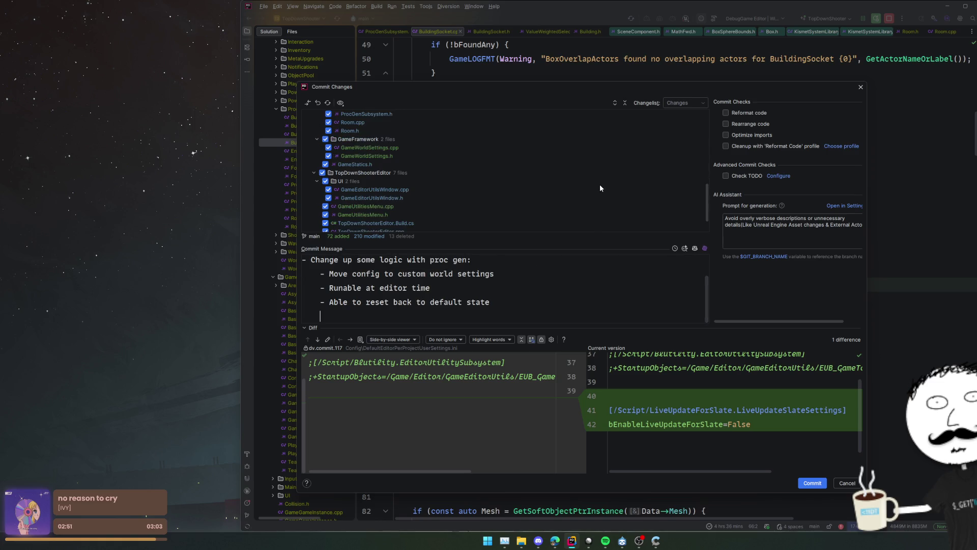
scroll(600, 188, "down", 2)
scroll(601, 185, "up", 10)
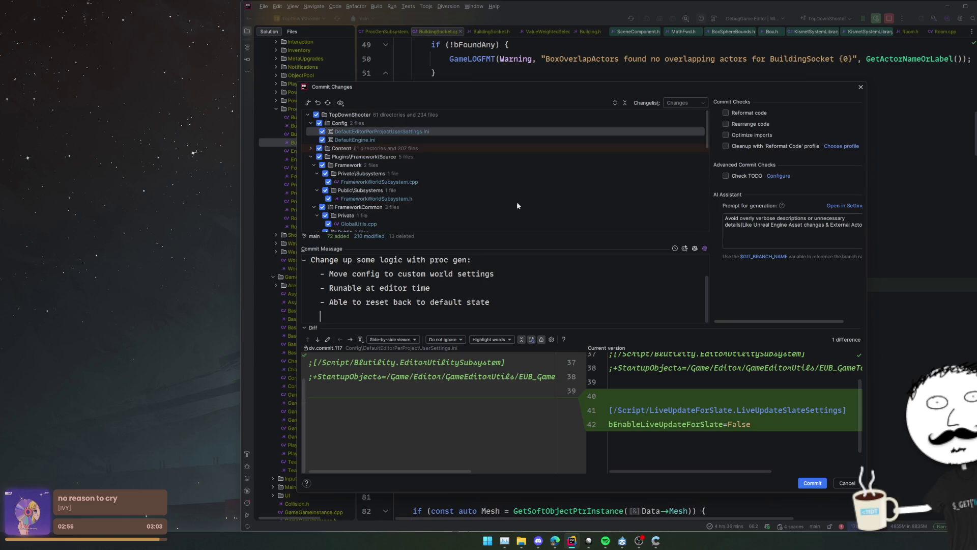
key("Return")
type("- Allow FrameWork")
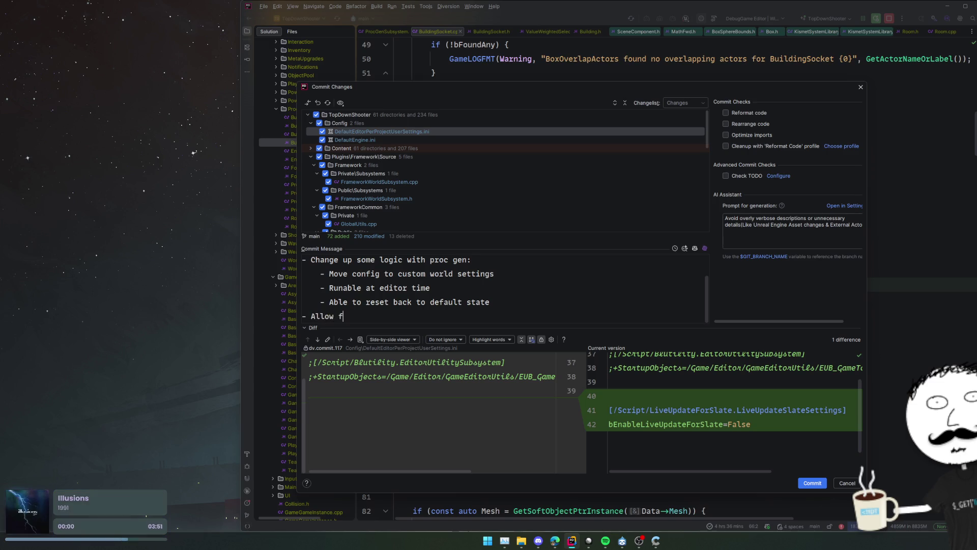
type("World")
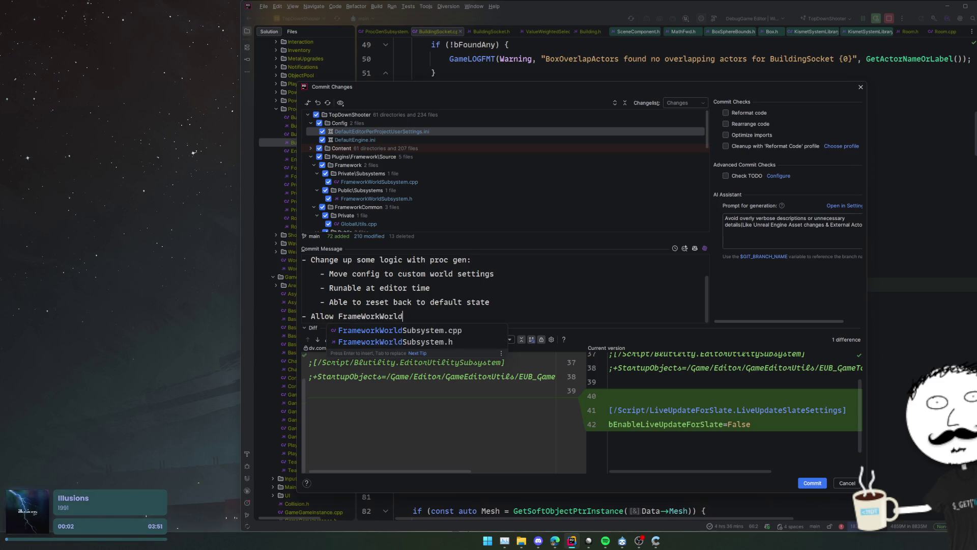
type("Subsystem to run a")
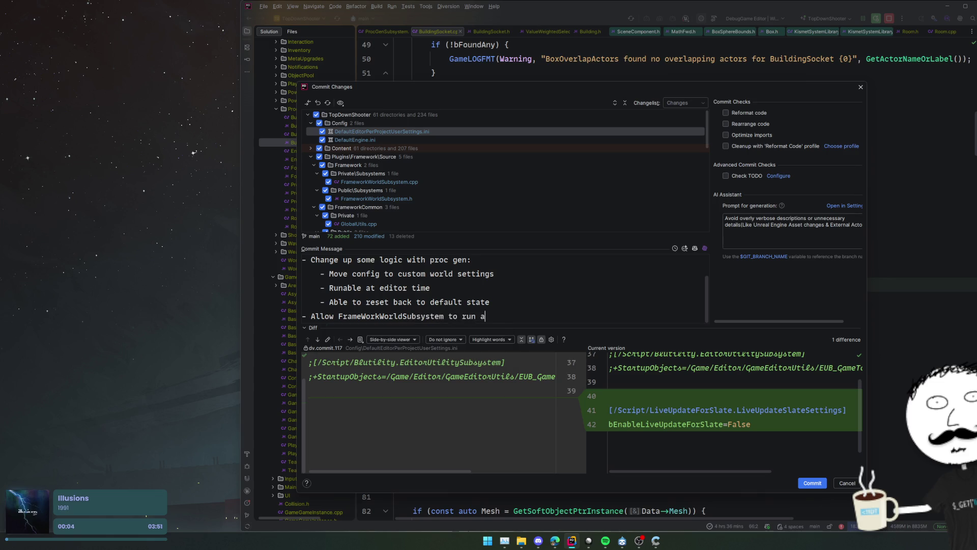
key("BackSpace")
type("in editor world")
scroll(503, 187, "down", 4)
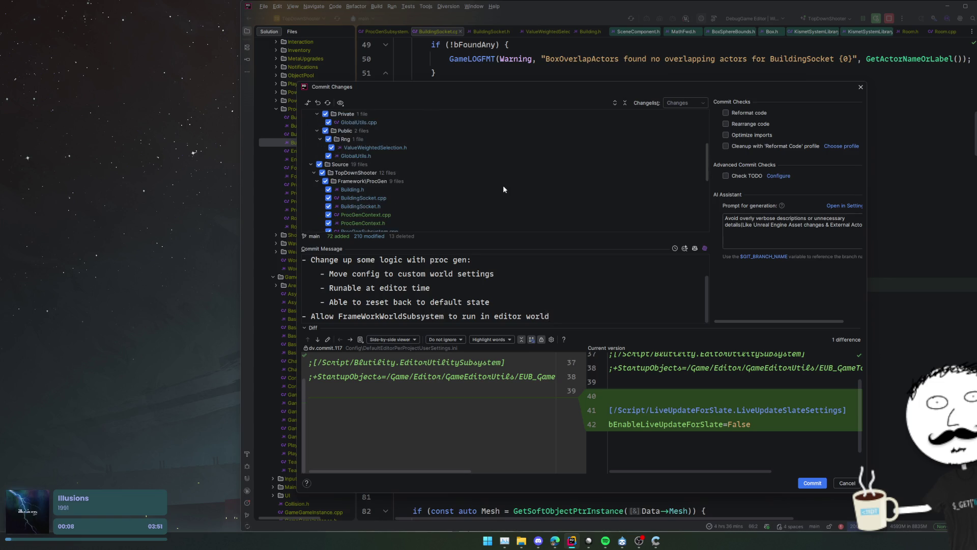
key("ctrl+a")
Clear the message and have the AI assistant generate a commit message
left_click(789, 234)
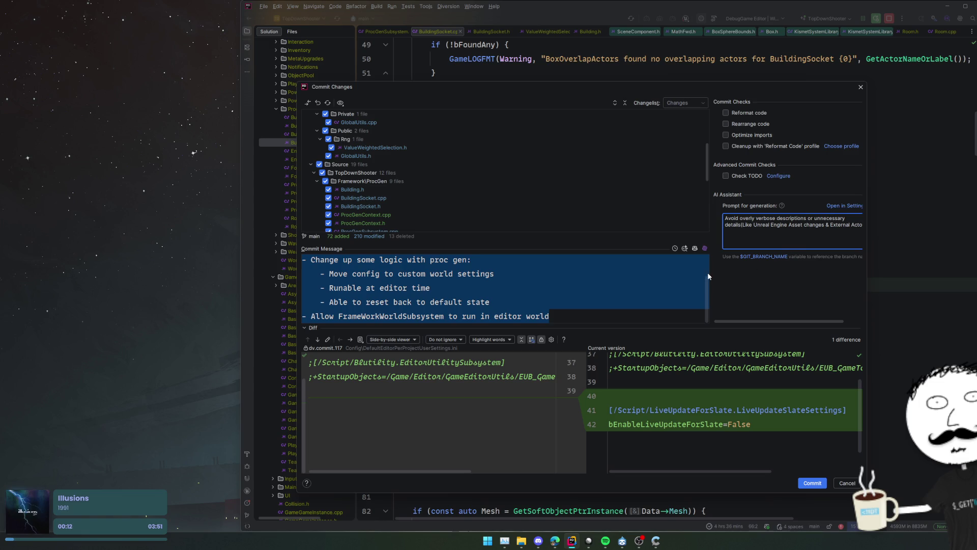
left_click(600, 301)
key("ctrl+a")
key("ctrl+c")
key("BackSpace")
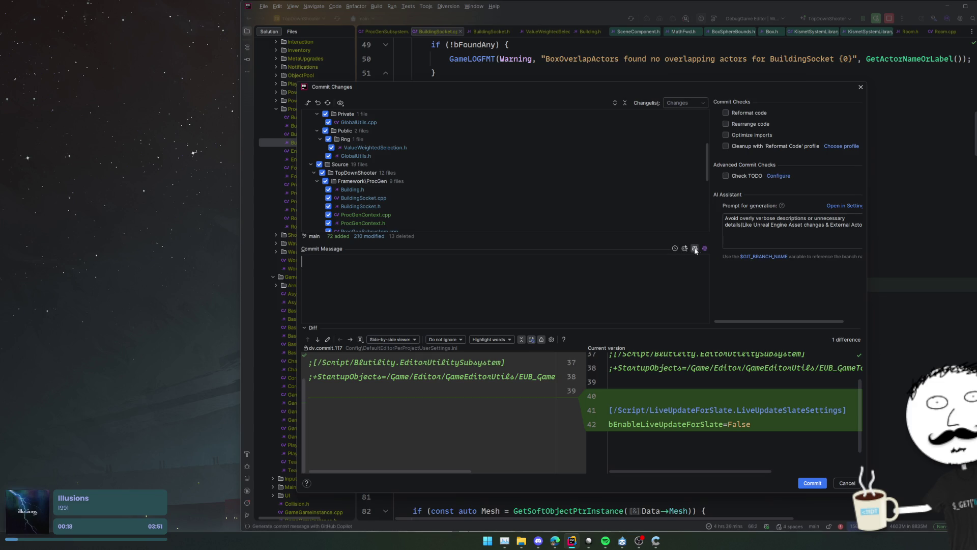
left_click(698, 248)
left_click(702, 249)
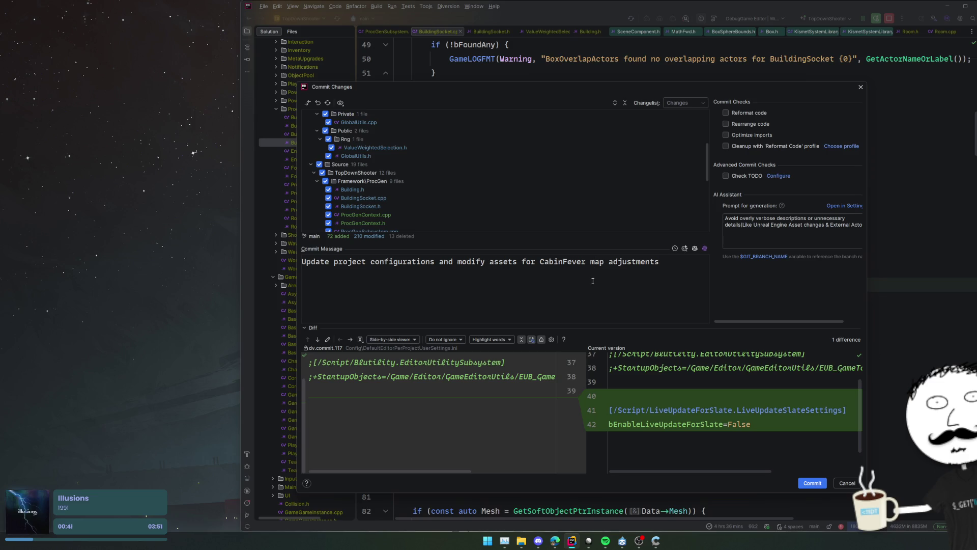
Paste the hand-written message back over the AI one and commit all 295 files
key("ctrl+a")
key("ctrl+v")
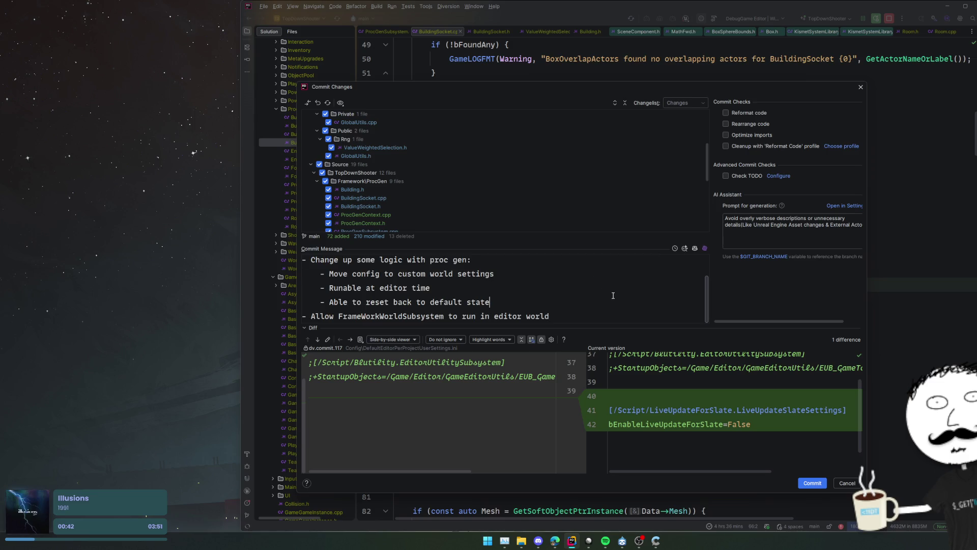
scroll(613, 295, "up", 1)
scroll(613, 296, "down", 1)
left_click(822, 485)
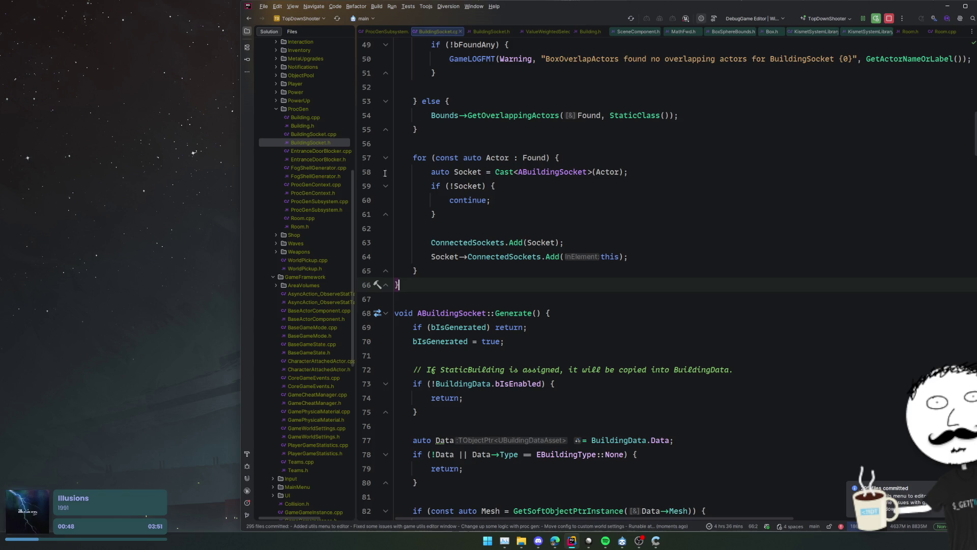
Open FogShellGenerator.h and jump to the BuildFogShell definition
double_click(312, 176)
double_click(564, 184)
scroll(615, 256, "down", 4)
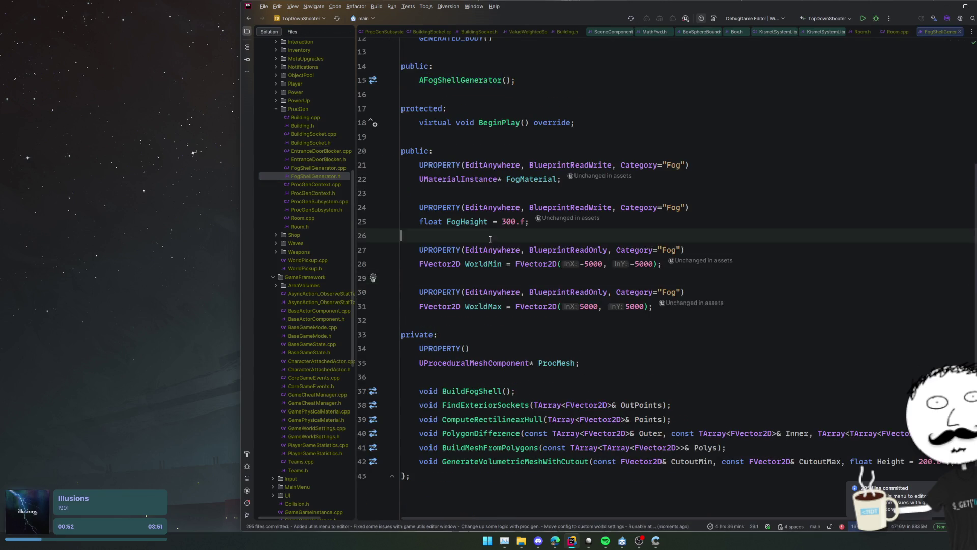
left_click(520, 179)
left_click(475, 391)
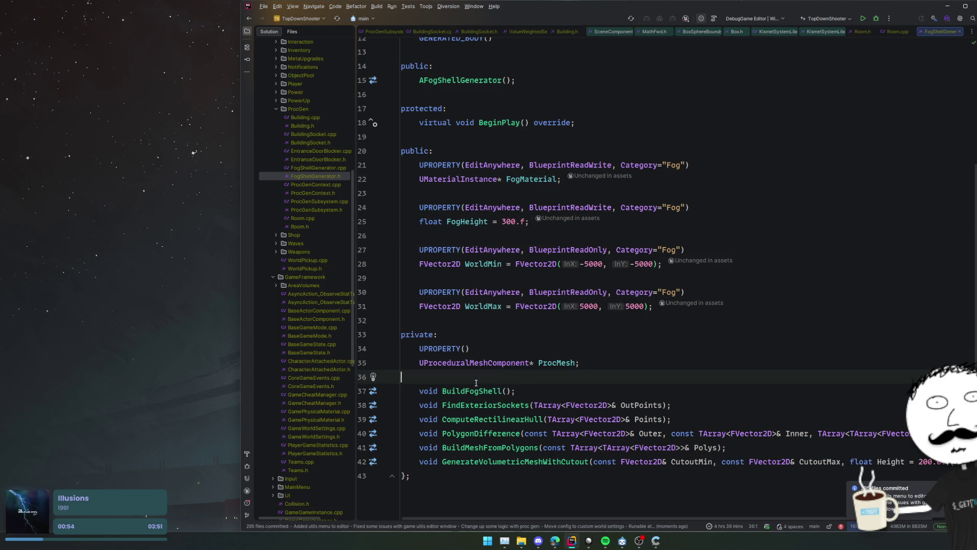
left_click(475, 391, "ctrl")
Review the FindExteriorSockets line trace and volumetric mesh section code in FogShellGenerator.cpp
scroll(592, 330, "down", 8)
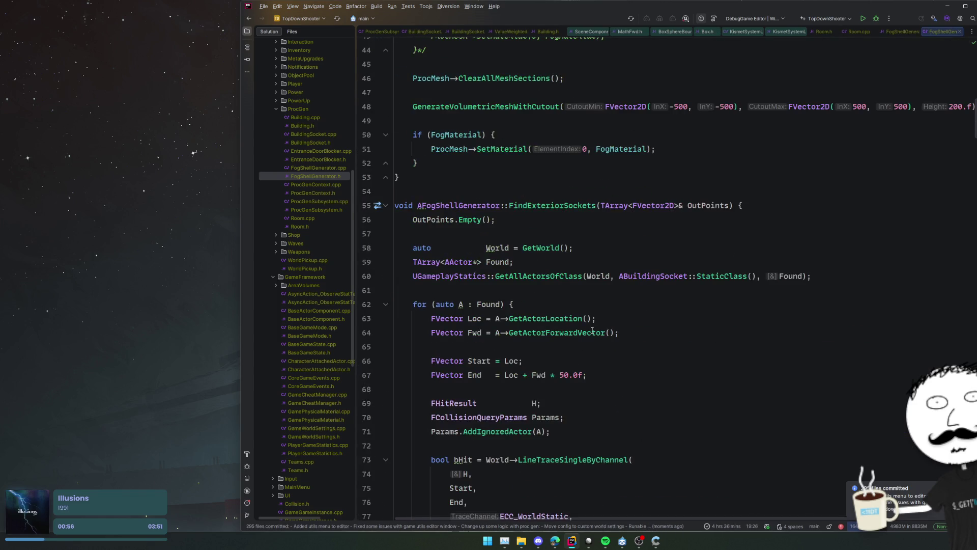
scroll(592, 331, "up", 7)
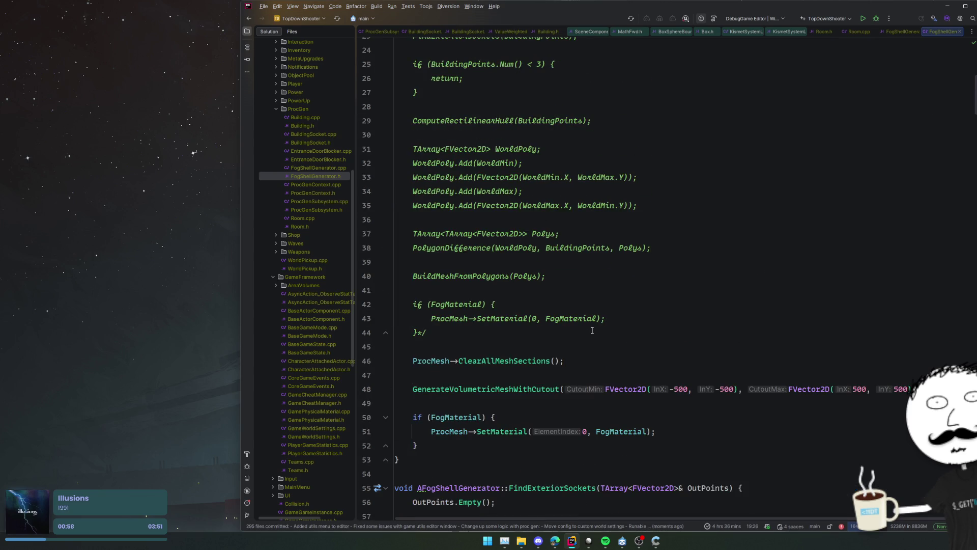
scroll(592, 330, "down", 4)
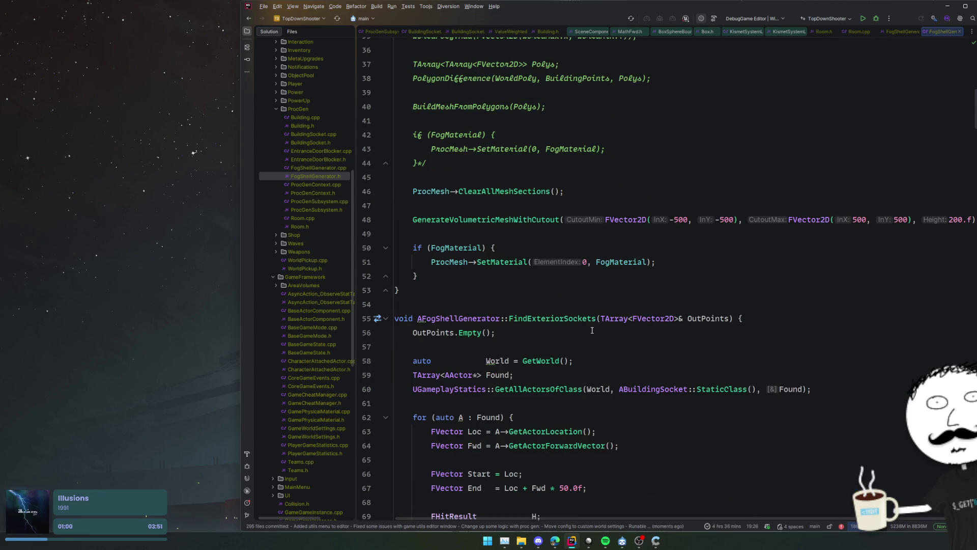
scroll(592, 330, "down", 8)
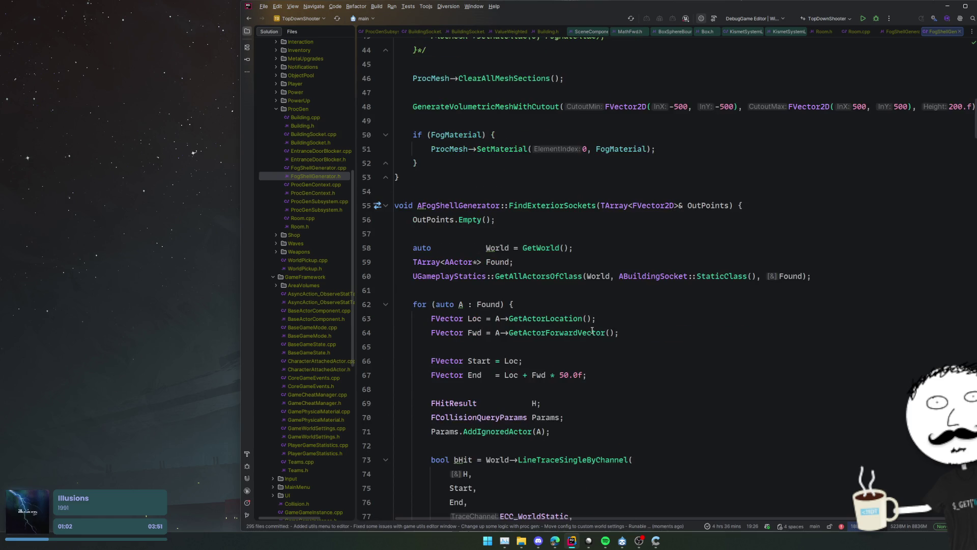
scroll(595, 329, "up", 3)
left_click(595, 329)
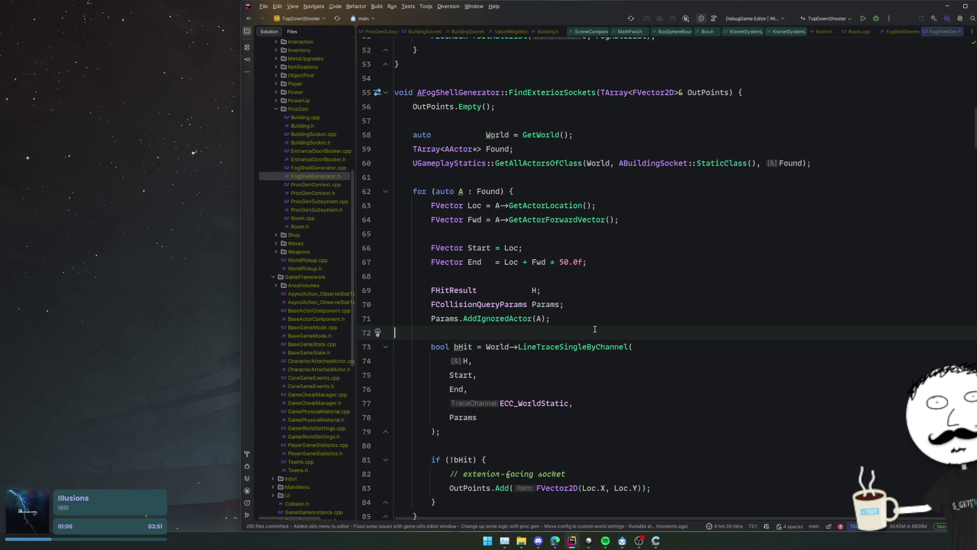
scroll(595, 329, "down", 8)
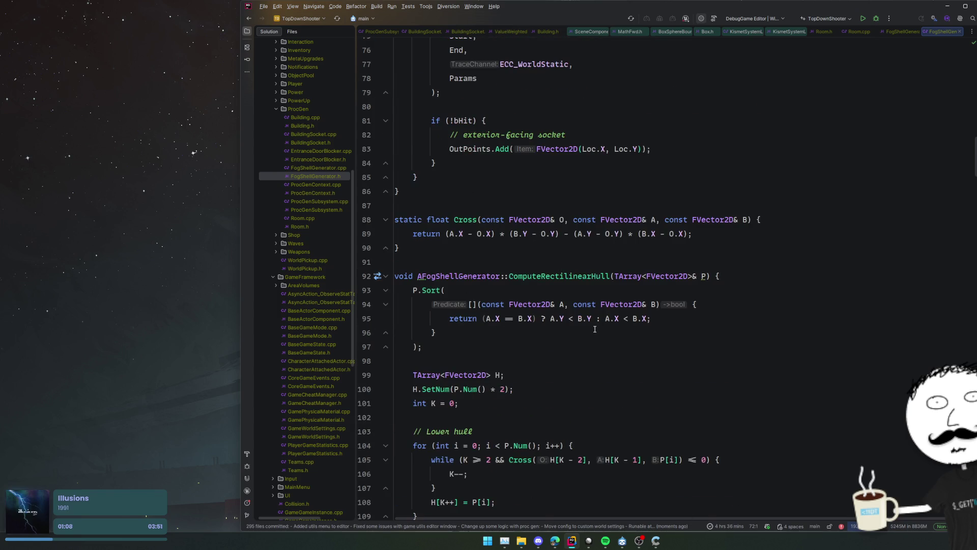
scroll(595, 330, "down", 15)
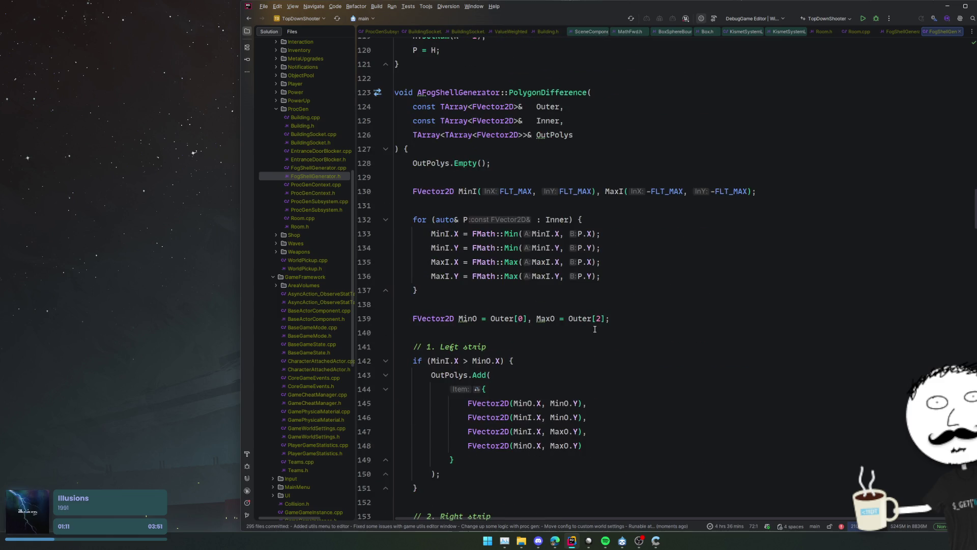
scroll(594, 330, "down", 20)
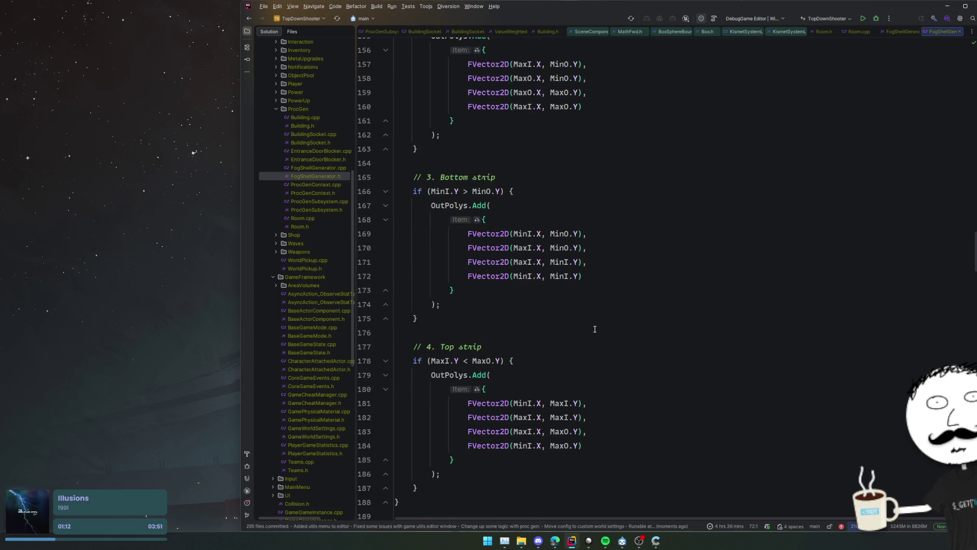
scroll(595, 329, "down", 12)
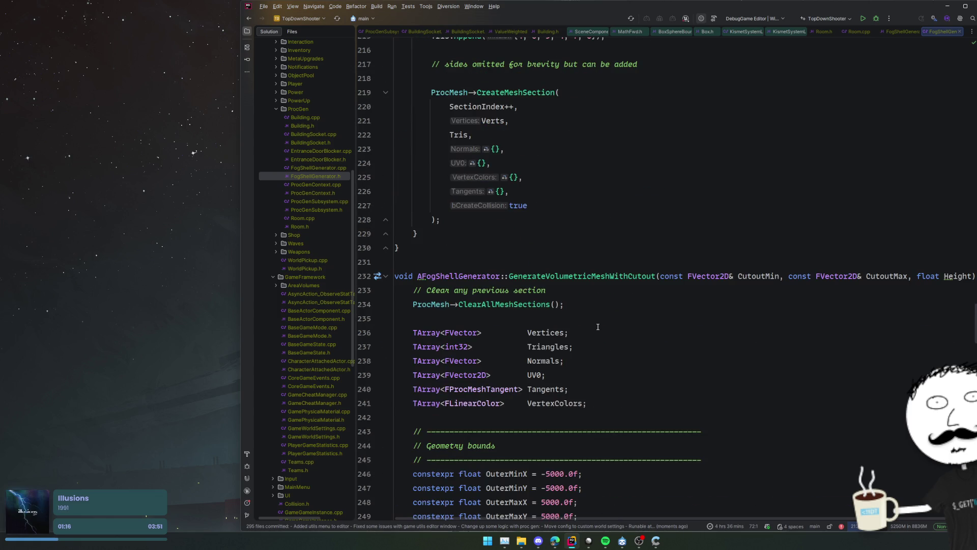
left_click(598, 322)
scroll(635, 317, "down", 4)
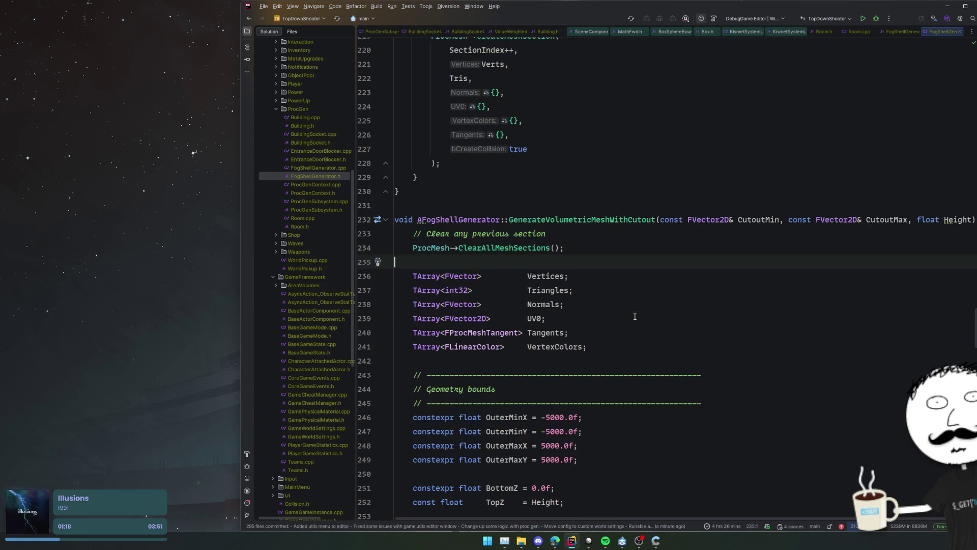
scroll(635, 317, "down", 16)
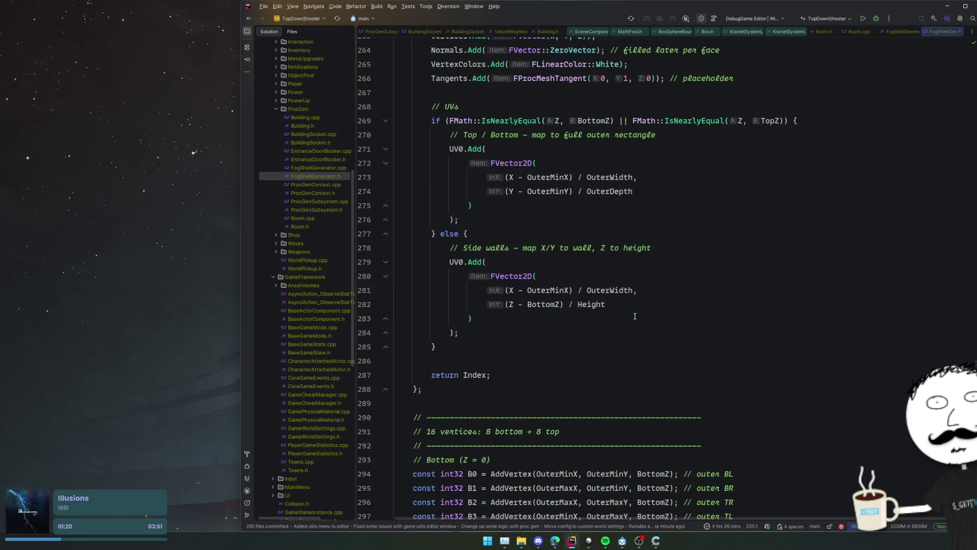
scroll(851, 317, "down", 20)
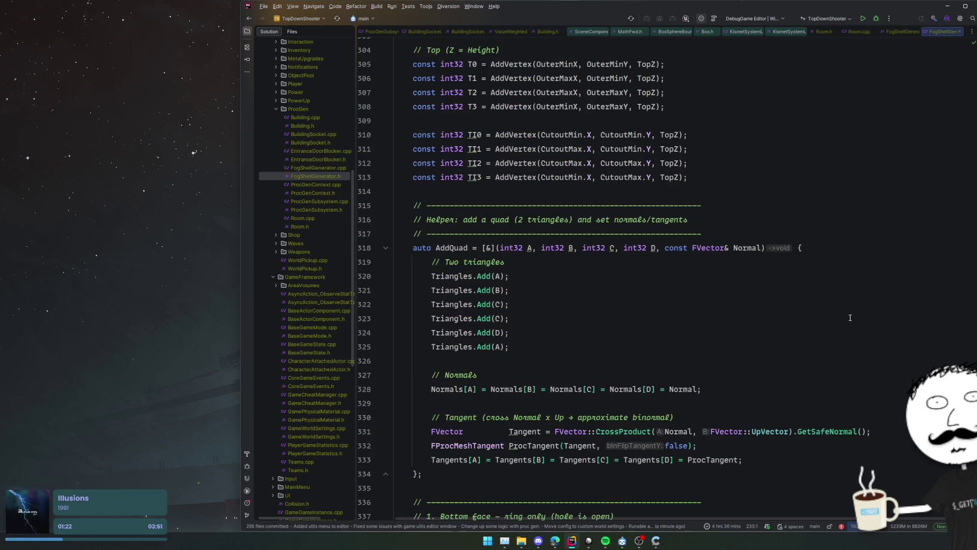
scroll(850, 318, "down", 8)
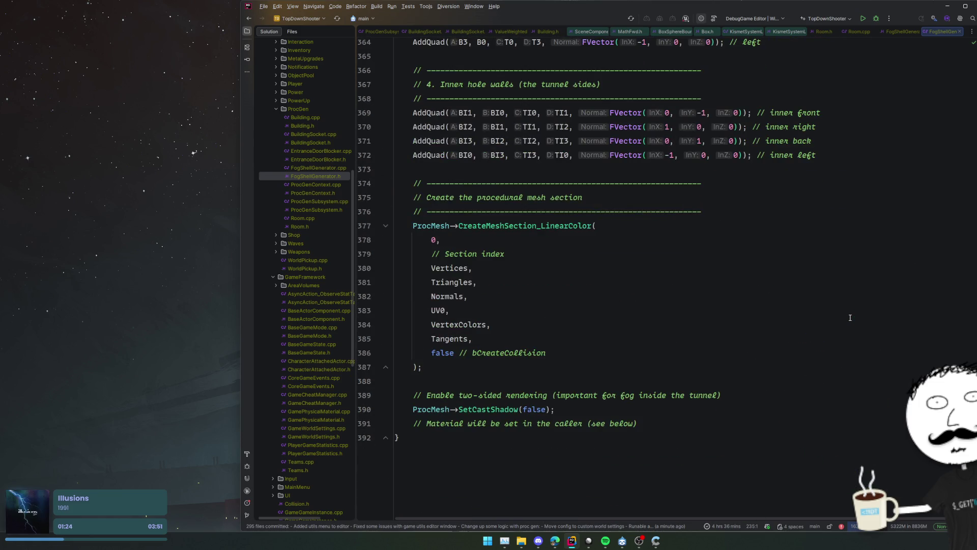
left_click(827, 298)
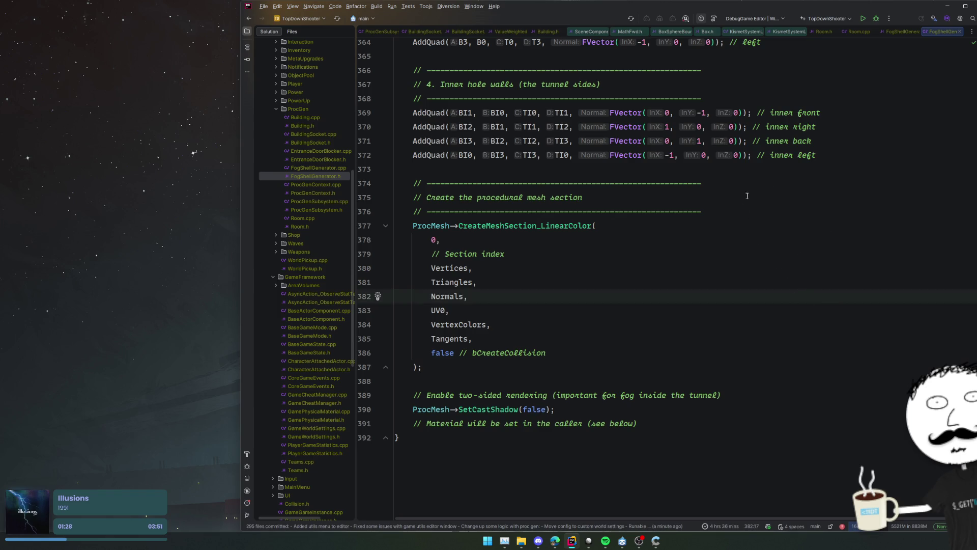
scroll(712, 262, "up", 20)
scroll(712, 262, "up", 1)
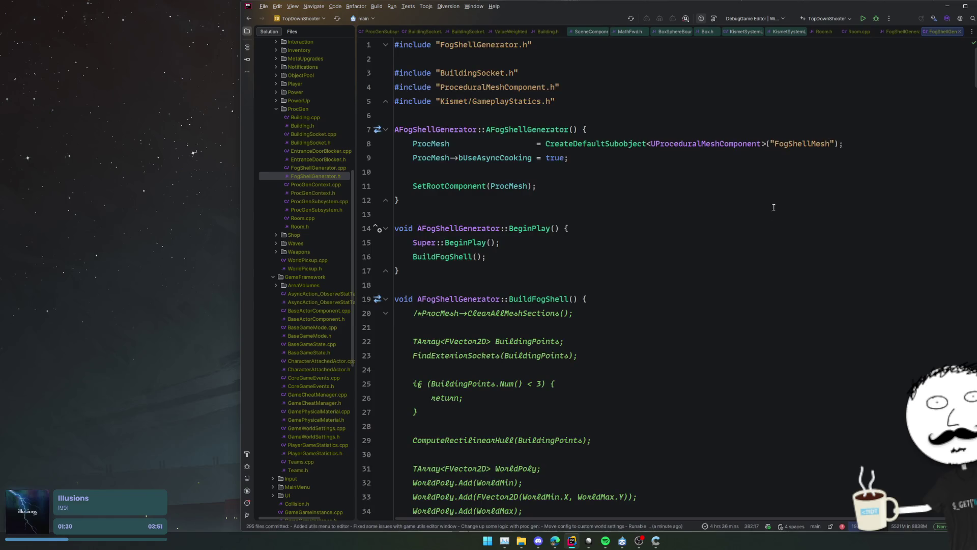
left_click(907, 87)
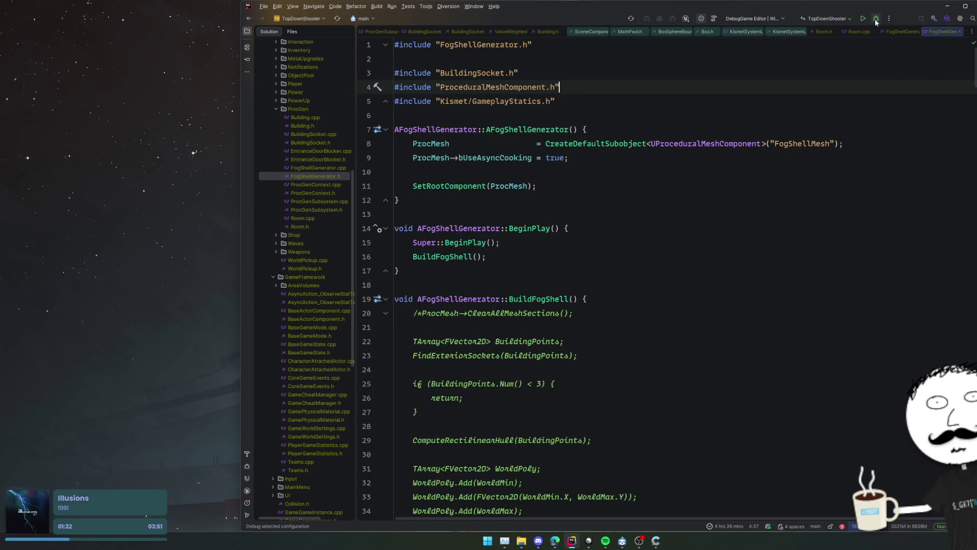
Close the stray engine and fog shell generator tabs and open Building.h
middle_click(764, 32)
middle_click(744, 32)
middle_click(722, 31)
middle_click(707, 32)
middle_click(687, 31)
middle_click(679, 32)
middle_click(680, 32)
middle_click(679, 31)
middle_click(680, 31)
left_click(525, 140)
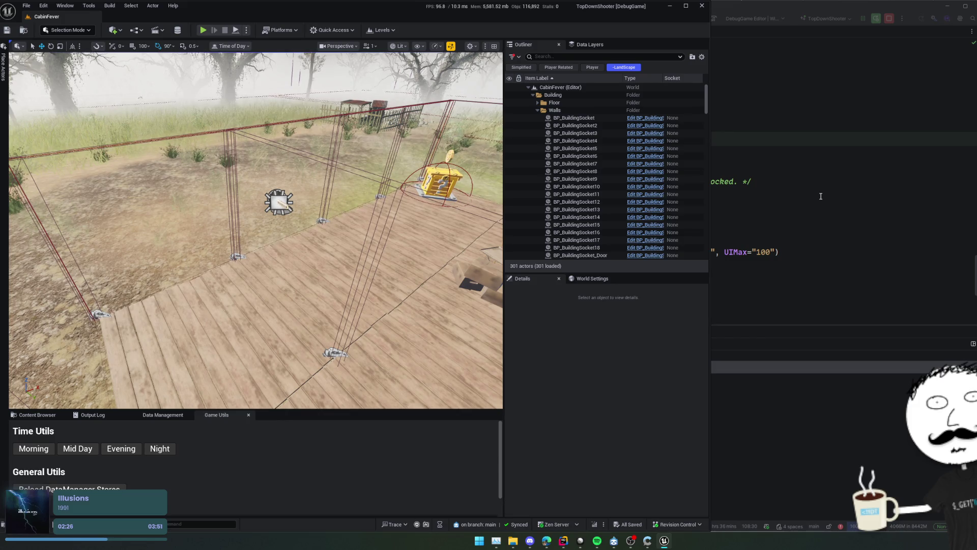
Run Level Gen twice from Game Utils > Proc Gen to generate and regenerate the cabin walls
scroll(256, 230, "down", 6)
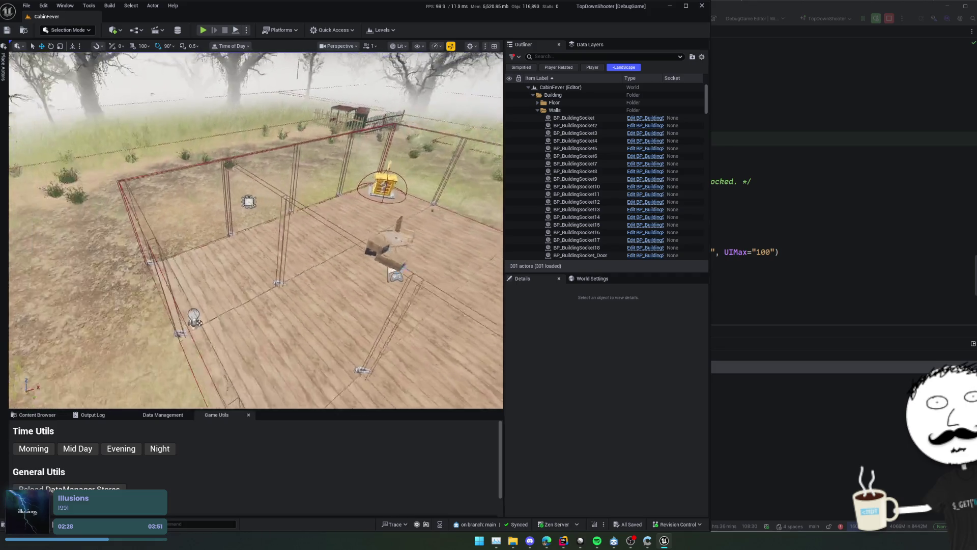
scroll(255, 230, "up", 1)
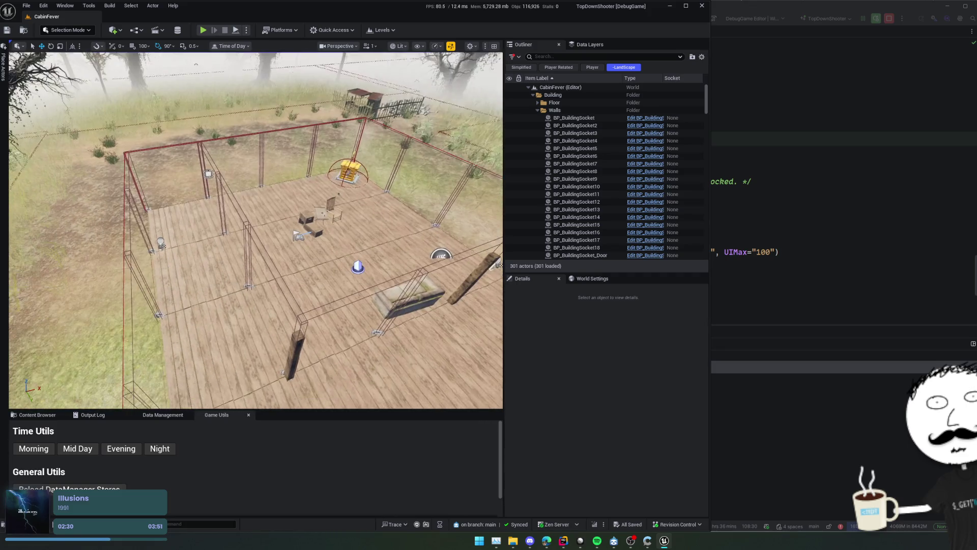
scroll(255, 466, "down", 1)
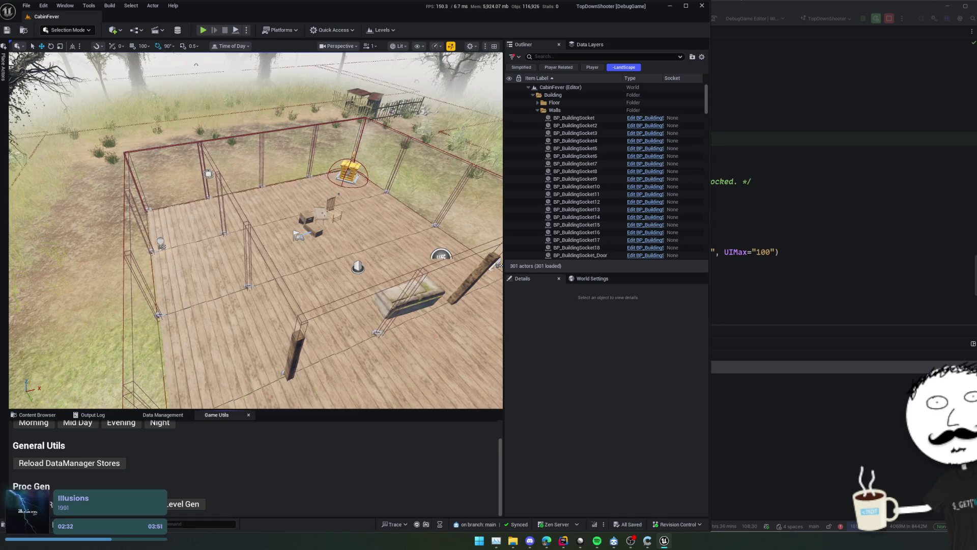
left_click(183, 504)
scroll(256, 230, "up", 3)
scroll(290, 263, "down", 2)
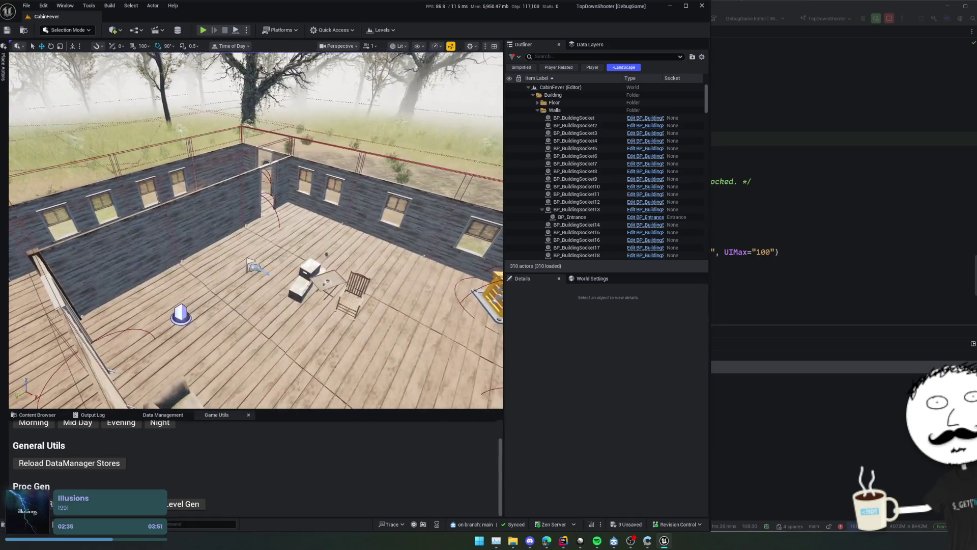
scroll(290, 263, "up", 5)
scroll(256, 231, "up", 4)
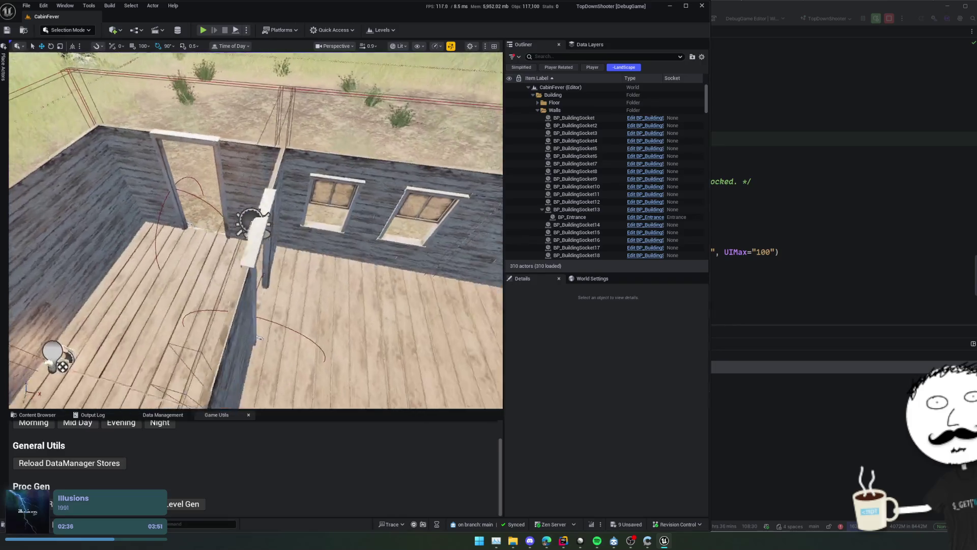
left_click(51, 504)
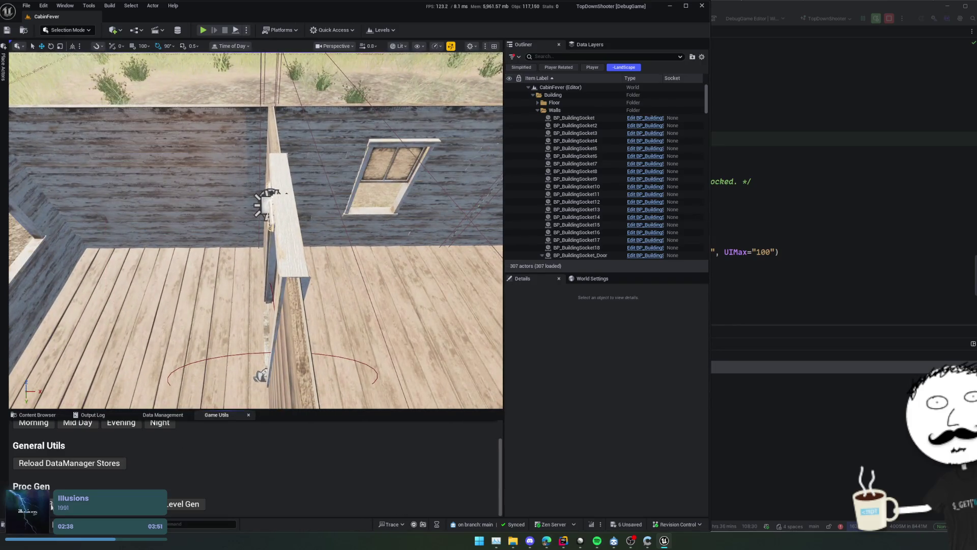
Select BP_BuildingSocket_Door3 and open its DA_CF_Building_Door Static Building asset
left_click(295, 262)
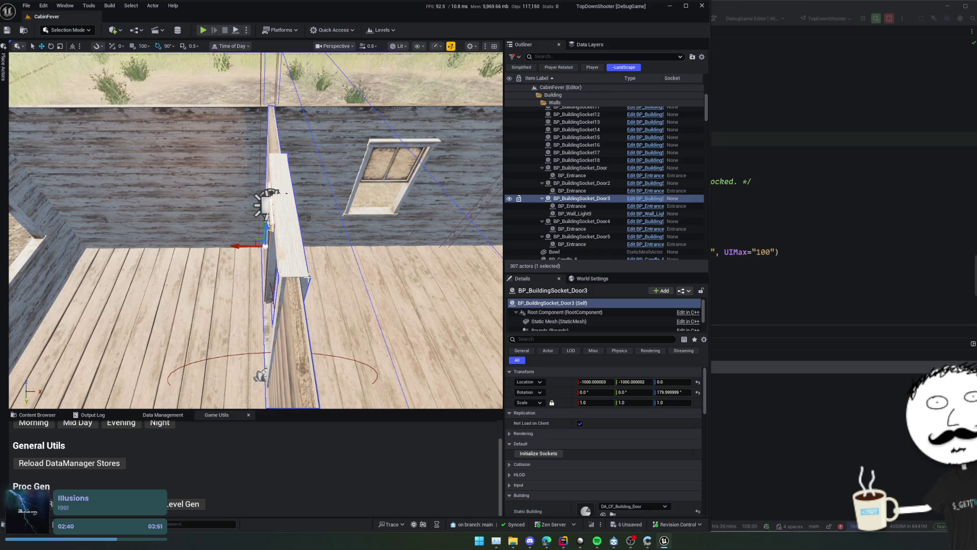
scroll(295, 263, "down", 1)
scroll(601, 448, "down", 5)
scroll(601, 448, "up", 3)
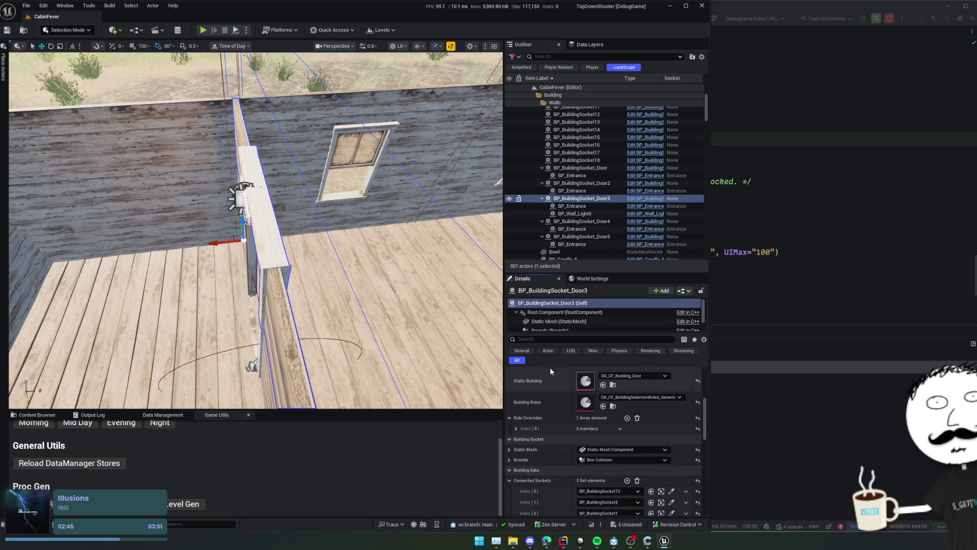
scroll(460, 244, "down", 1)
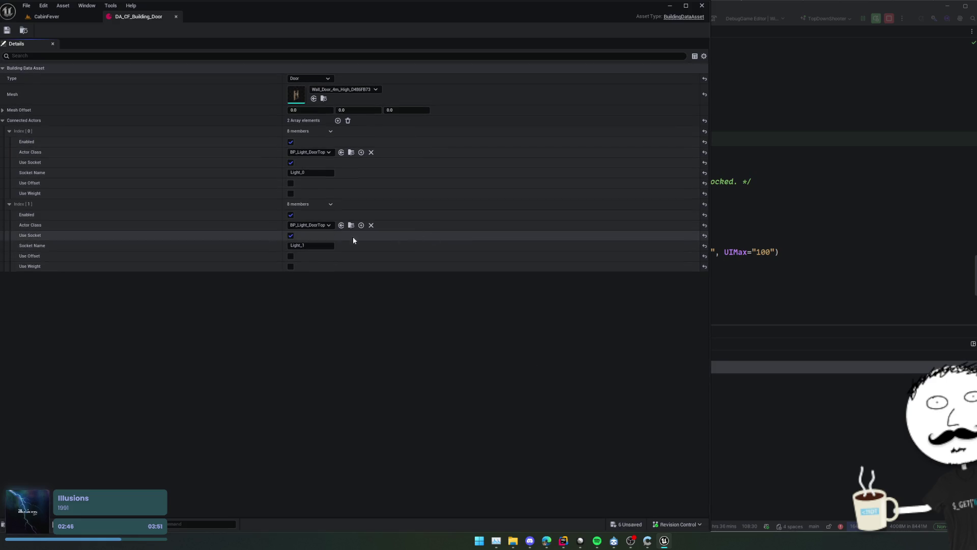
Leave both BP_Light_DoorTop lights unweighted, save DA_CF_Building_Door, and return to the CabinFever overview
left_click(291, 194)
left_click(291, 194)
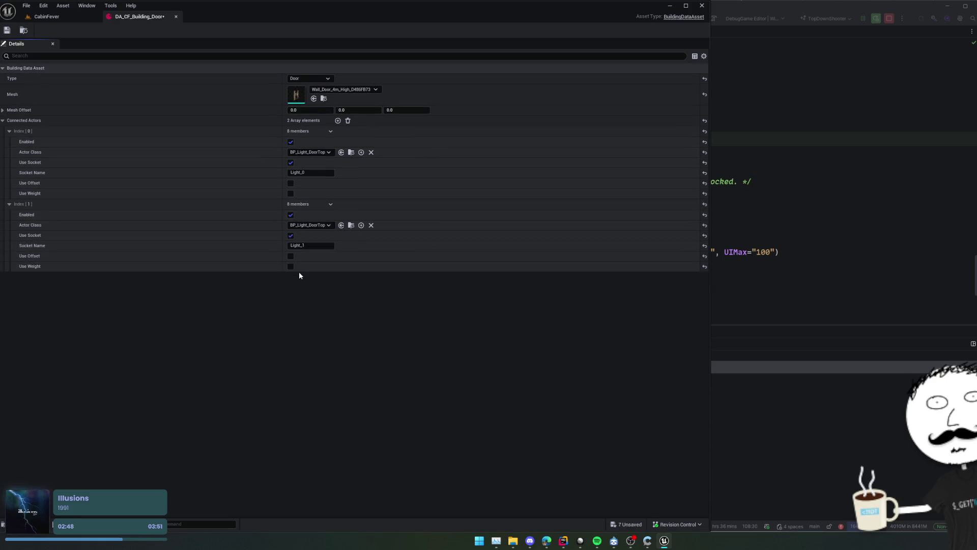
left_click(292, 267)
left_click(291, 266)
key("ctrl+s")
left_click(46, 16)
mouse_move(255, 229)
left_mouse_down()
mouse_move(237, 214)
mouse_move(263, 200)
left_mouse_up()
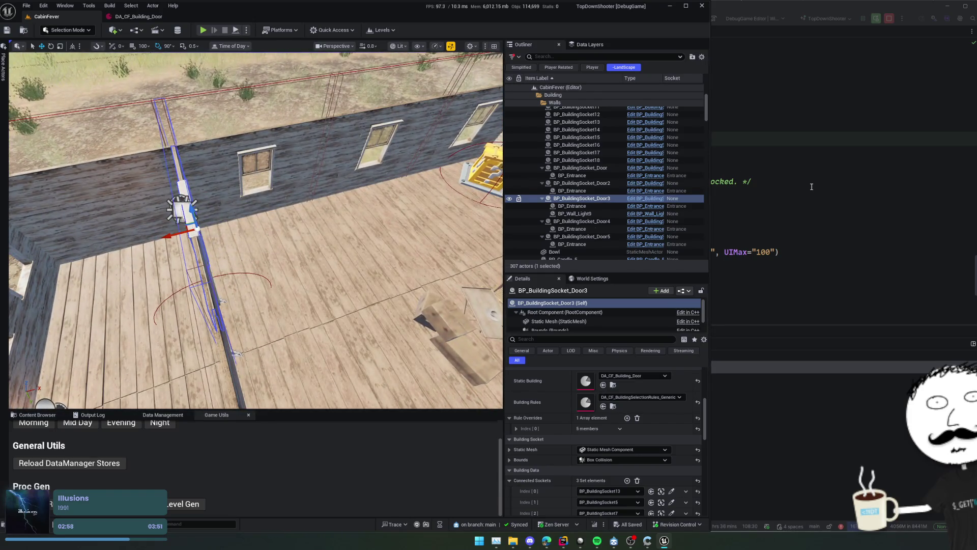
Bring Rider forward and step back through recent code locations to BuildingSocket.cpp
key("alt+Tab")
key("ctrl+alt+Left")
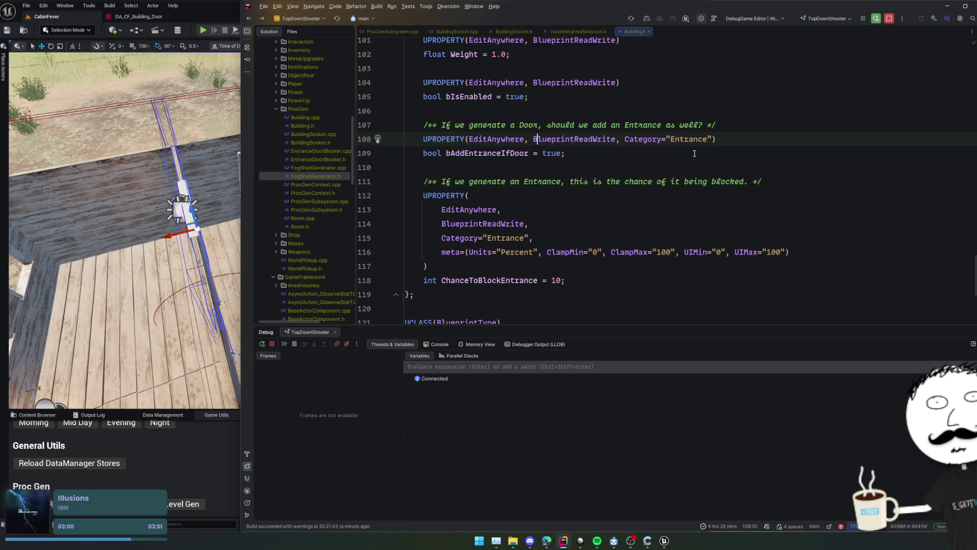
key("ctrl+alt+Left")
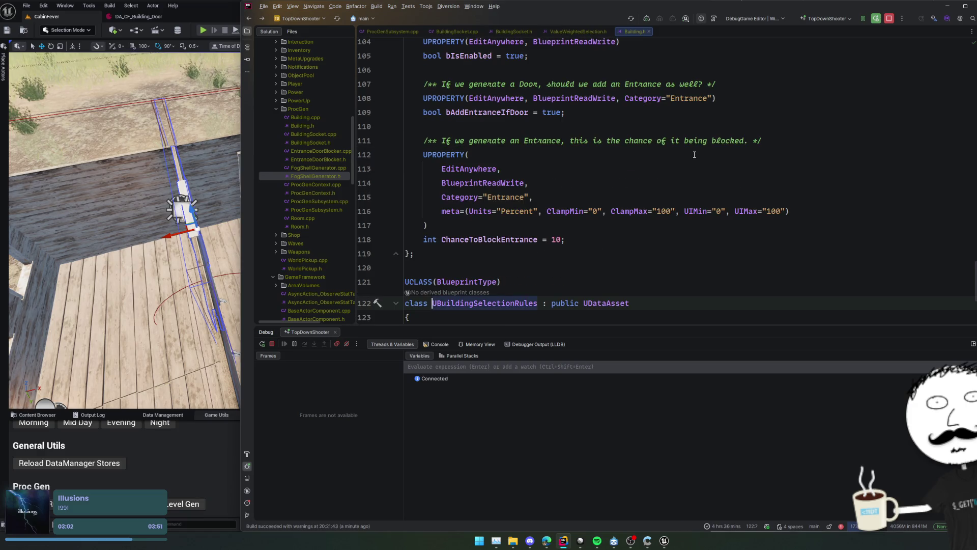
key("ctrl+alt+Left")
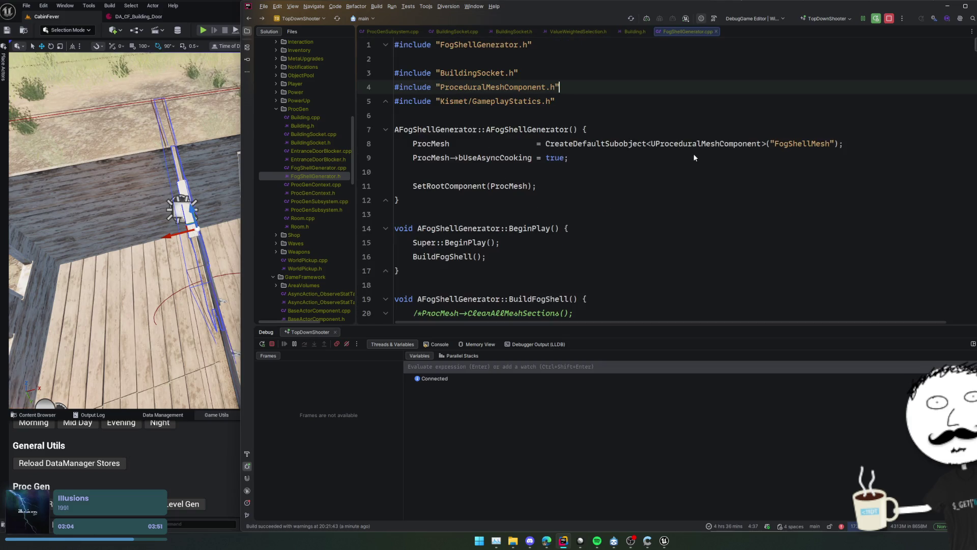
key("ctrl+alt+Left")
key("ctrl+alt+Right")
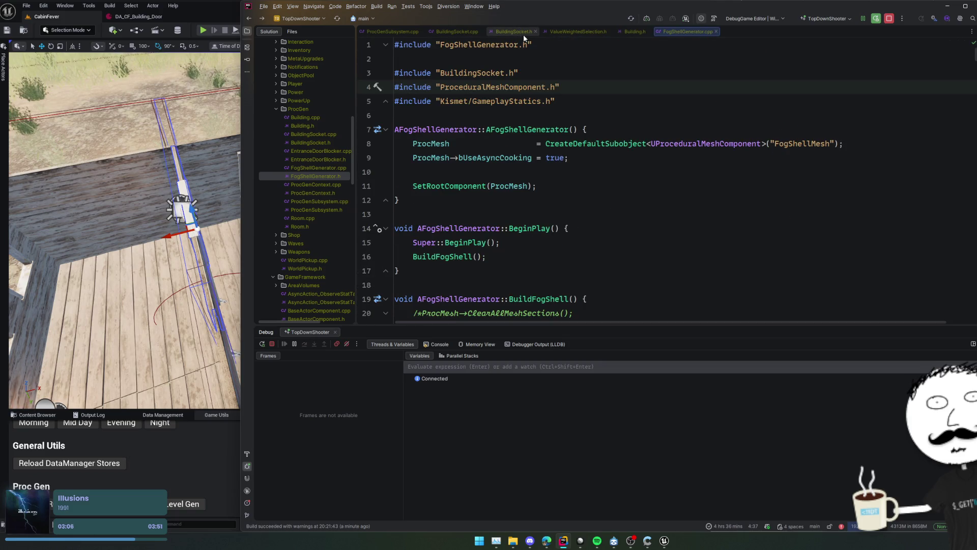
key("ctrl+alt+Left")
key("ctrl+alt+Left")
key("ctrl+alt+Left")
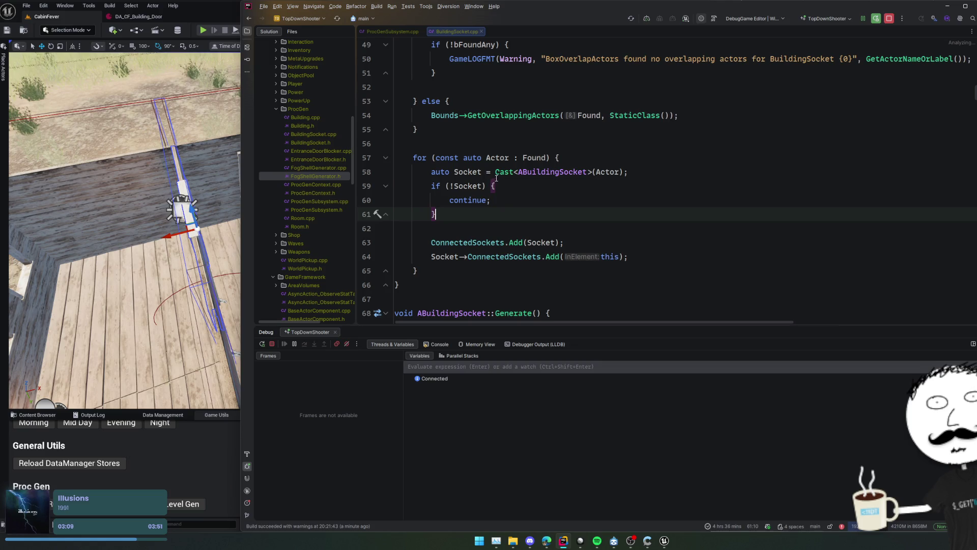
Read through the entrance-adding code, highlighting the StaticMesh usages
scroll(569, 167, "down", 20)
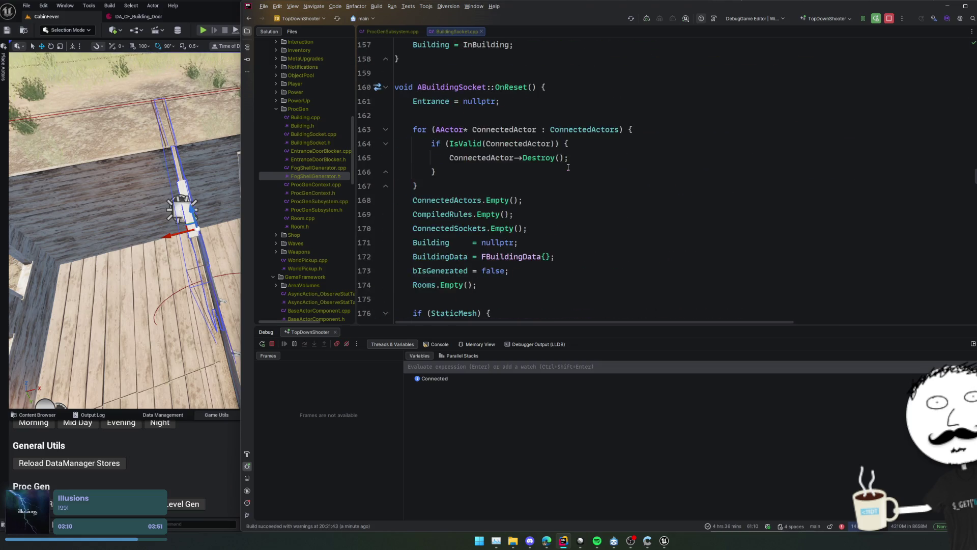
scroll(568, 167, "down", 20)
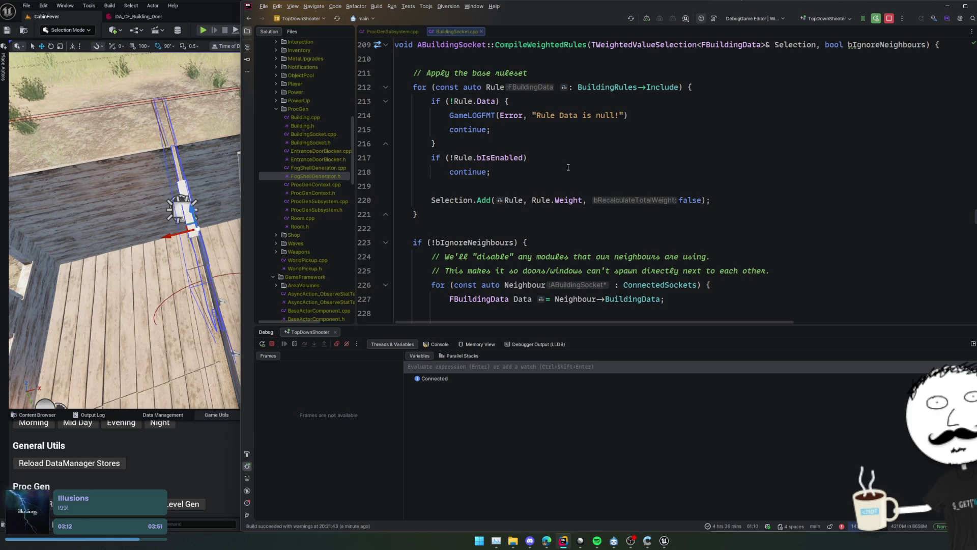
scroll(568, 167, "down", 5)
left_click(580, 173)
scroll(599, 177, "down", 7)
left_click(595, 191)
left_click(596, 191)
scroll(596, 191, "down", 7)
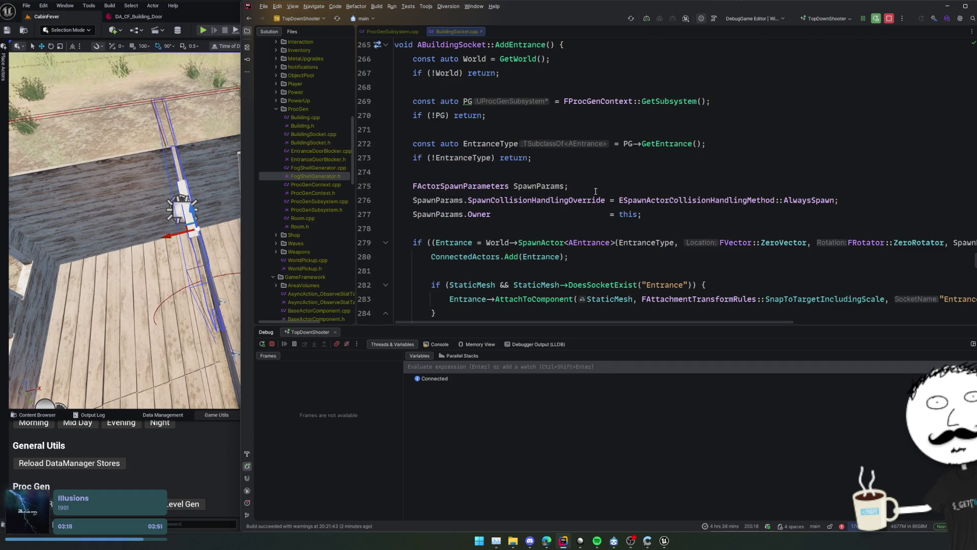
scroll(596, 191, "down", 3)
left_click(596, 191)
left_click(432, 152)
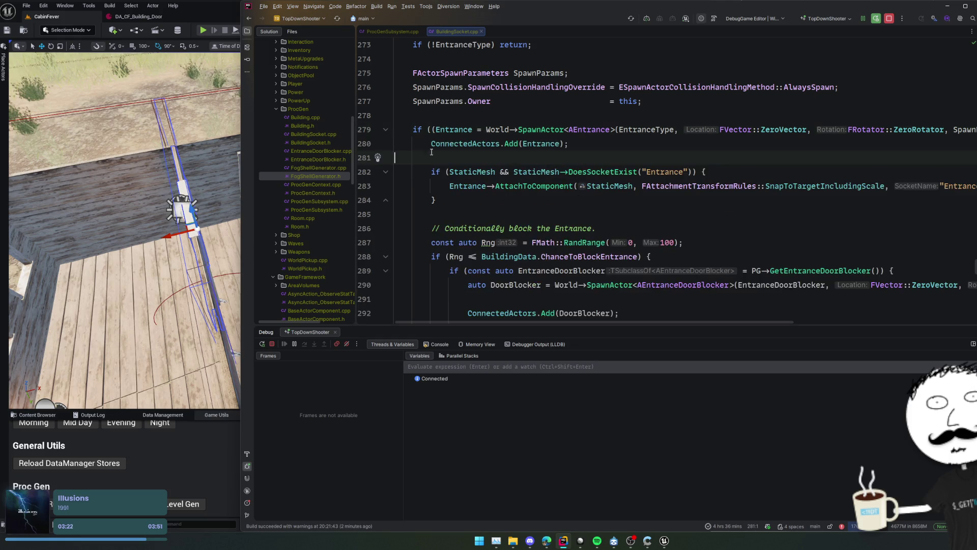
Read the connected-actor spawning loop and set a breakpoint on line 330
scroll(432, 151, "down", 4)
scroll(445, 162, "down", 4)
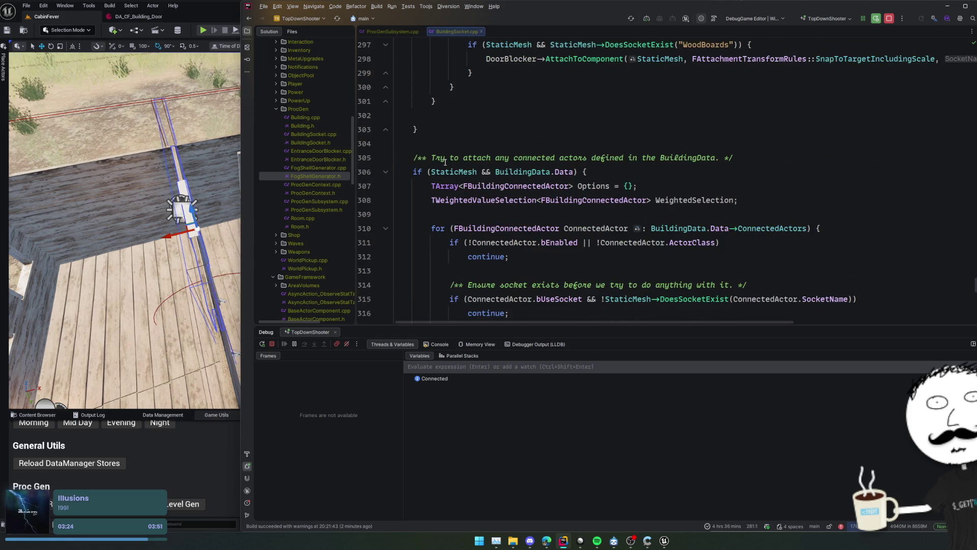
scroll(445, 162, "down", 4)
left_click(496, 153)
scroll(496, 152, "down", 4)
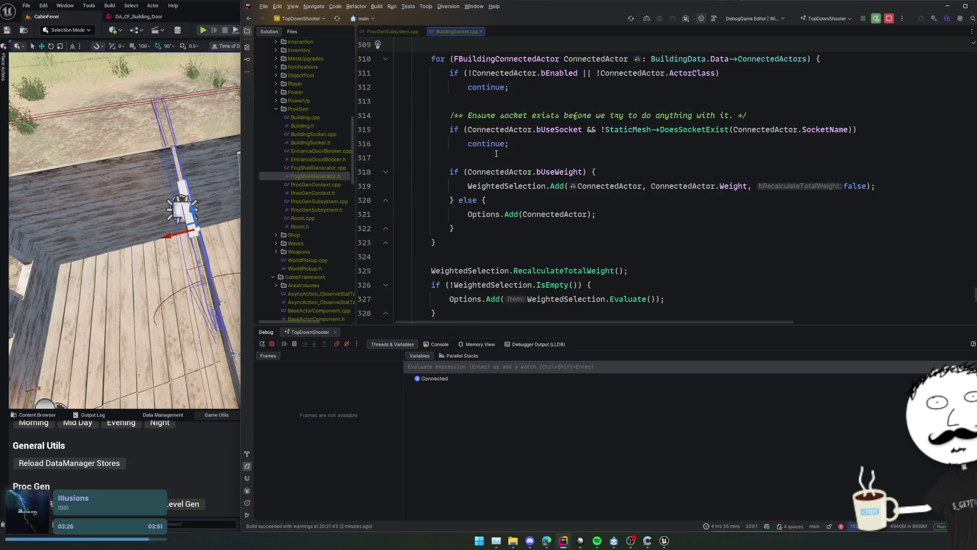
left_click(497, 152)
scroll(578, 166, "down", 2)
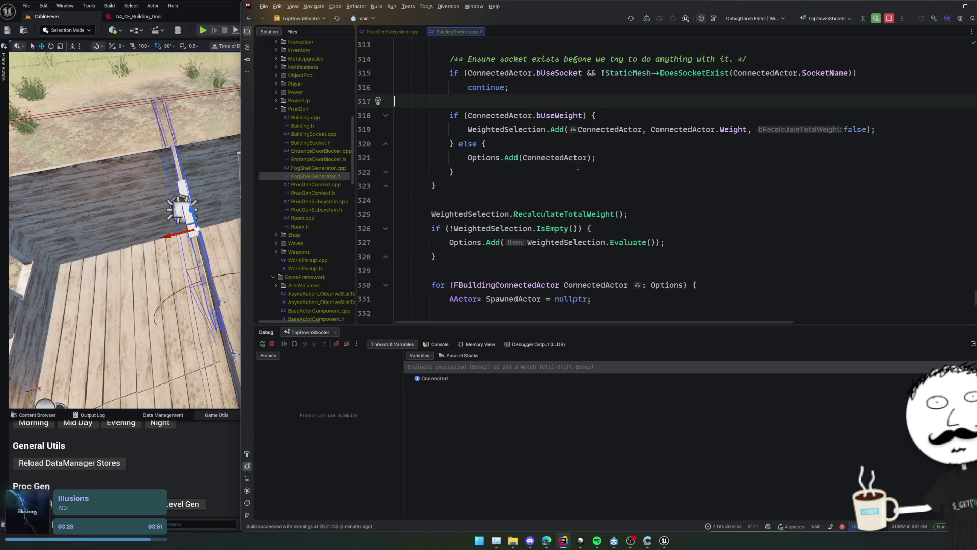
left_click(523, 199)
scroll(513, 213, "down", 2)
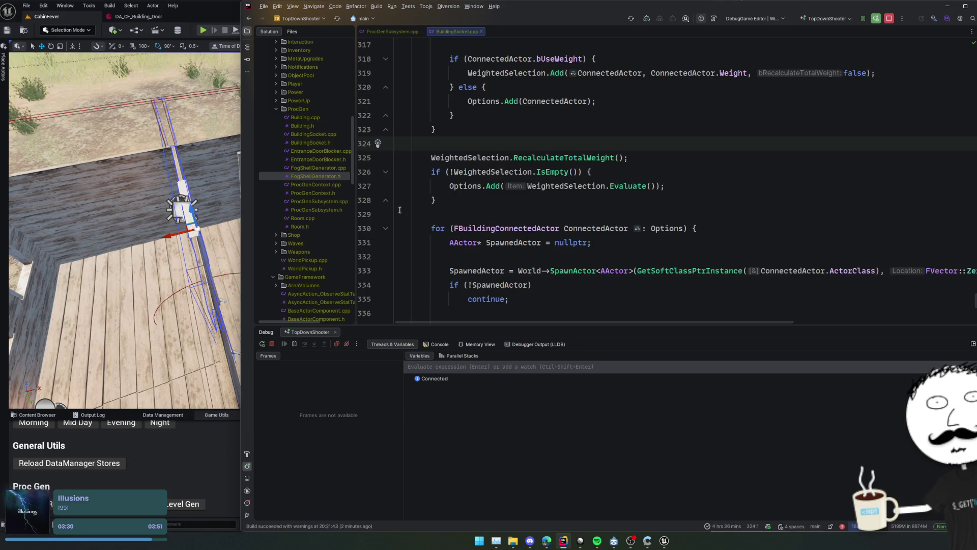
left_click(368, 229)
Select the bUseSocket flag in the loop's weight check, then switch to Unreal Editor
scroll(458, 203, "up", 3)
left_click(573, 158)
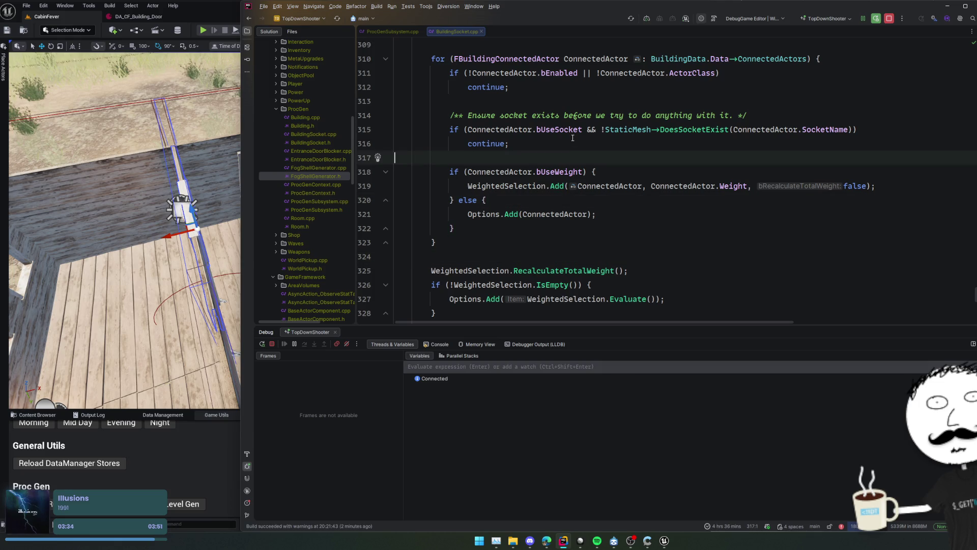
double_click(565, 131)
scroll(605, 157, "up", 2)
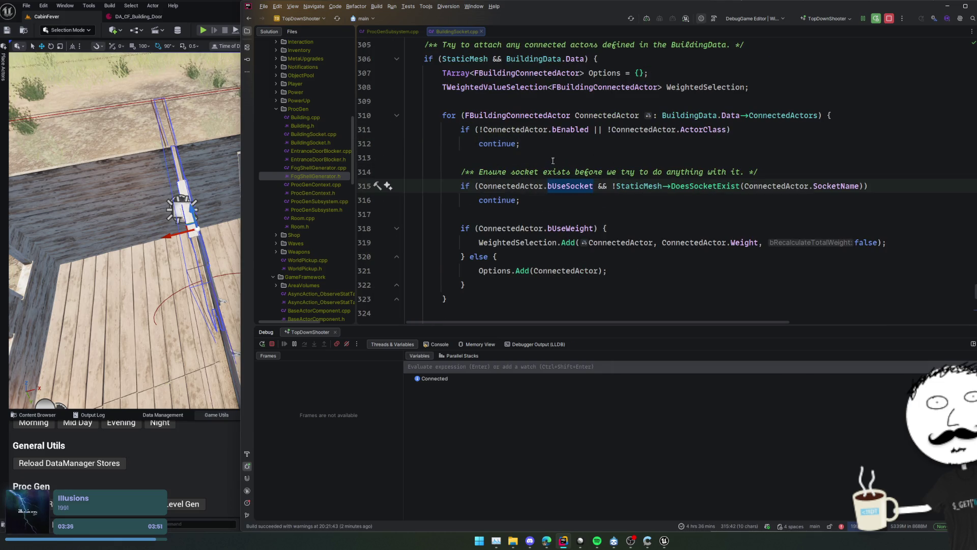
key("alt+Tab")
Frame the Door3 socket, open its Wall_Door mesh to check its sockets, then close the mesh editor
key("f")
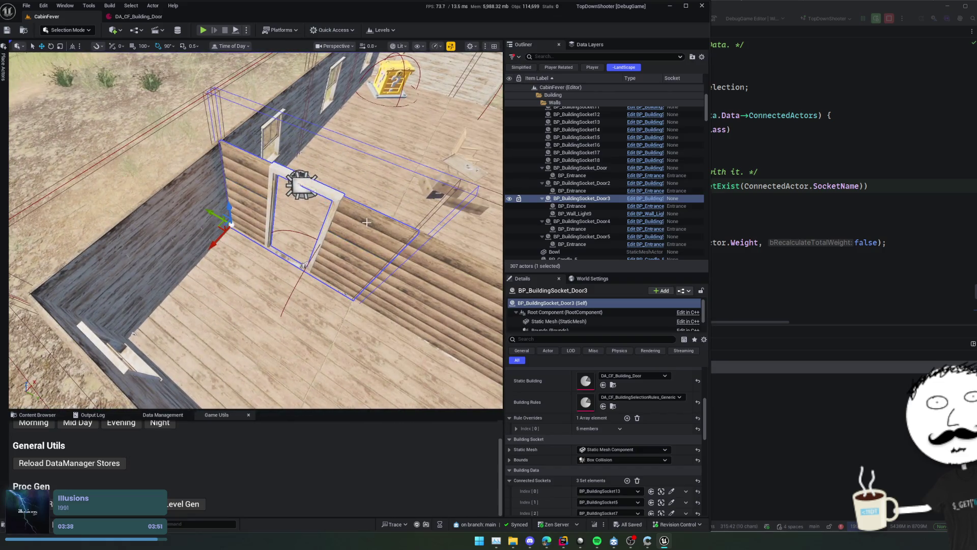
left_click(559, 321)
scroll(587, 390, "up", 5)
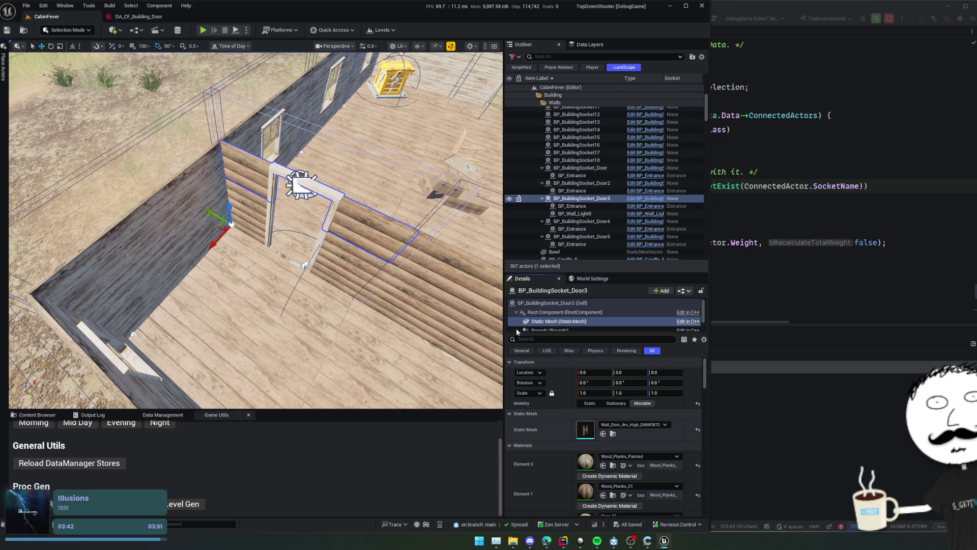
double_click(529, 321)
mouse_move(344, 272)
left_mouse_down()
mouse_move(428, 305)
mouse_move(504, 355)
left_mouse_up()
scroll(463, 399, "down", 2)
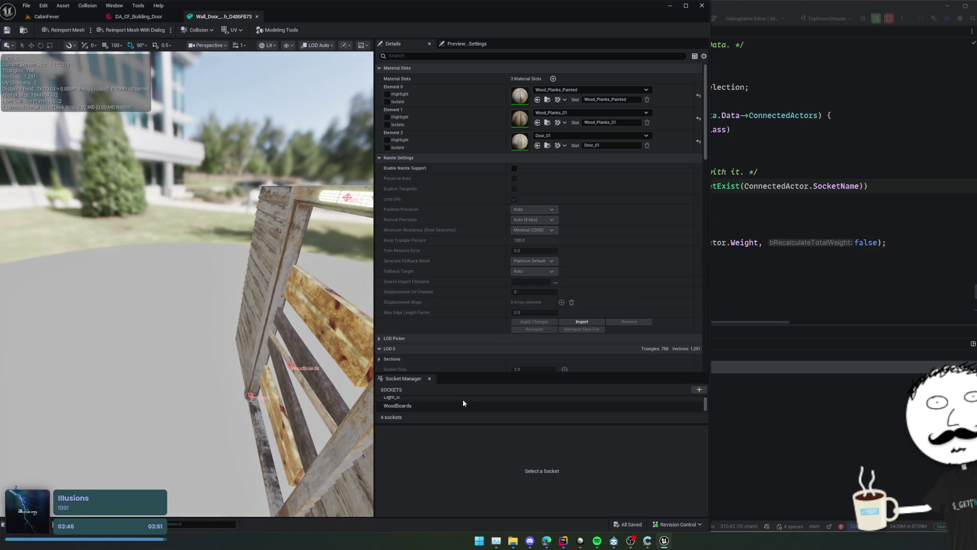
middle_click(214, 15)
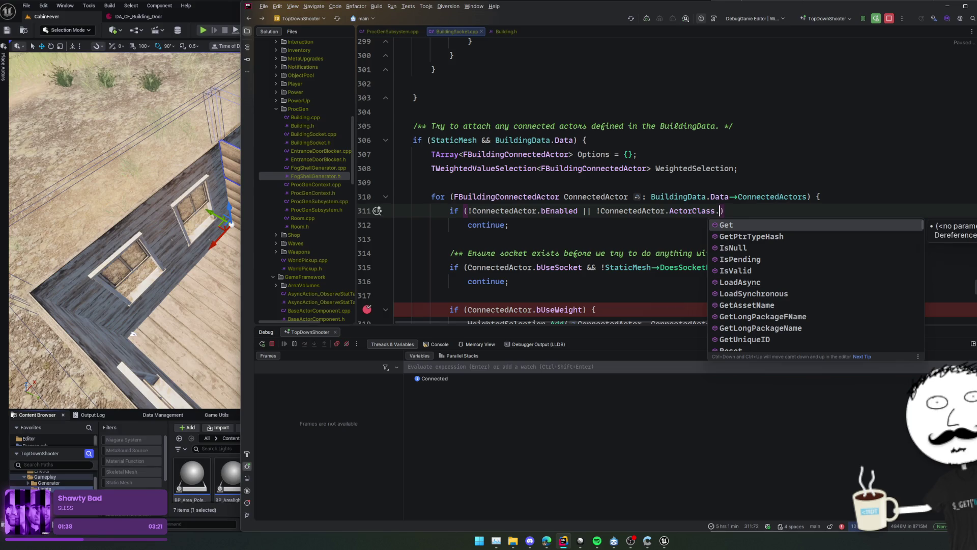
Change line 311 to skip entries whose ActorClass IsNull() and Live Coding recompile it
key("Down")
key("Down")
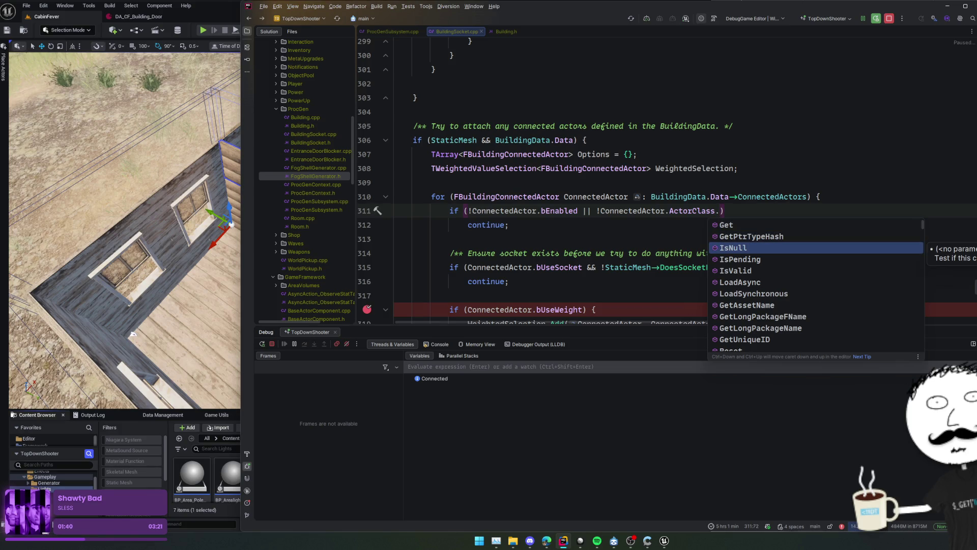
key("Return")
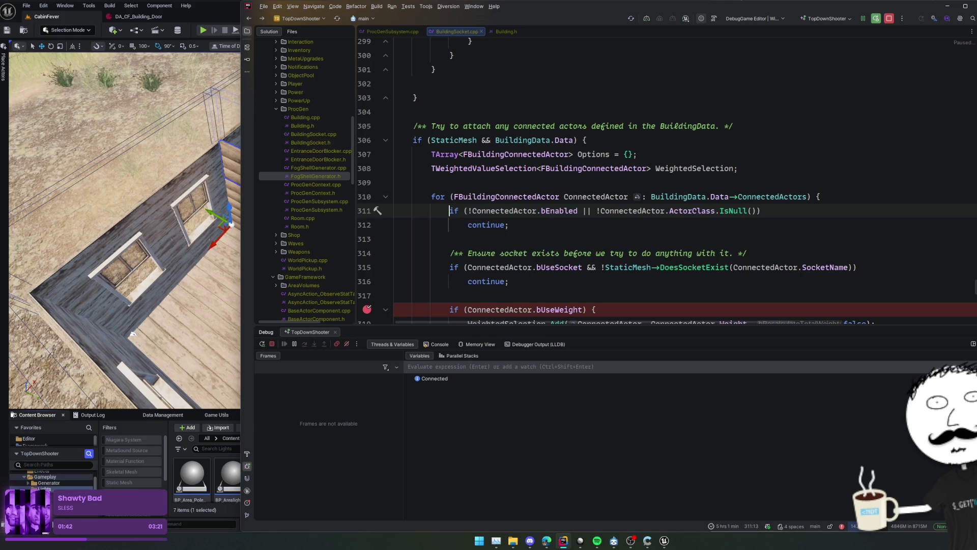
left_click(602, 211)
key("BackSpace")
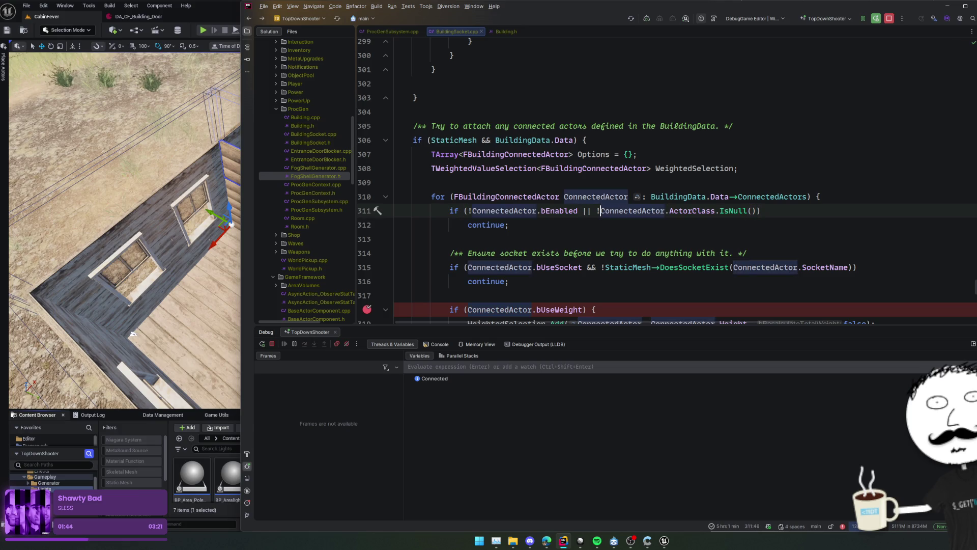
key("Home")
key("ctrl+alt+F11")
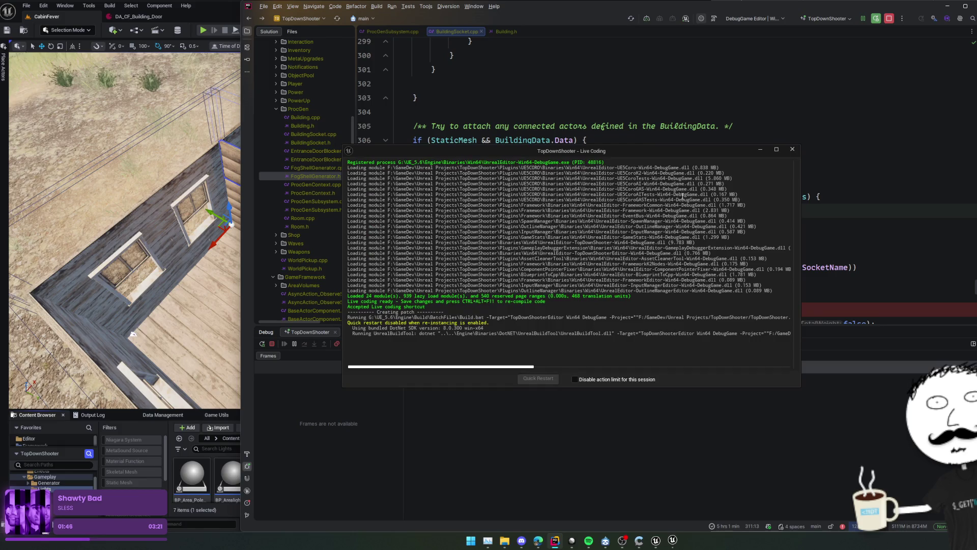
Remove the breakpoint on line 318 and look over its weight check
left_click_drag(492, 151, 810, 214)
scroll(506, 208, "down", 3)
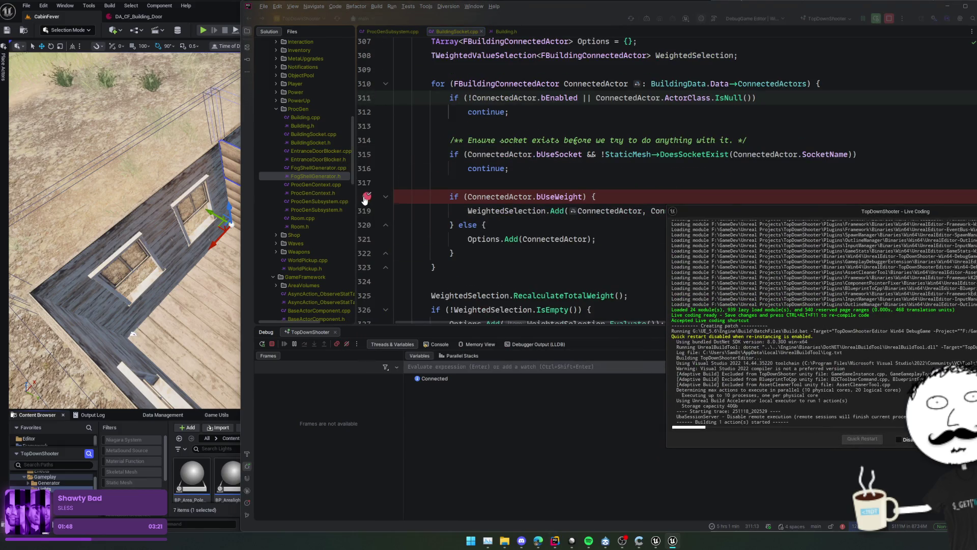
left_click(365, 197)
left_click(637, 203)
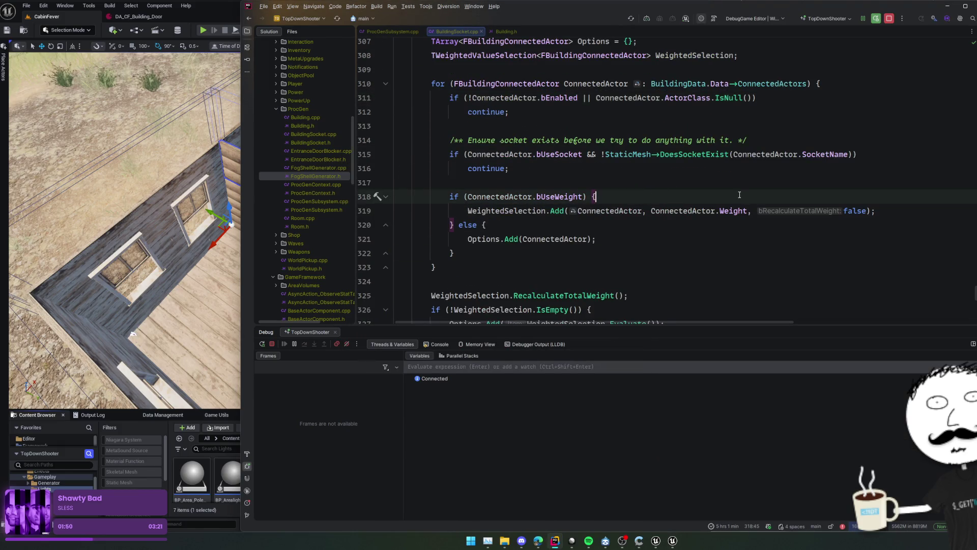
scroll(732, 213, "down", 3)
scroll(732, 213, "up", 3)
Regenerate the cabin from Game Utils and inspect door sockets spawning BP_Entrance and door-top lights
key("alt+Tab")
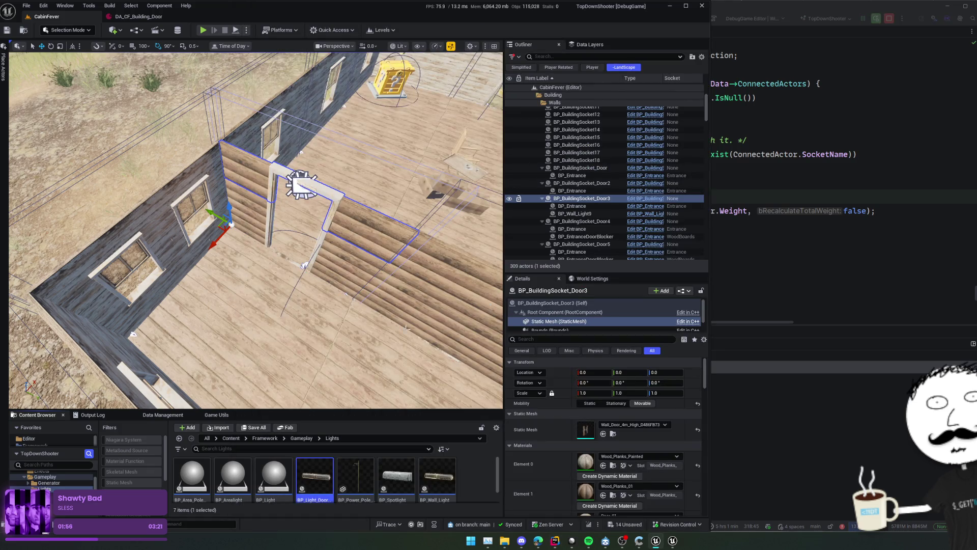
left_click(217, 415)
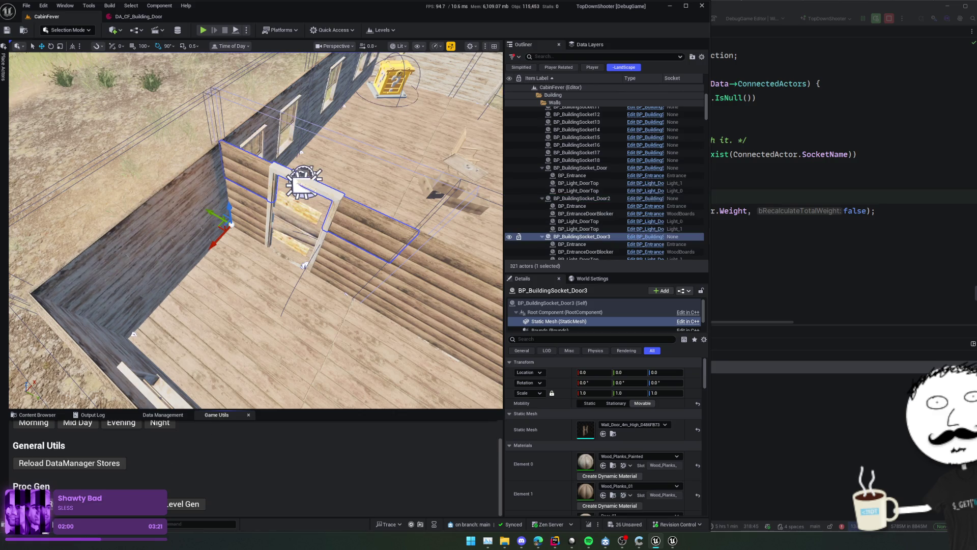
mouse_move(153, 306)
left_mouse_down()
mouse_move(203, 301)
mouse_move(209, 338)
mouse_move(244, 285)
mouse_move(224, 275)
left_mouse_up()
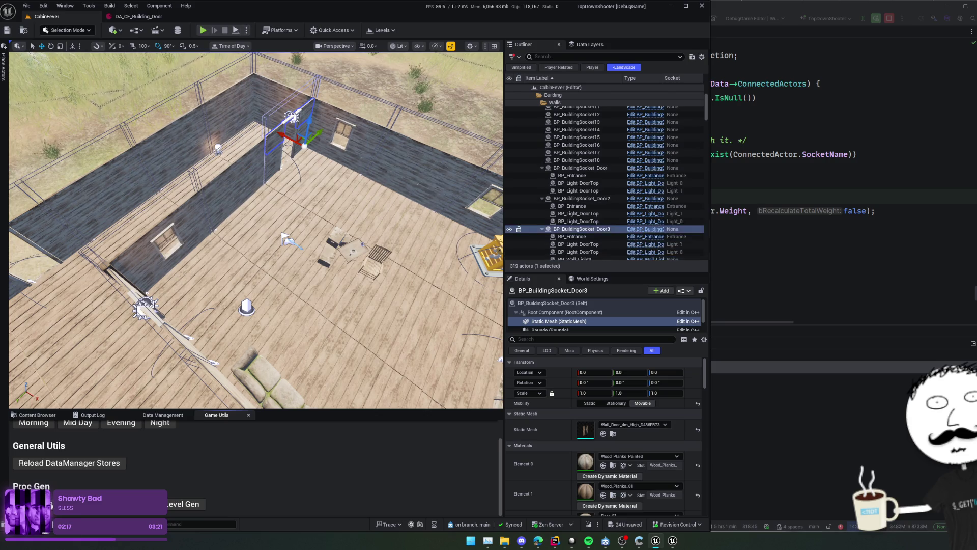
key("f")
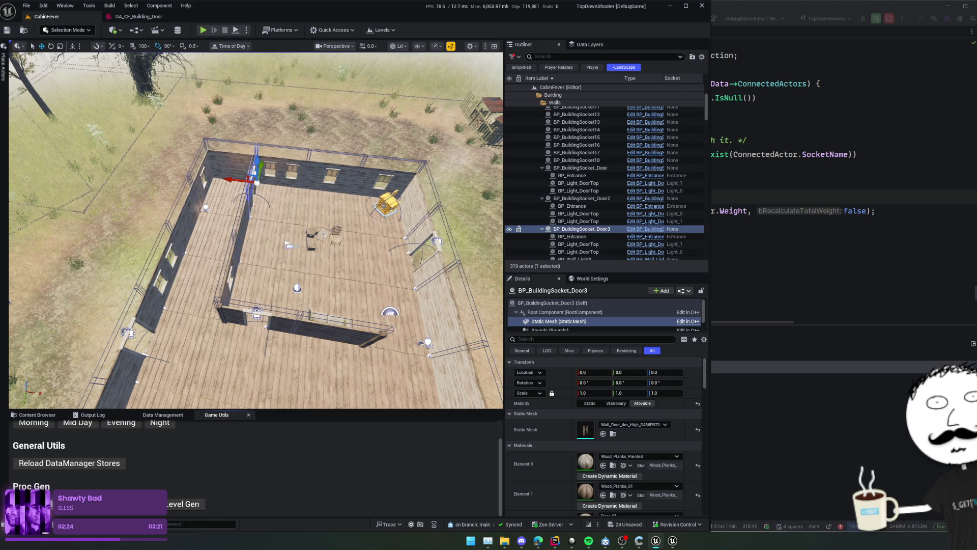
left_click(753, 296)
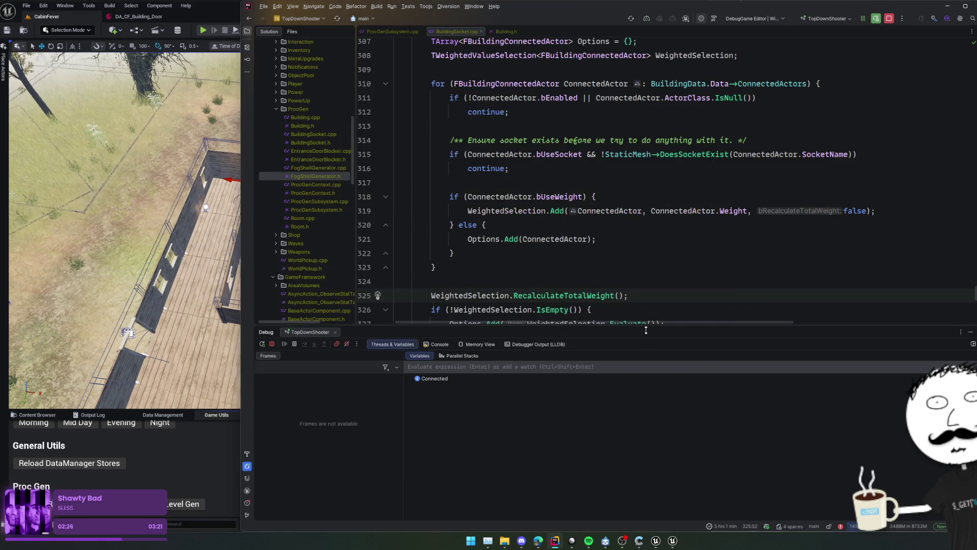
Read the CompileWeightedRules comments on disabling neighbour modules so doors and windows don't touch
left_click_drag(646, 330, 644, 391)
scroll(546, 349, "up", 20)
scroll(545, 349, "down", 8)
left_click(830, 174)
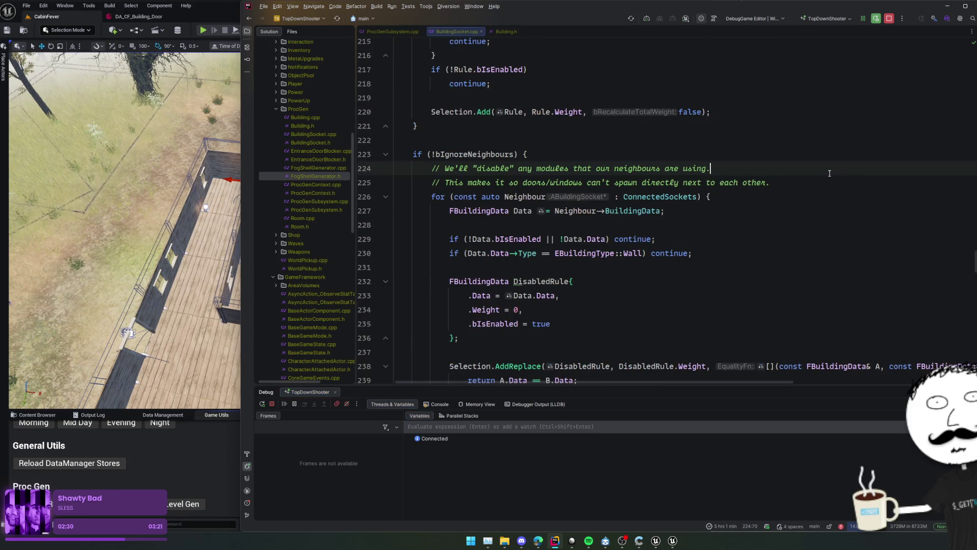
left_click(853, 180)
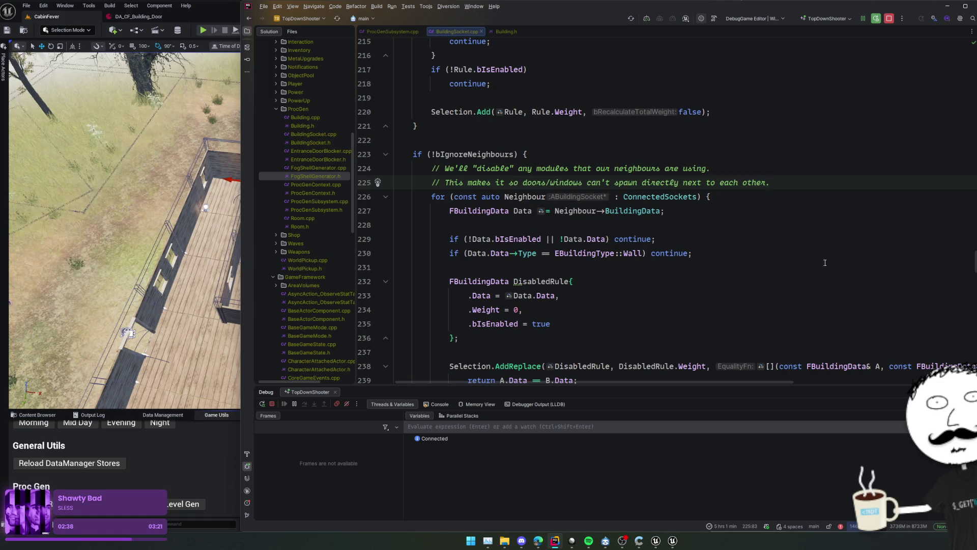
scroll(698, 295, "down", 2)
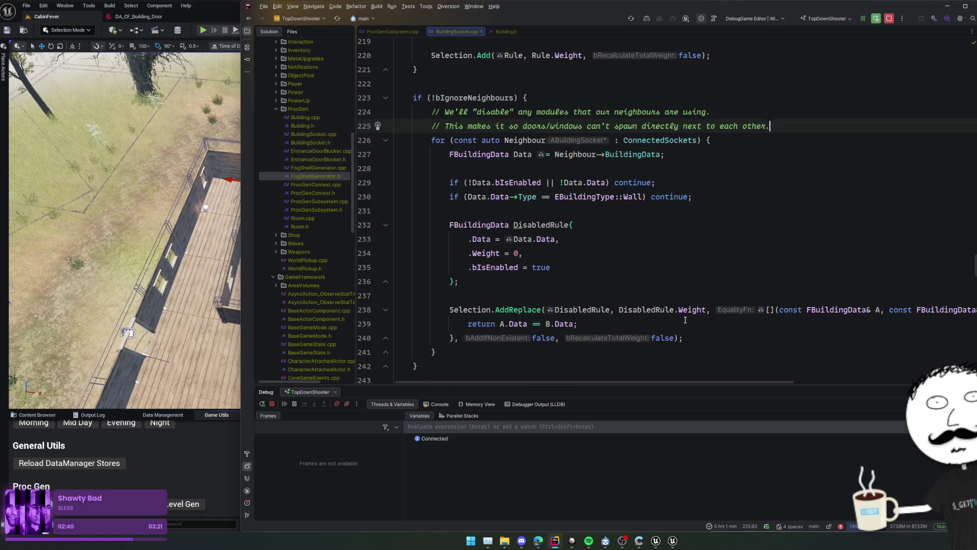
scroll(599, 320, "down", 2)
scroll(510, 165, "up", 2)
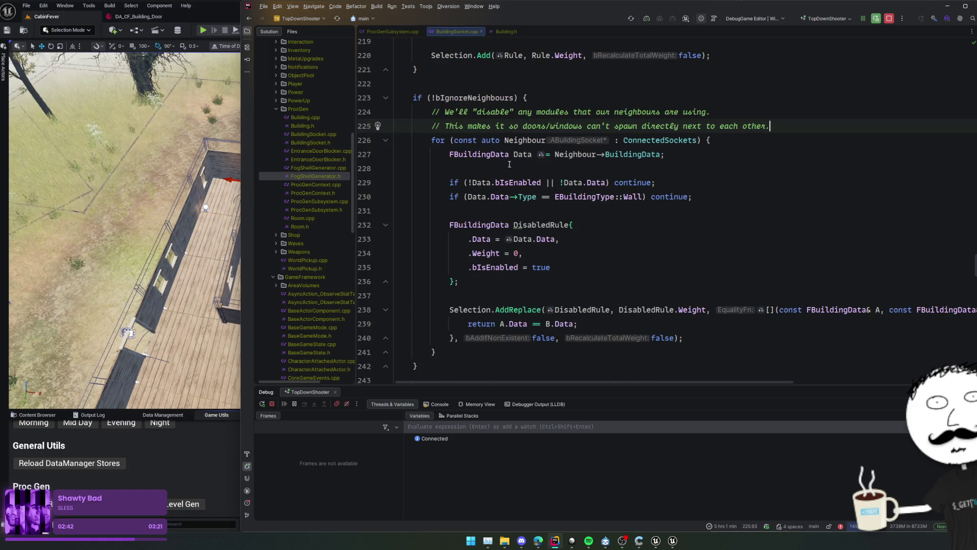
scroll(471, 154, "up", 5)
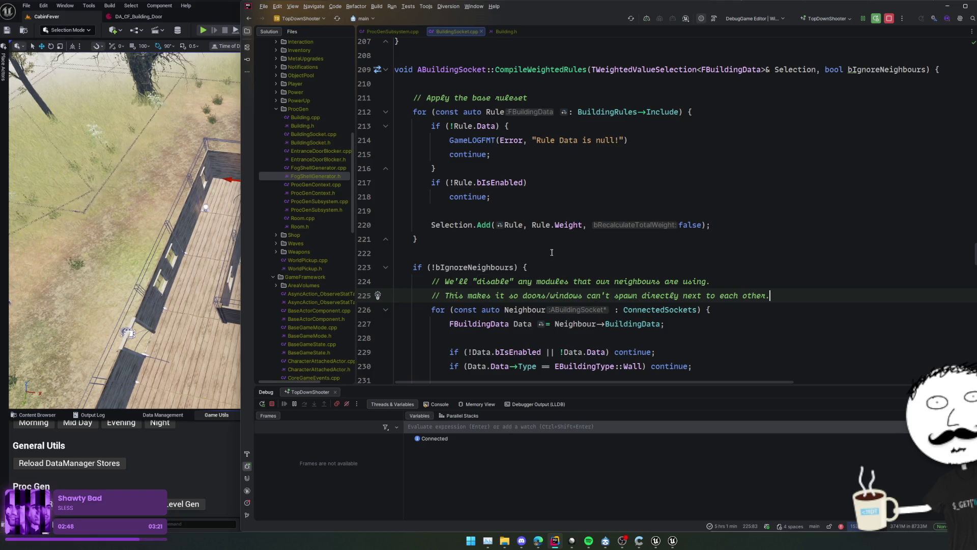
mouse_move(600, 223)
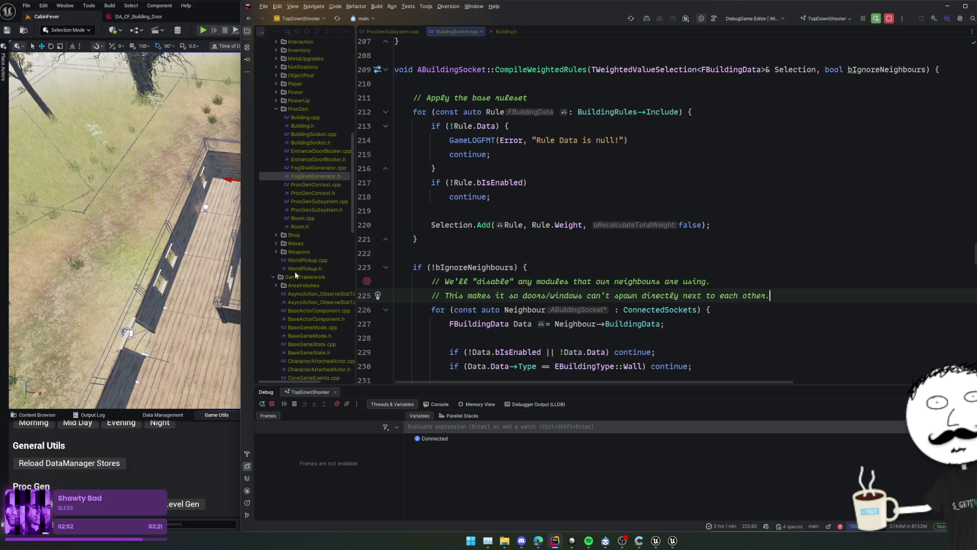
Select the back wall's building socket in Unreal, then scroll Rider up to ChooseBuildingType
key("alt+Tab")
scroll(132, 203, "up", 10)
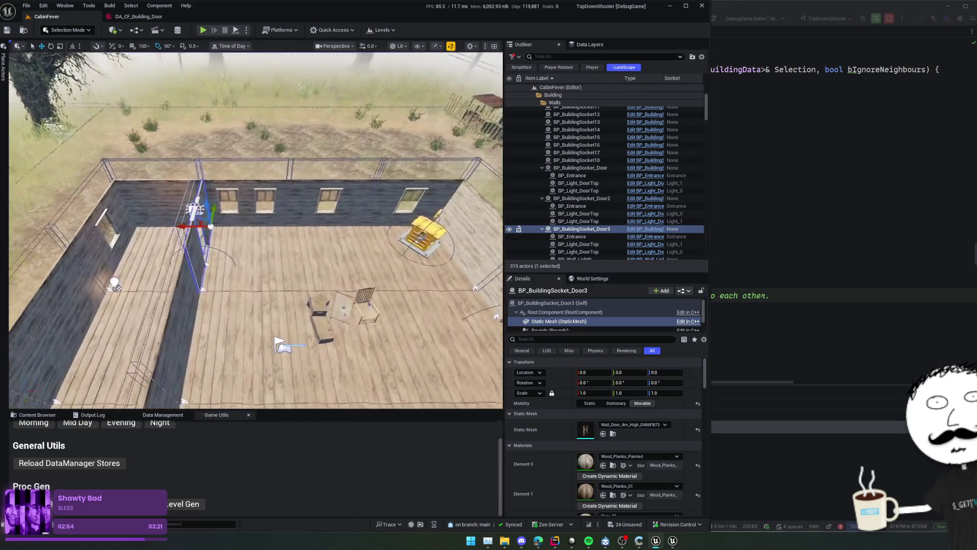
left_click(133, 202)
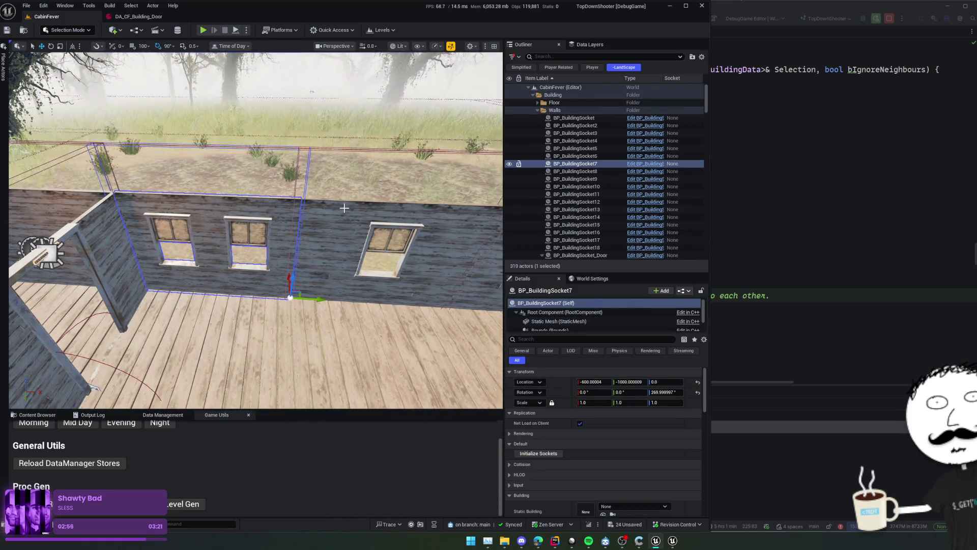
left_click(766, 209)
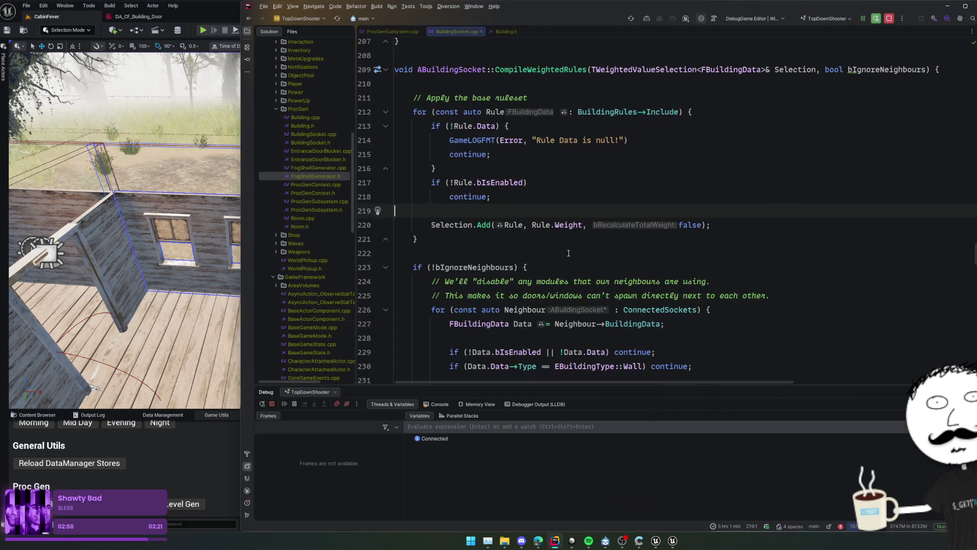
scroll(572, 238, "up", 4)
scroll(594, 245, "up", 5)
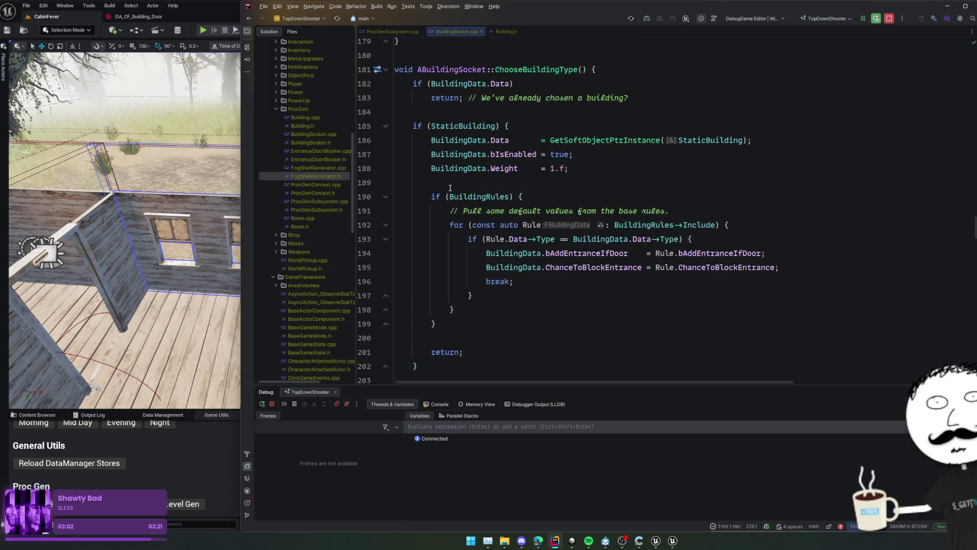
left_click(541, 70)
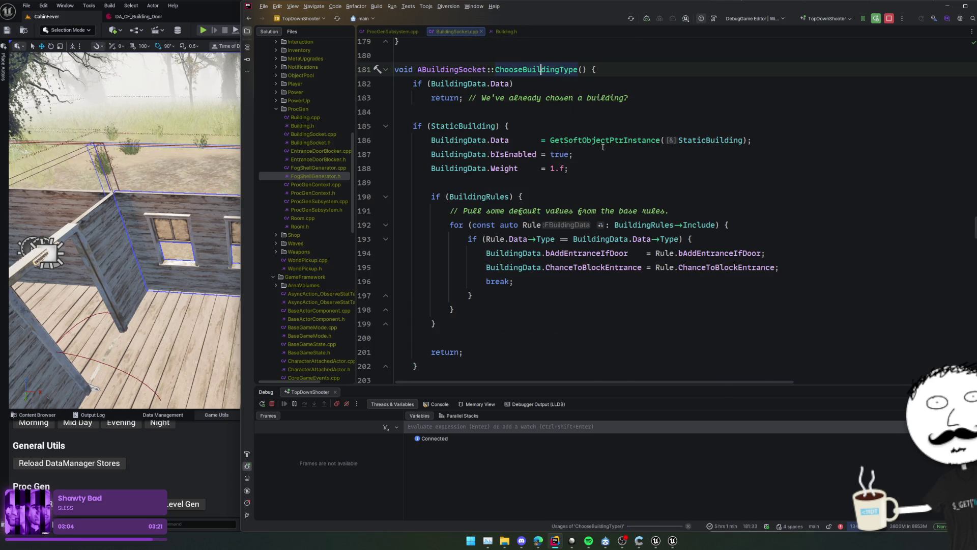
Find ChooseBuildingType's usages, preview both Room.cpp results, and jump to PreGenerate's caller in Building.cpp
key("alt+F7")
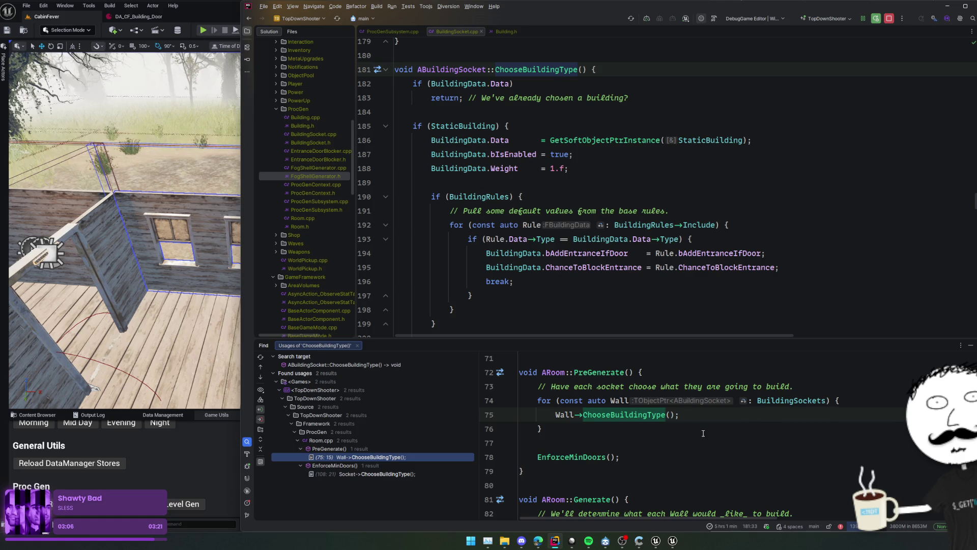
left_click(698, 437)
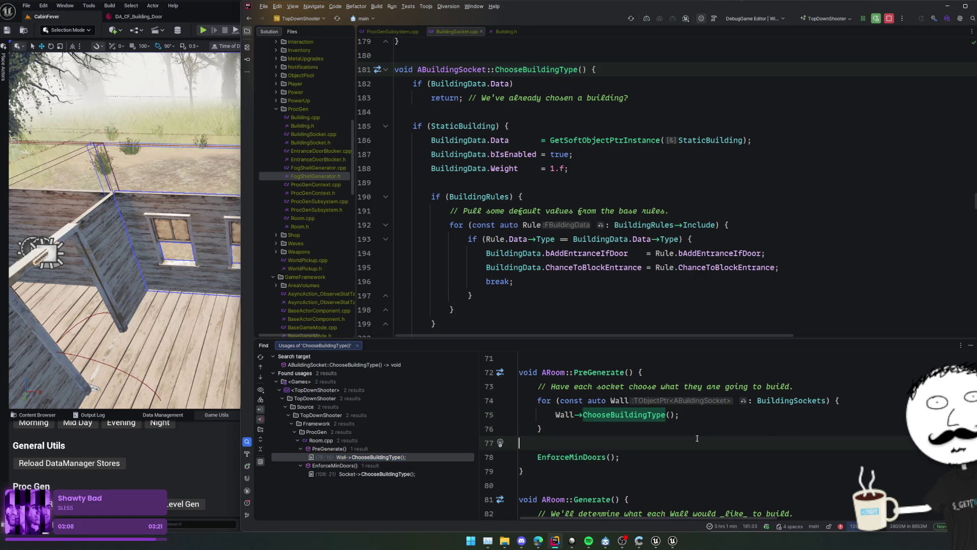
left_click(588, 457, "ctrl")
scroll(616, 275, "down", 3)
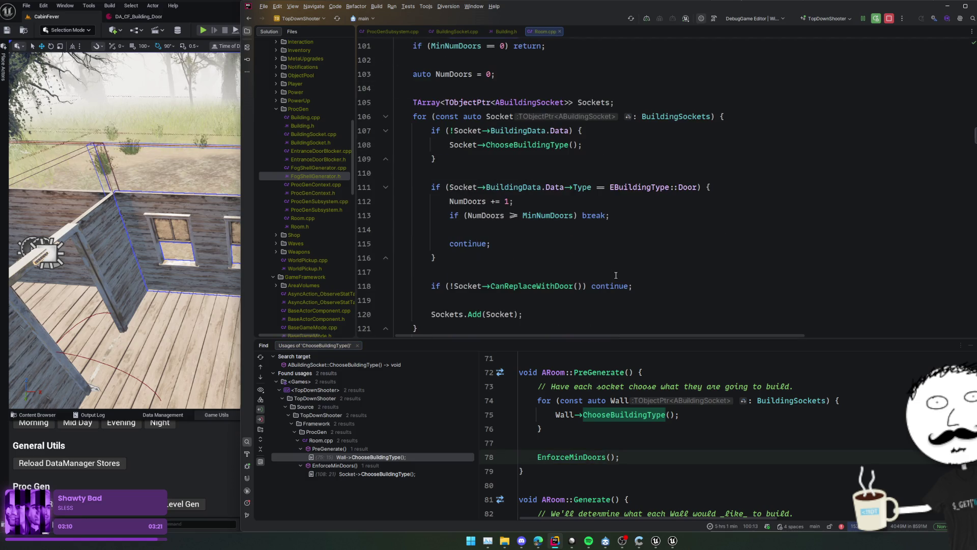
scroll(662, 292, "down", 4)
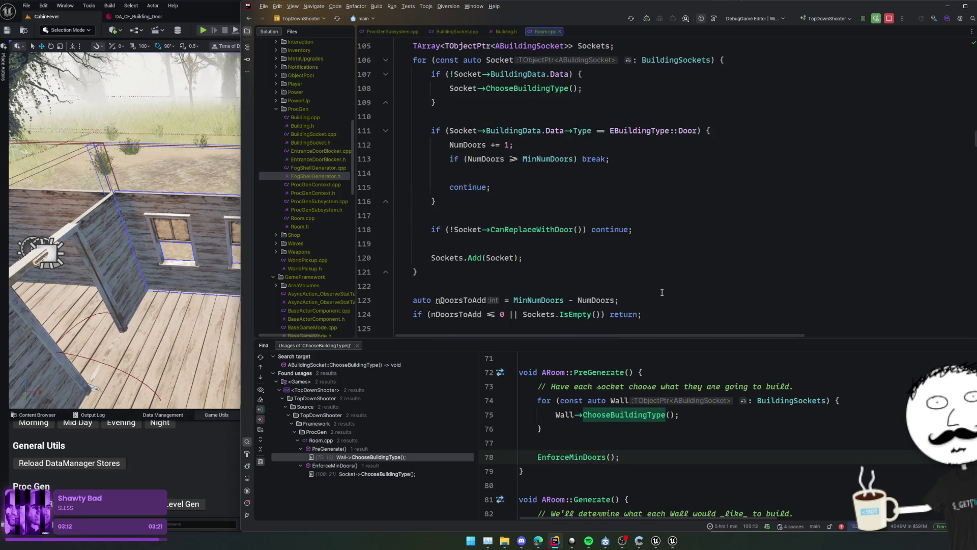
scroll(662, 292, "down", 3)
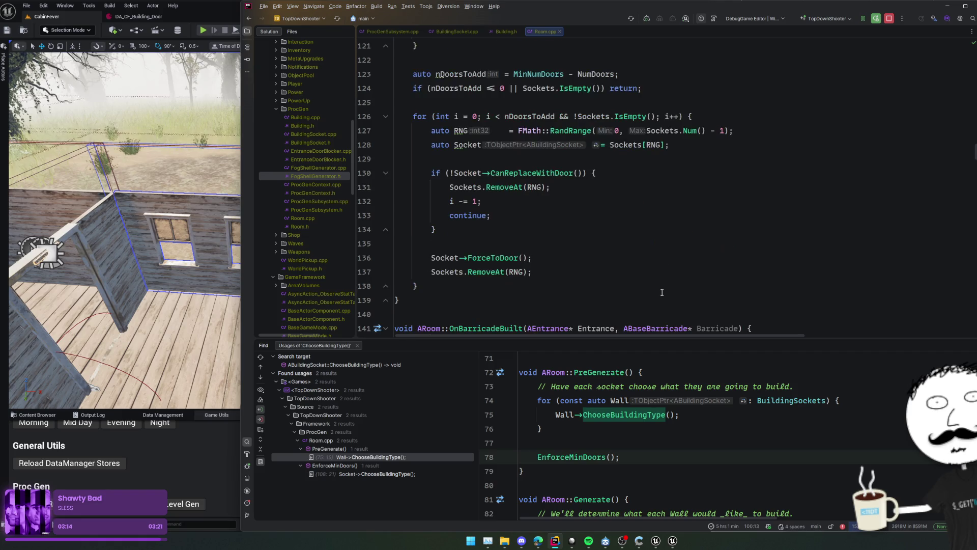
left_click(414, 474)
scroll(672, 420, "up", 1)
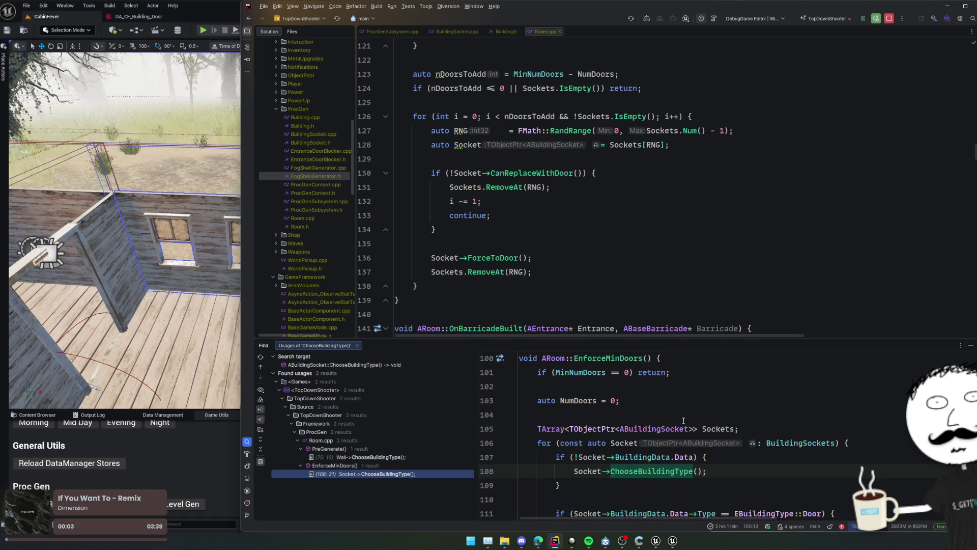
left_click(410, 457)
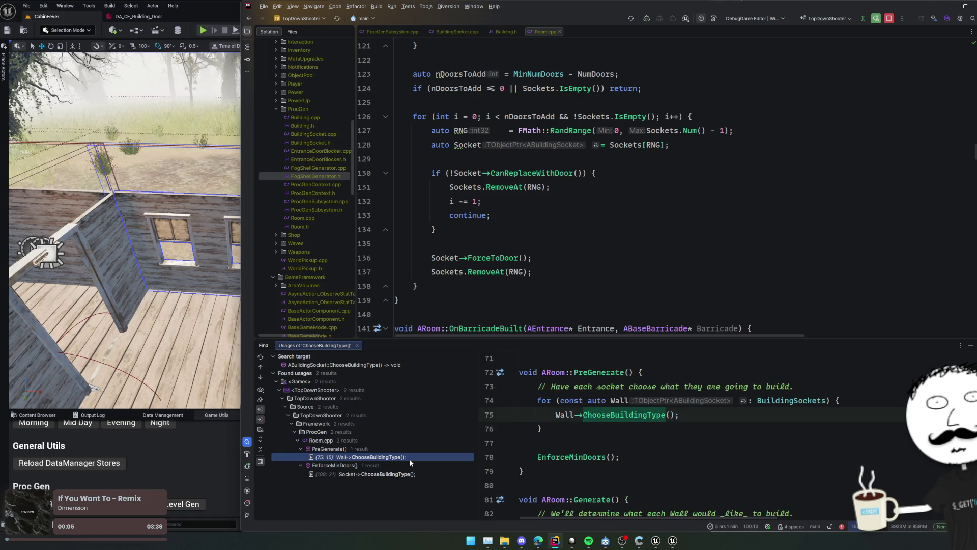
left_click(585, 372, "ctrl")
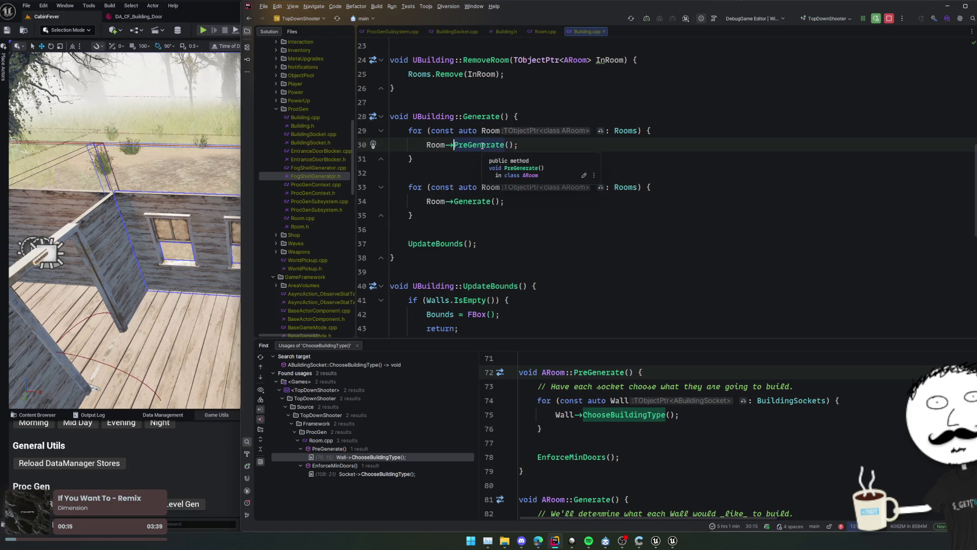
Navigate via PreGenerate in Room.cpp to ChooseBuildingType and its WeightedSelection call
left_click(482, 146, "ctrl")
left_click(519, 188, "ctrl")
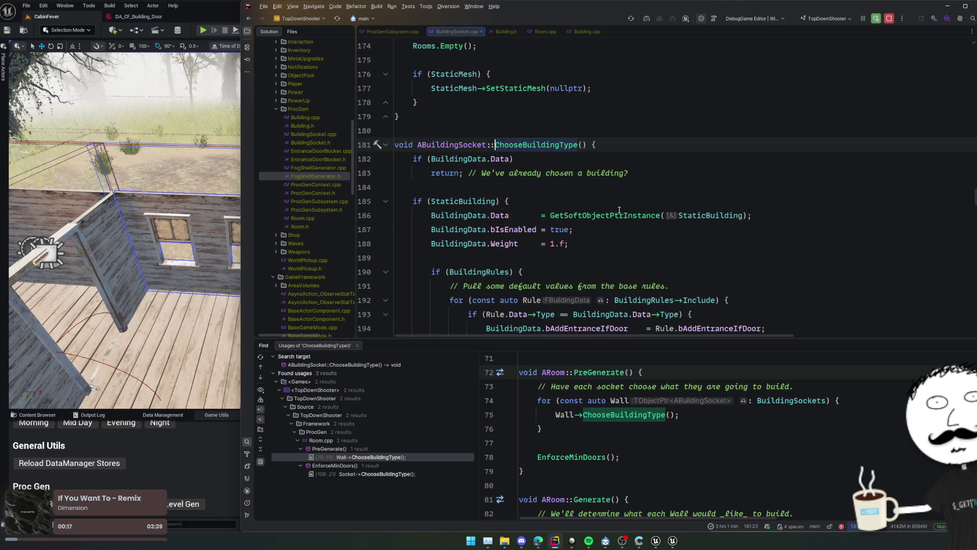
scroll(619, 209, "down", 4)
scroll(619, 209, "down", 3)
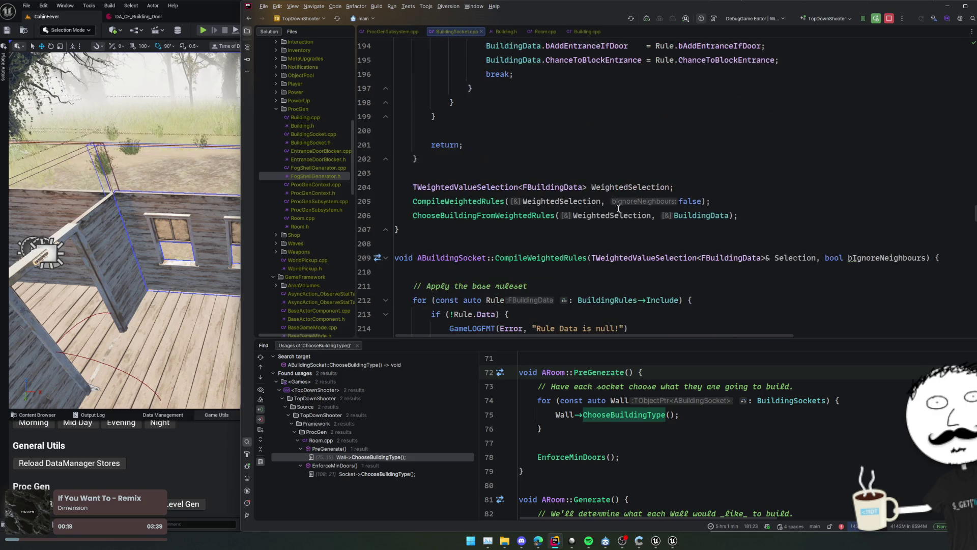
left_click(563, 201)
Step through the weighted rule lines of CompileWeightedRules, around lines 221–237
scroll(492, 193, "down", 7)
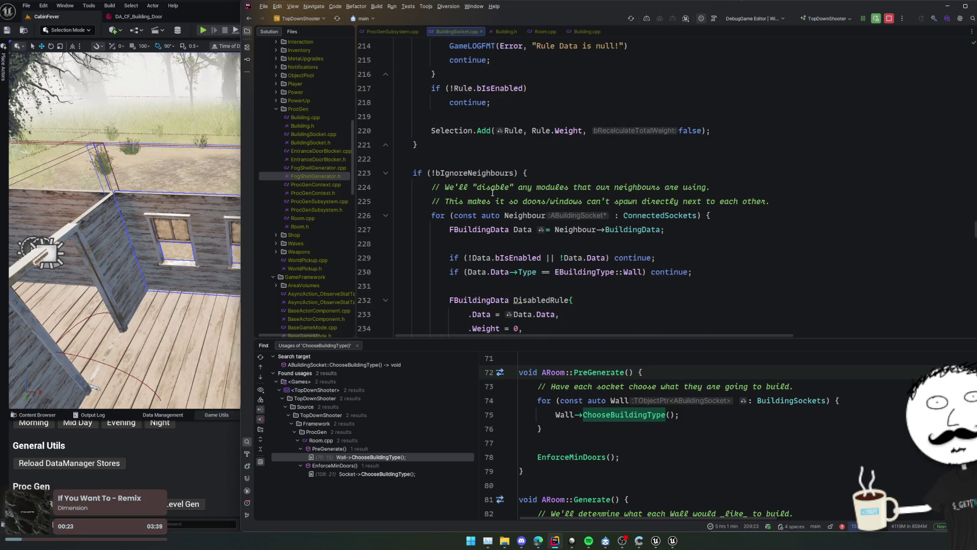
scroll(492, 193, "down", 3)
left_click(631, 171)
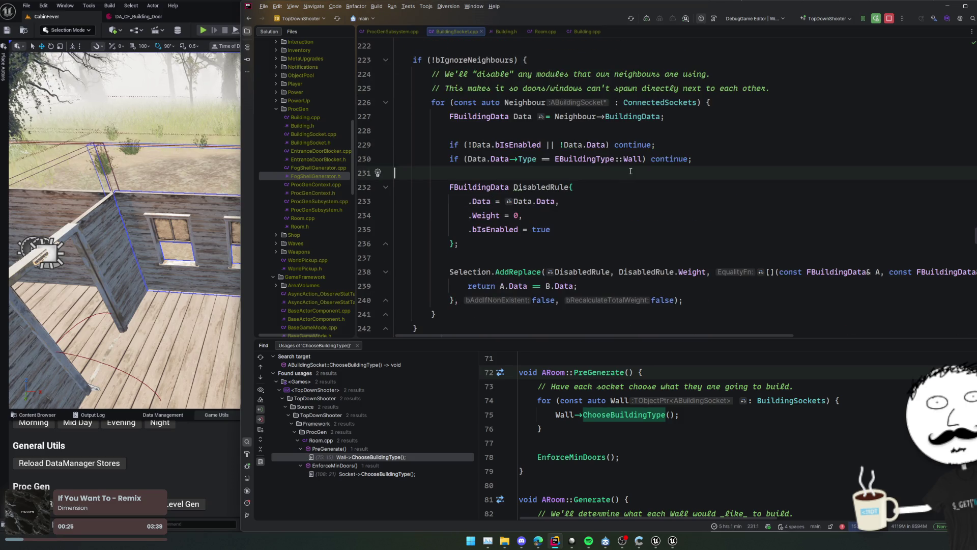
left_click(617, 258)
scroll(616, 251, "up", 6)
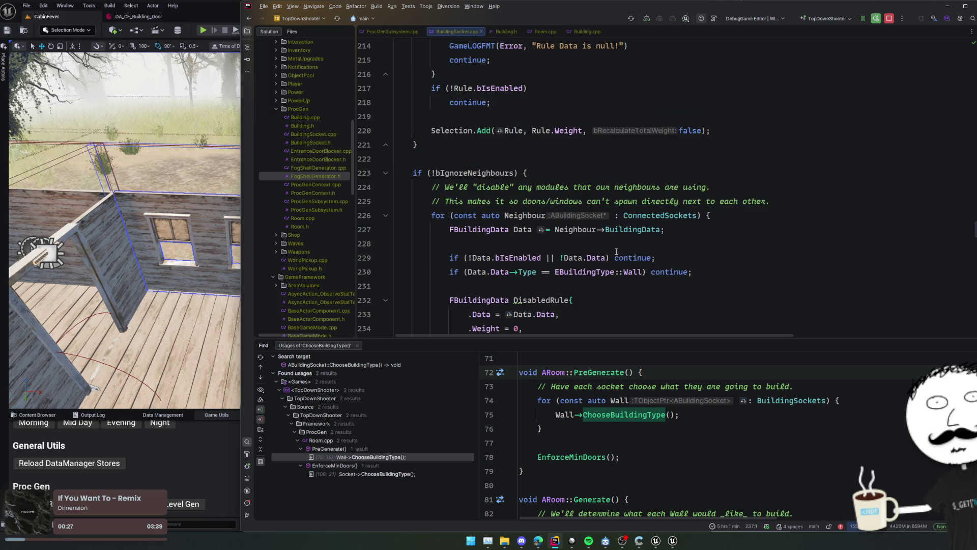
left_click(559, 254)
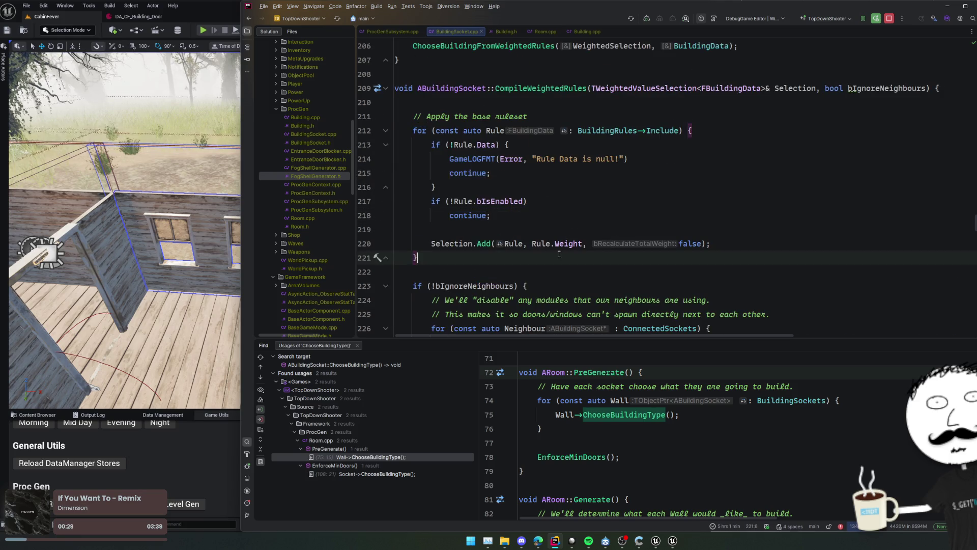
Finish reviewing the neighbour-disabling logic, then return to Unreal Editor's cabin view
scroll(559, 254, "down", 2)
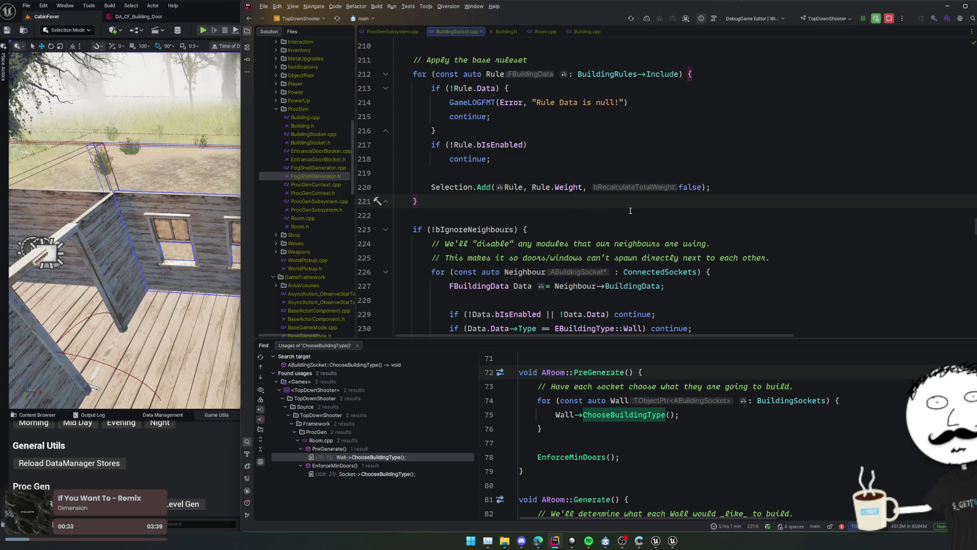
scroll(630, 210, "down", 2)
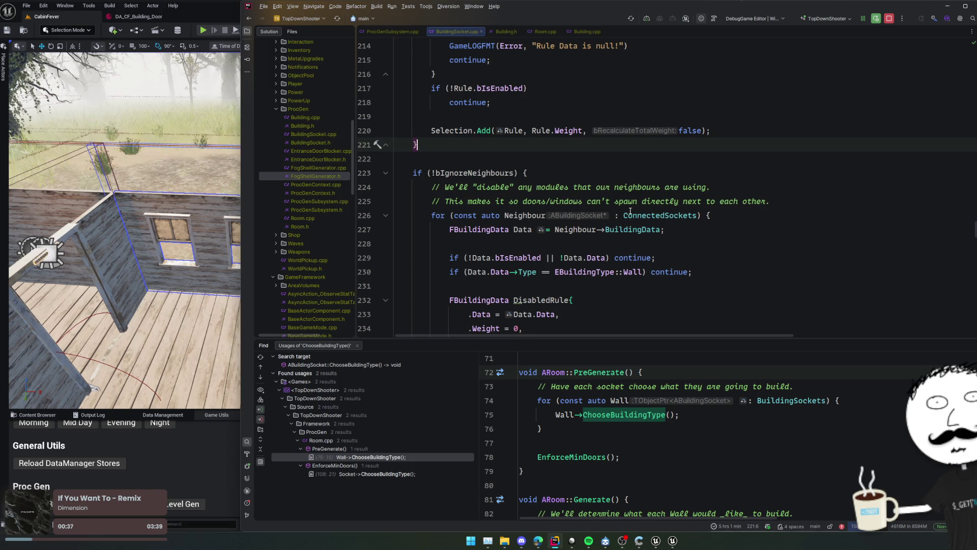
scroll(630, 210, "up", 10)
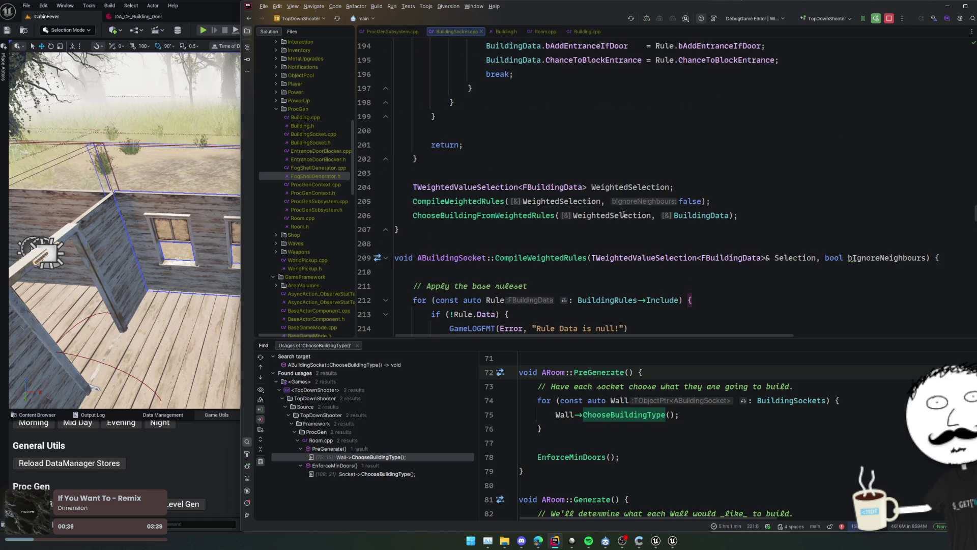
mouse_move(552, 252)
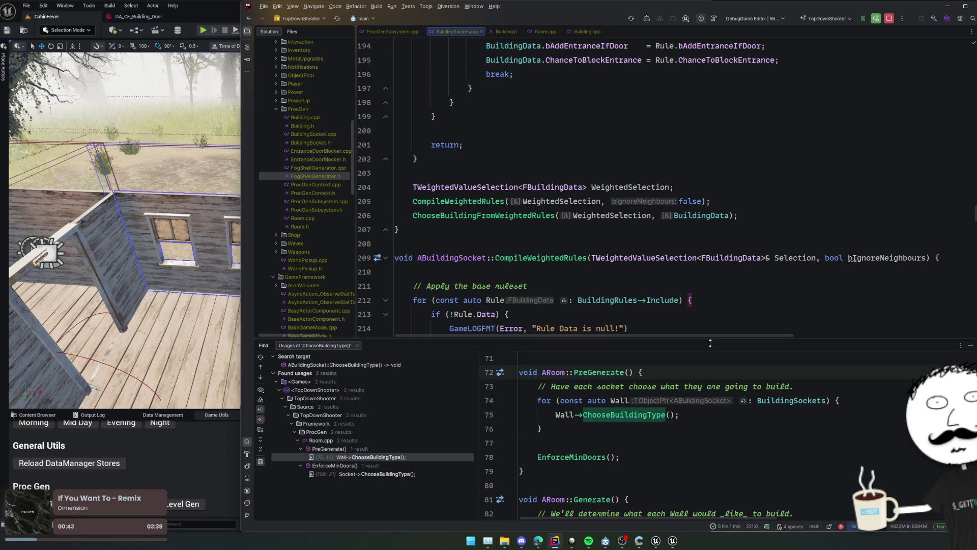
mouse_move(614, 416)
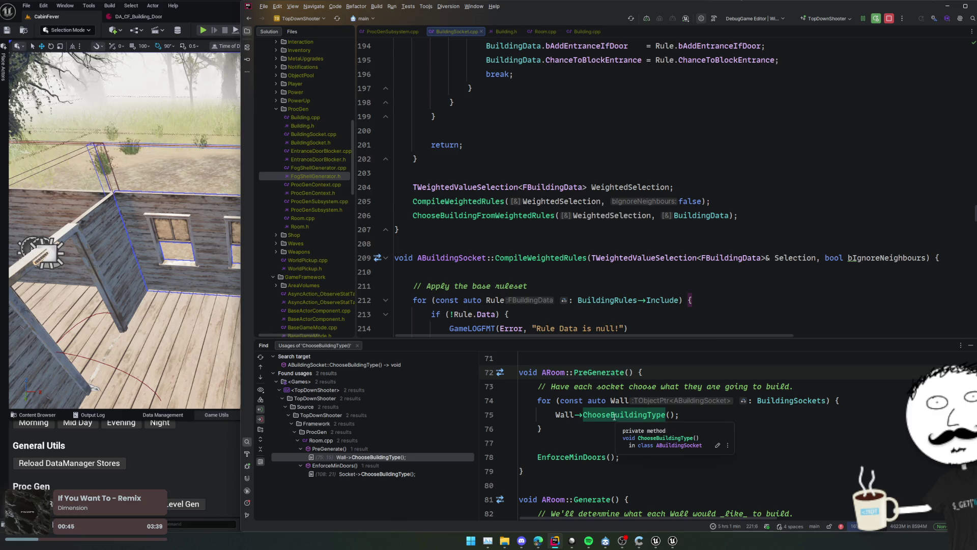
scroll(583, 285, "down", 2)
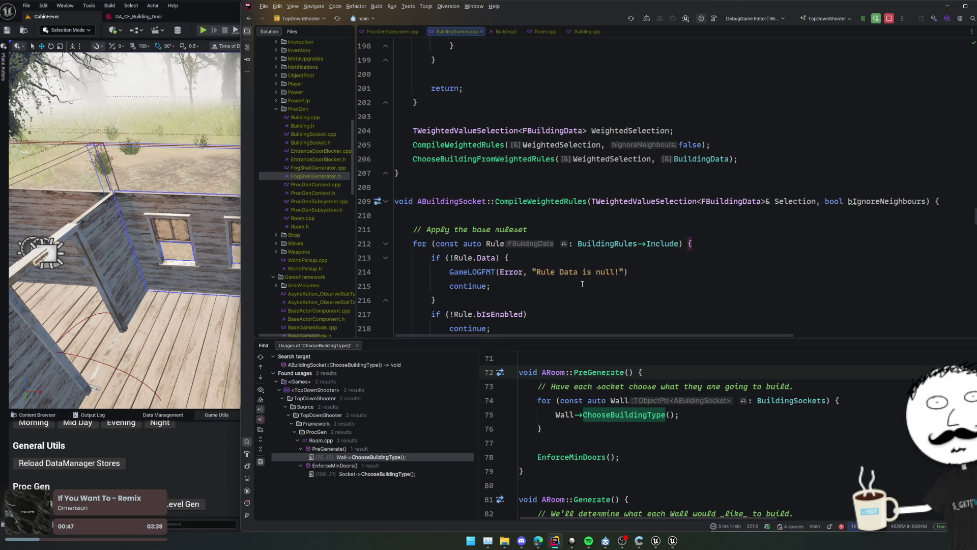
scroll(582, 284, "up", 4)
scroll(582, 284, "down", 5)
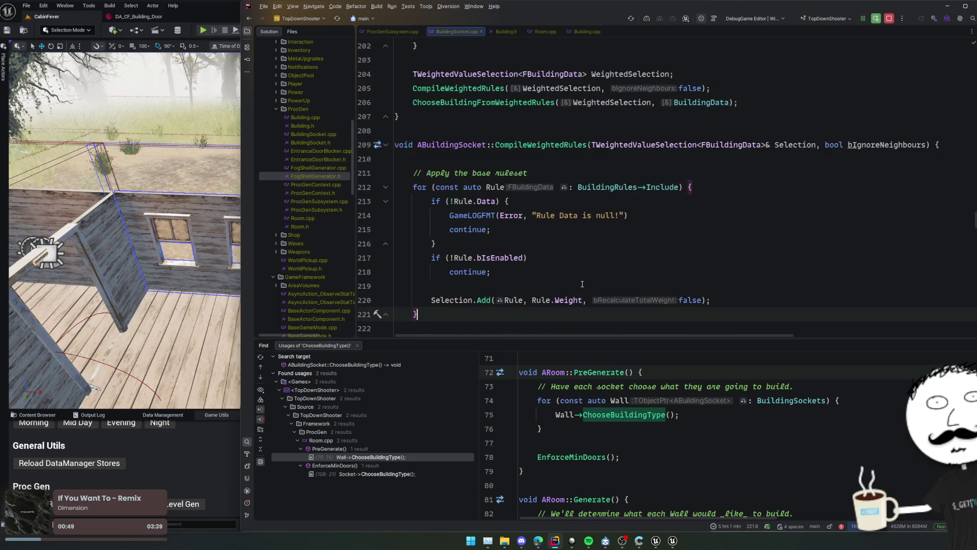
scroll(582, 284, "down", 3)
key("alt+Tab")
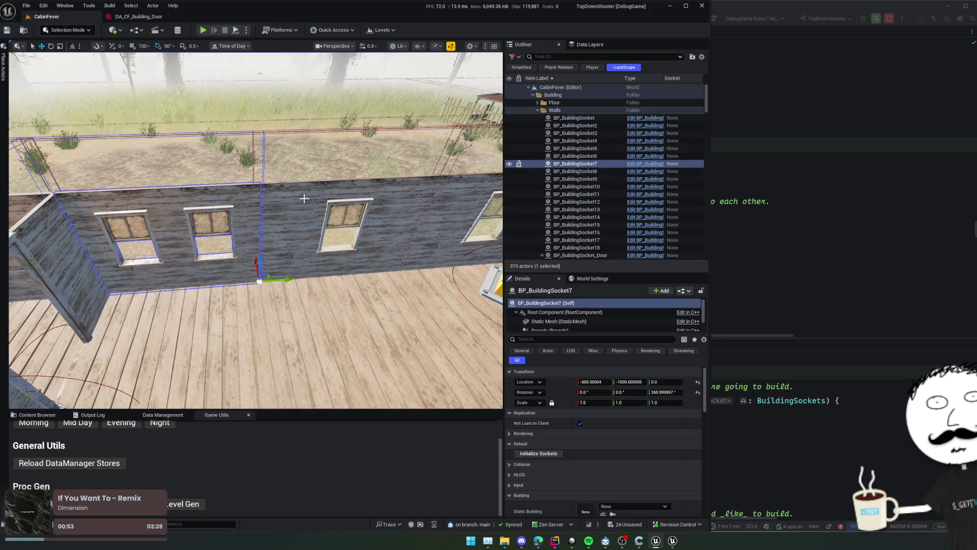
Back in Rider, place the caret at B.Data in line 239's AddReplace equality check
key("alt+Tab")
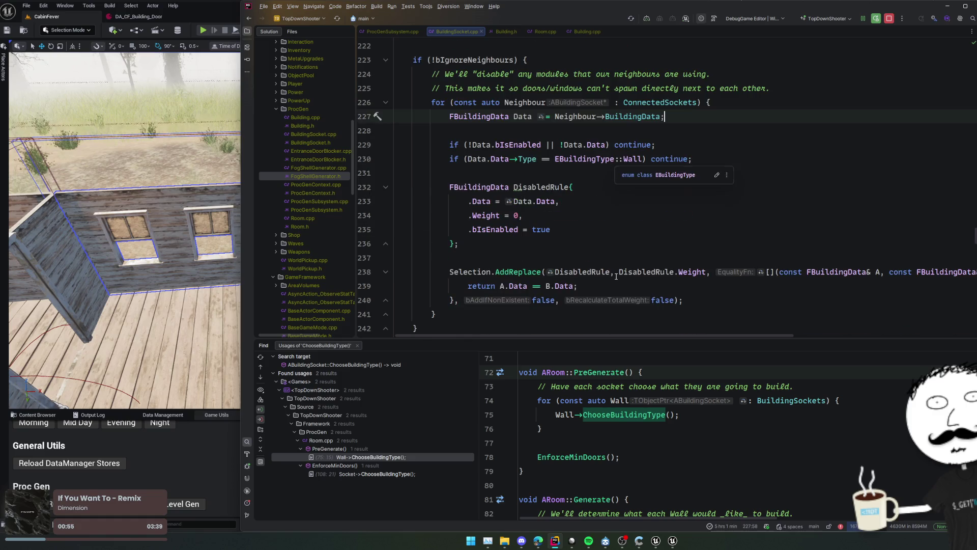
left_click(528, 286)
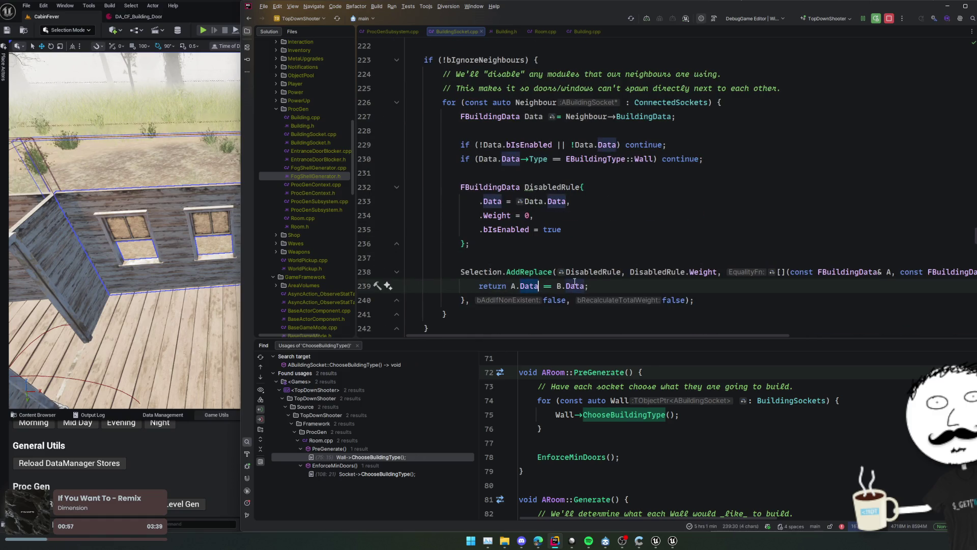
left_click(575, 282)
key("Left")
key("Left")
key("Left")
left_click(568, 286)
scroll(567, 286, "down", 3)
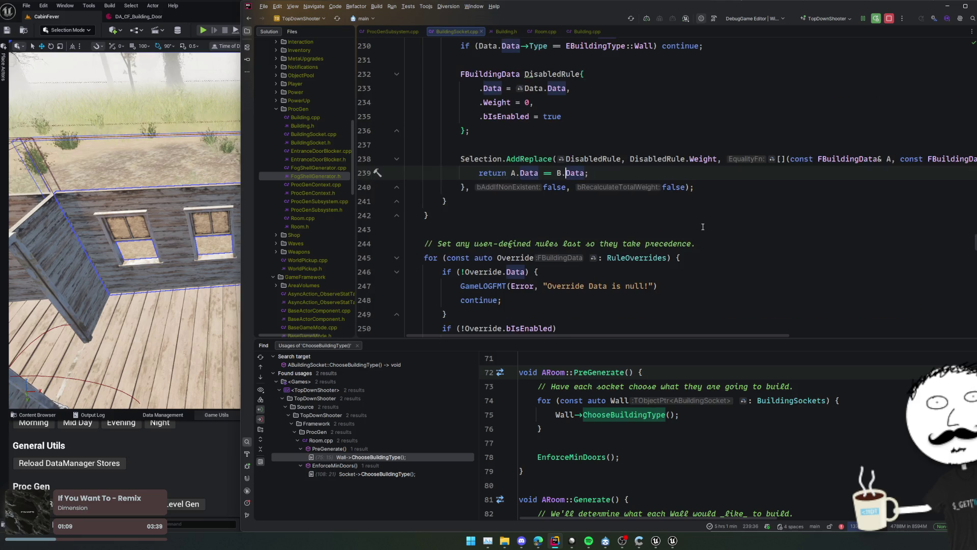
scroll(663, 218, "up", 2)
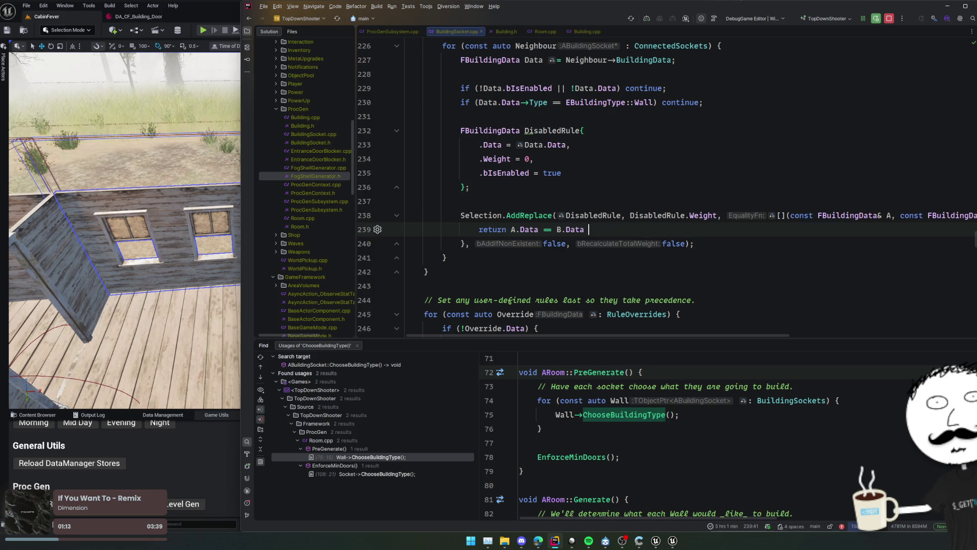
Add '|| A.Data->Type == B.Data->Type' to line 239 and Live Coding compile it
type("|| A.Data->Type == B.Data->Type;")
key("Tab")
left_click(406, 229)
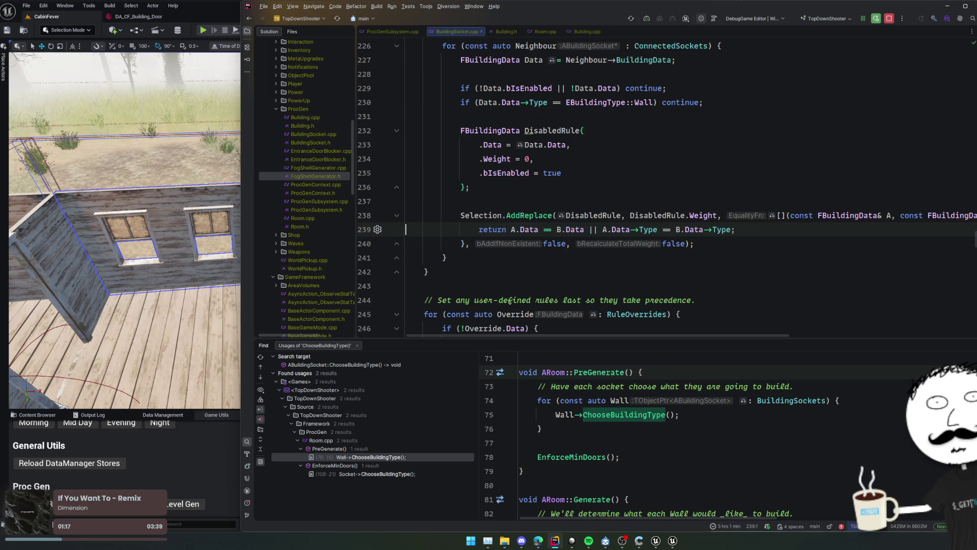
key("ctrl+alt+F11")
scroll(611, 218, "down", 2)
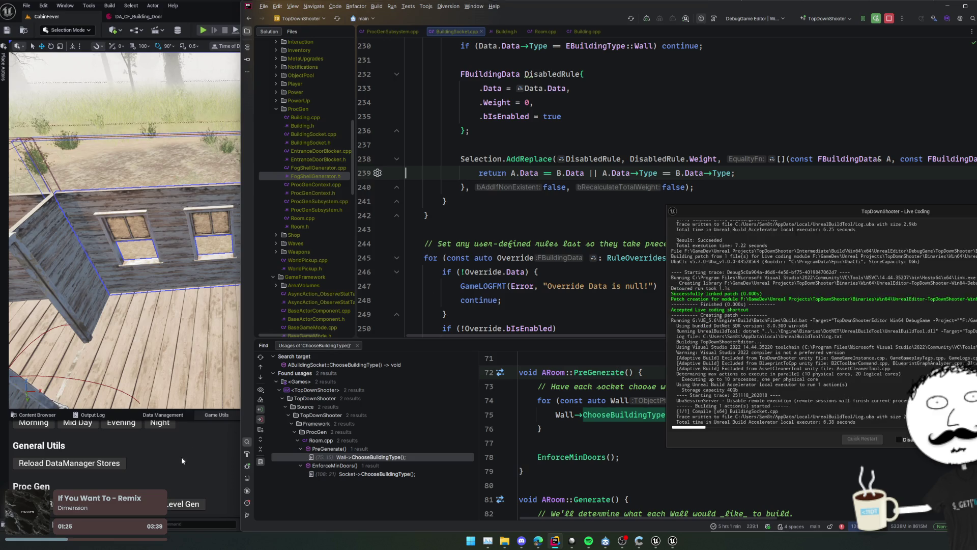
View the regenerated window-lined cabin walls from above in Unreal, then return to Rider
left_click(183, 503)
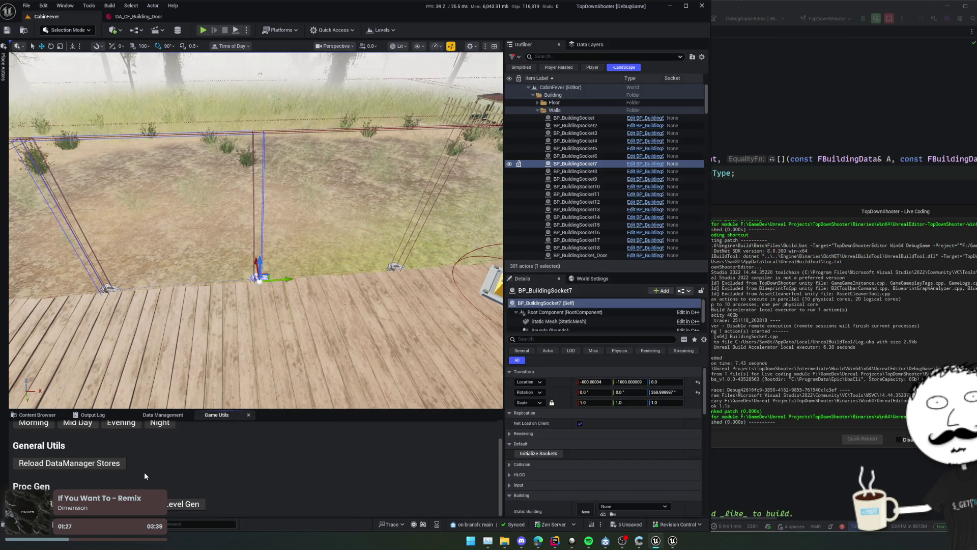
mouse_move(286, 213)
left_mouse_down()
mouse_move(316, 247)
mouse_move(295, 229)
left_mouse_up()
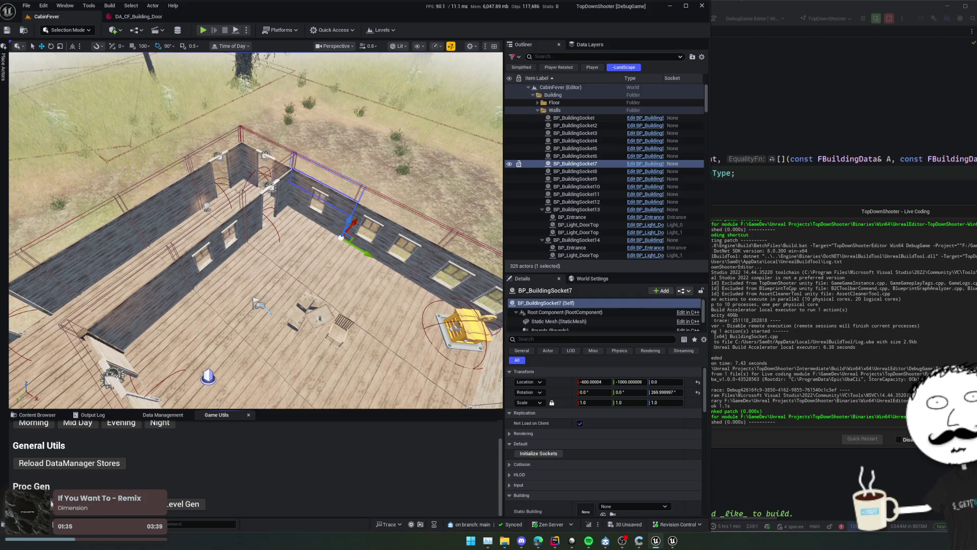
key("alt+Tab")
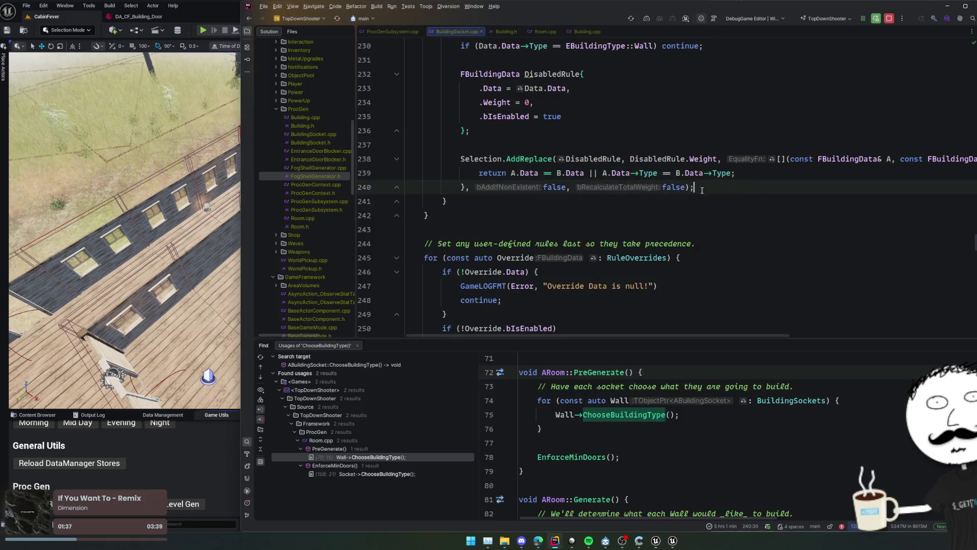
Delete 'A.Data == B.Data ||' on line 239, live-compile it, and check the level in Unreal
left_click_drag(511, 173, 602, 173)
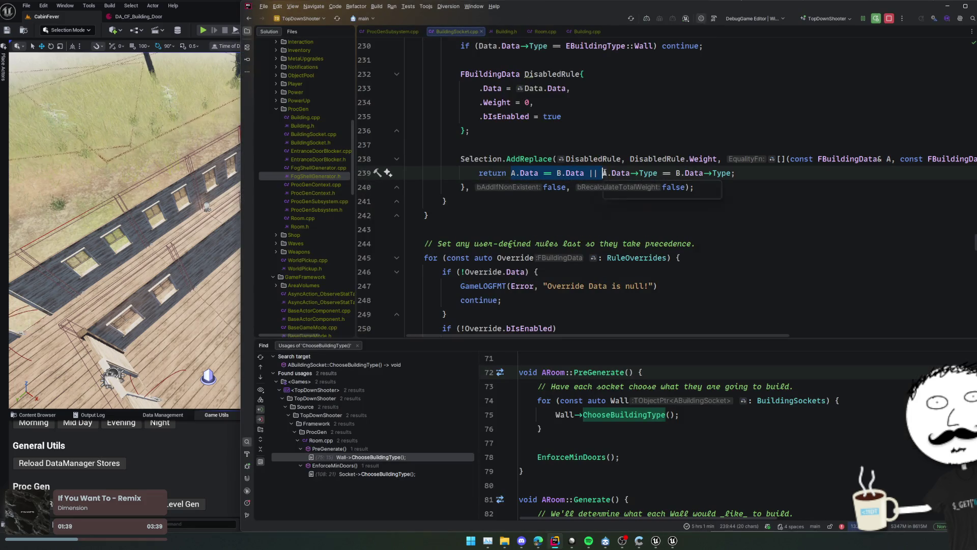
key("BackSpace")
key("ctrl+alt+F11")
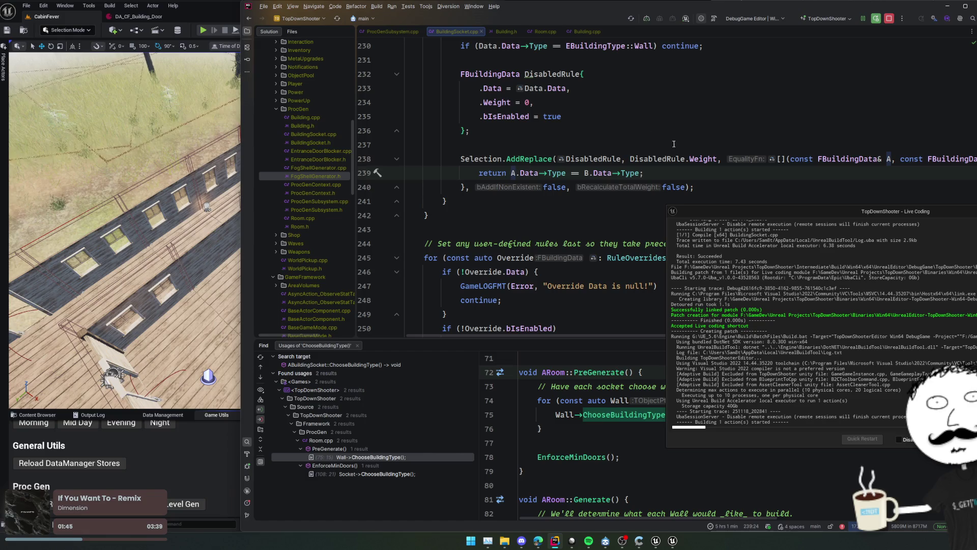
scroll(681, 147, "up", 2)
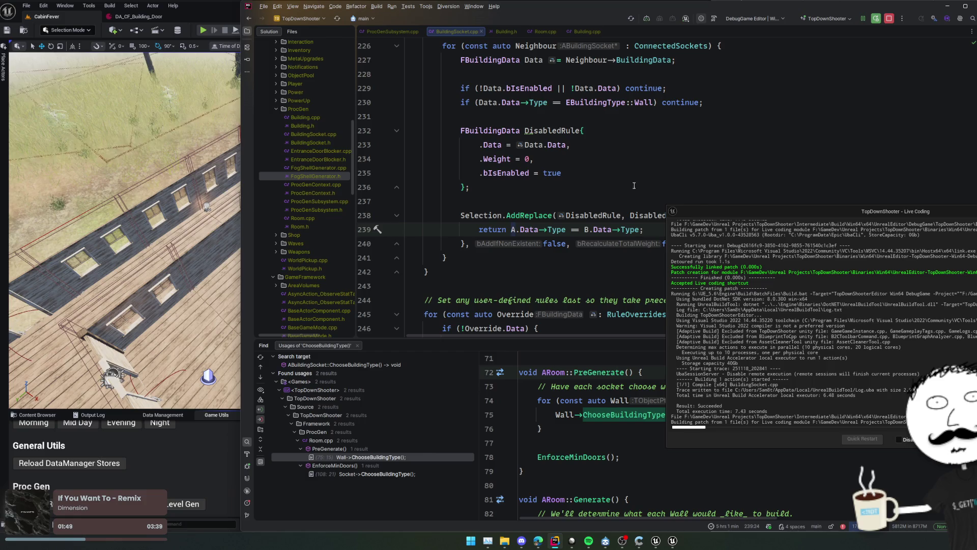
key("alt+Tab")
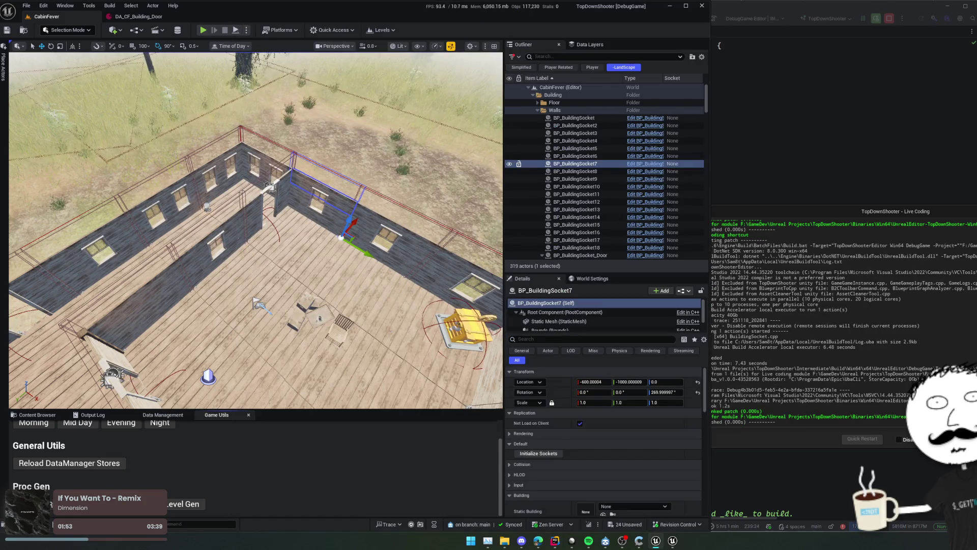
Review the DisabledRule block from line 232 in Rider, then return to the cabin level
key("alt+Tab")
left_click(647, 204)
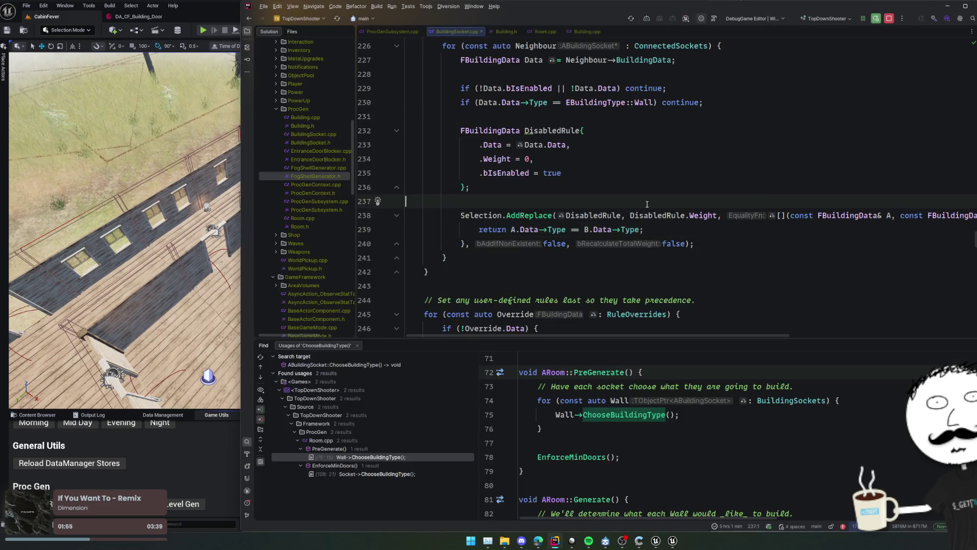
scroll(637, 198, "up", 2)
left_click(622, 189)
scroll(623, 189, "up", 2)
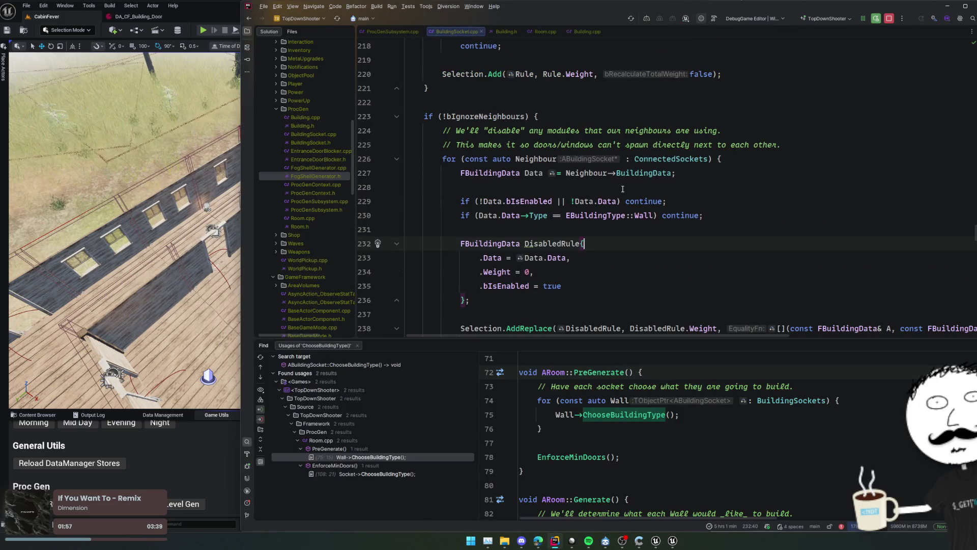
scroll(623, 189, "down", 2)
scroll(622, 189, "down", 2)
left_click(585, 188)
scroll(585, 199, "up", 2)
scroll(584, 201, "up", 2)
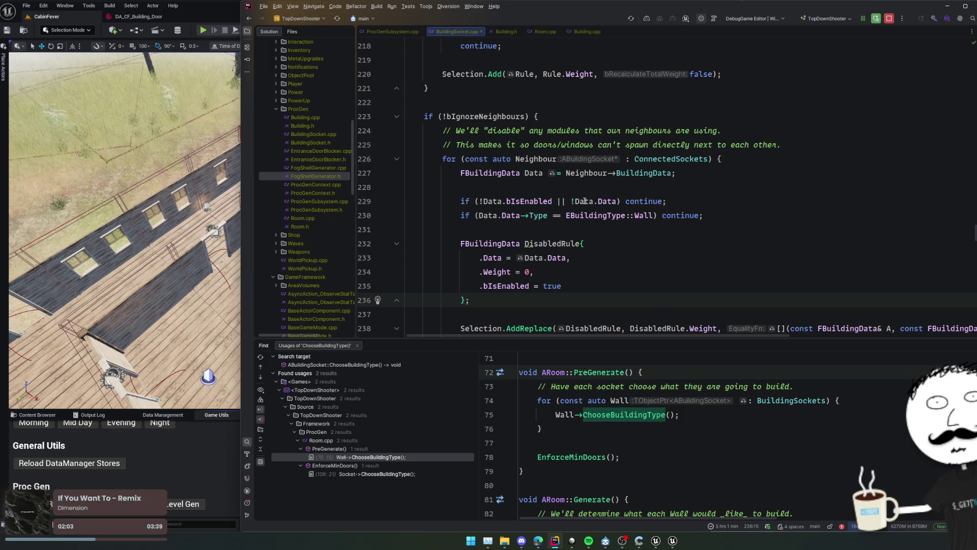
scroll(584, 201, "down", 2)
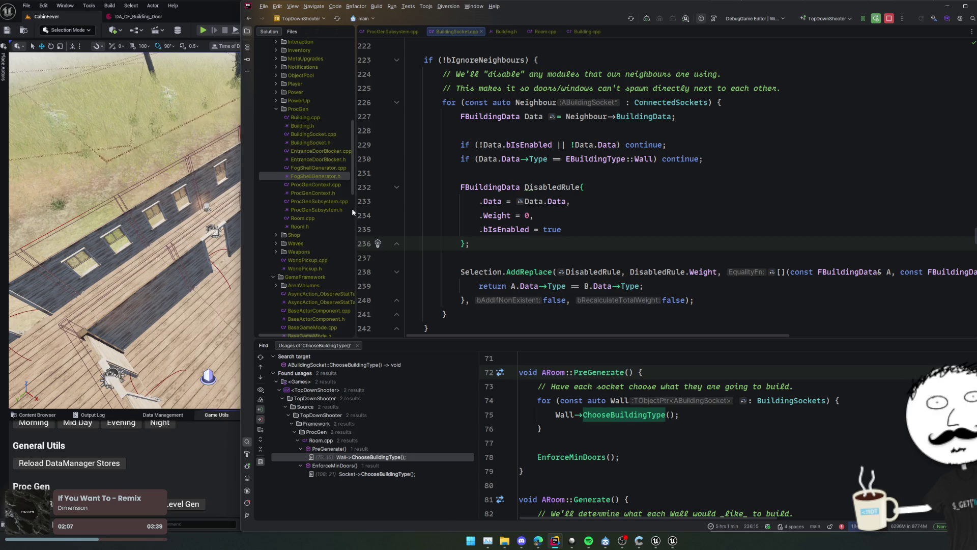
key("alt+Tab")
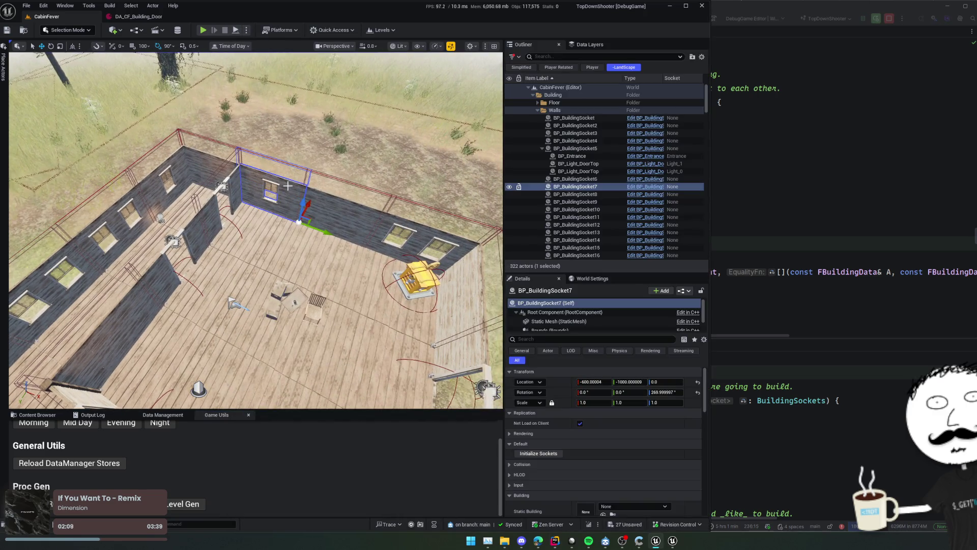
Open socket 7's DA_CF_BuildingSelectionRules_Generic asset, then go back to the neighbour-disabling code in Rider
scroll(552, 433, "down", 3)
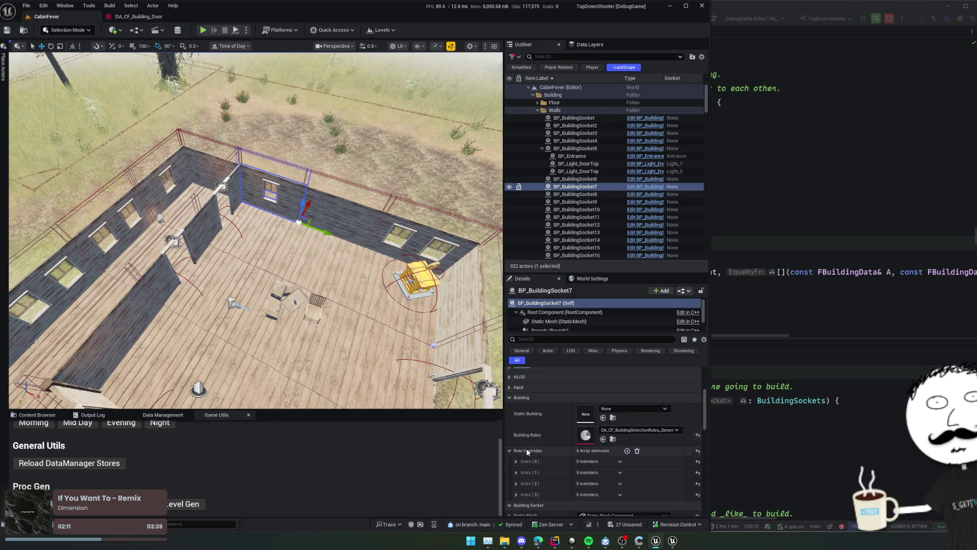
double_click(586, 435)
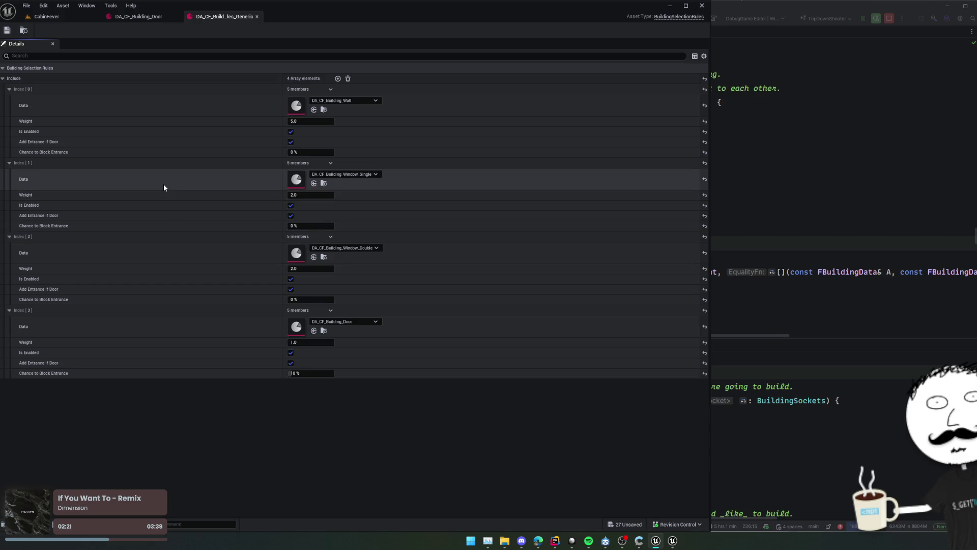
left_click(869, 189)
left_click(704, 170)
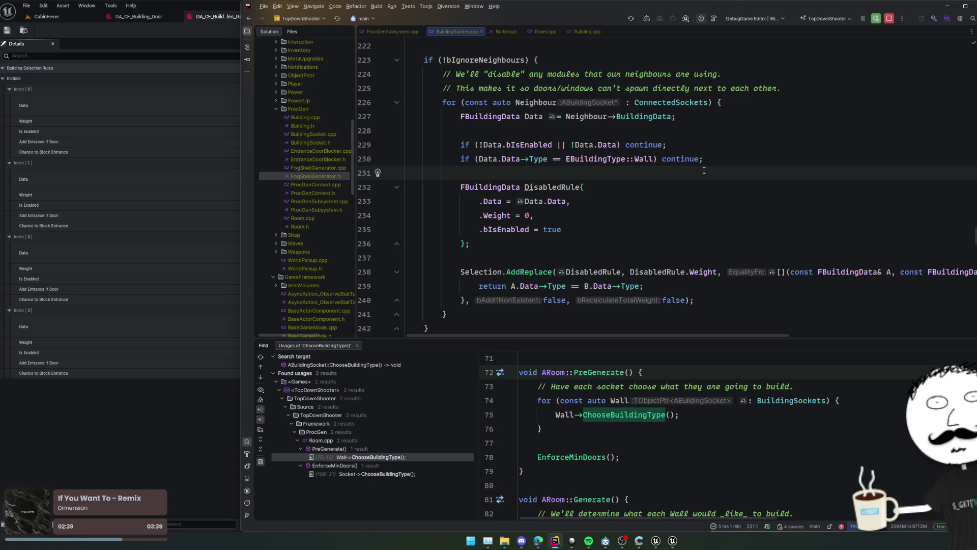
scroll(630, 145, "down", 4)
left_click(503, 242)
scroll(580, 269, "down", 2)
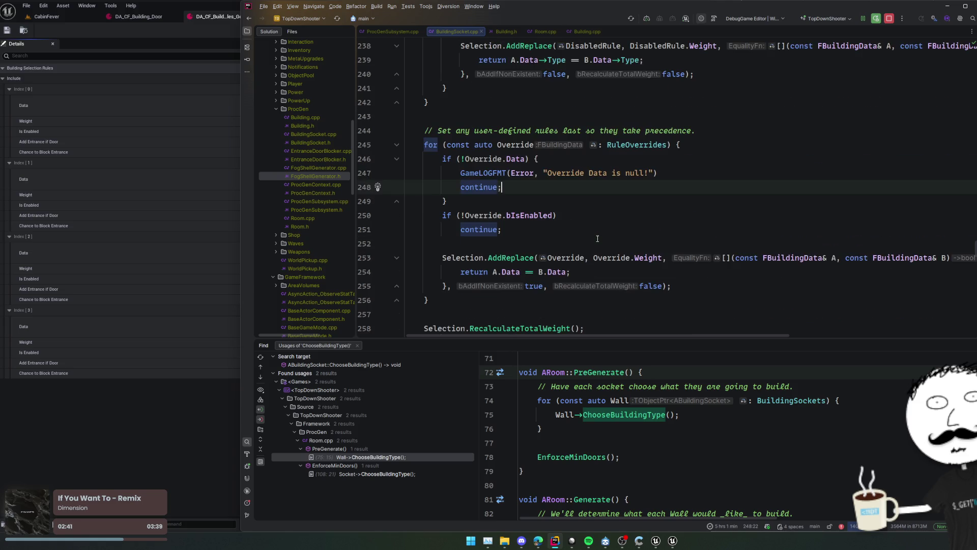
left_click(580, 268)
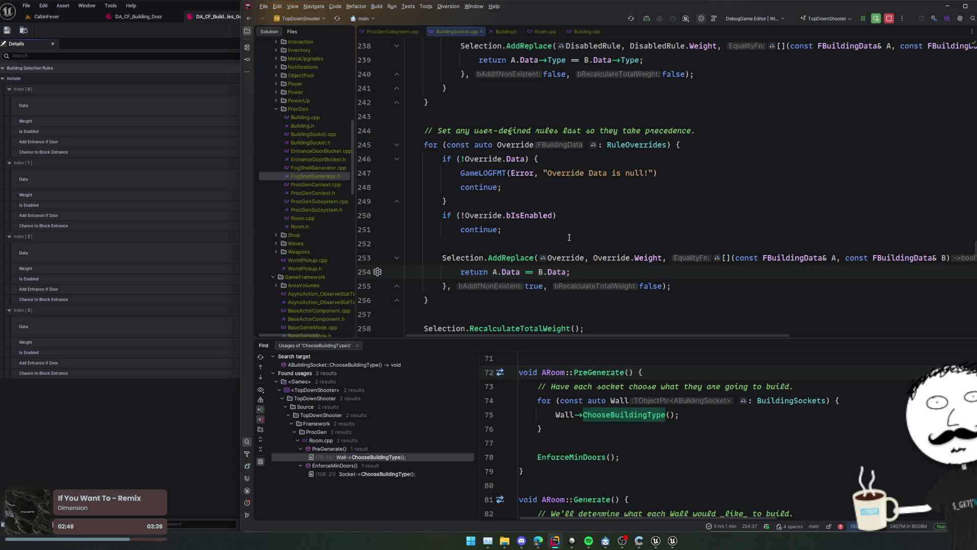
left_click(56, 19)
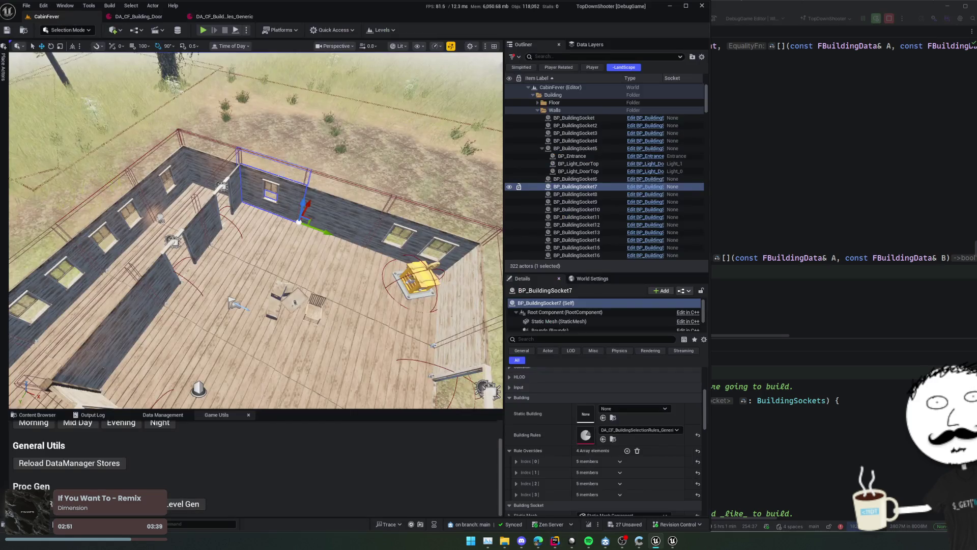
Inspect socket 7's Index [3] rule override and locate its generic rules asset in the Content Browser
scroll(518, 473, "down", 1)
left_click(516, 470)
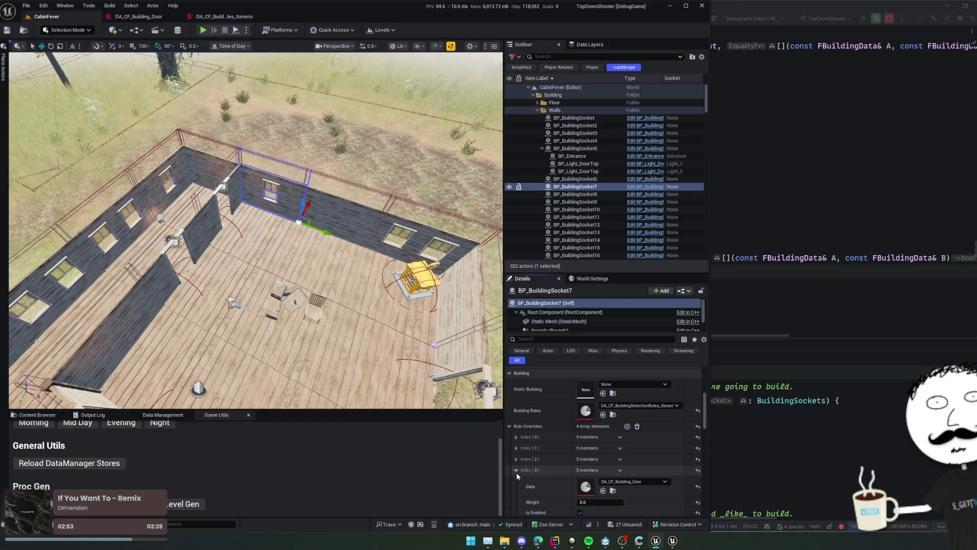
left_click(517, 470)
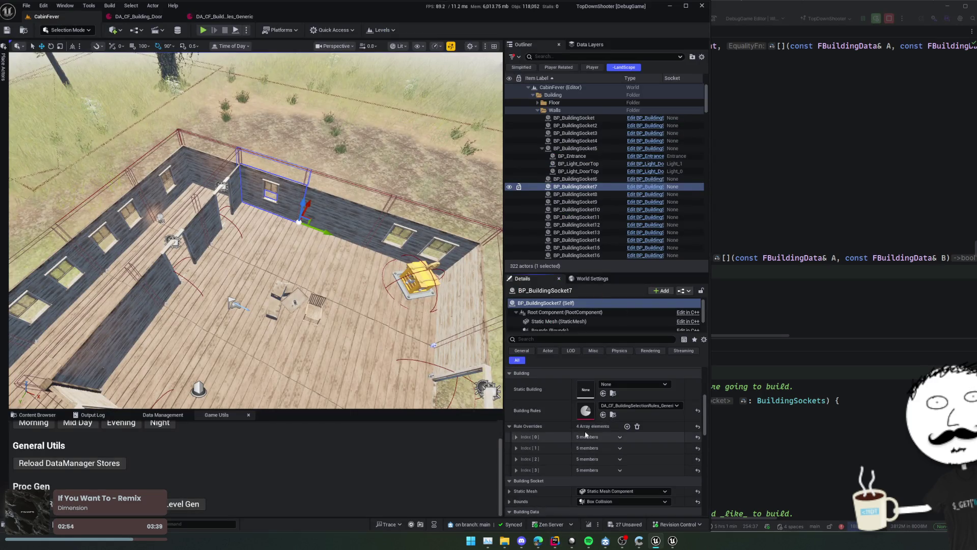
left_click(613, 415)
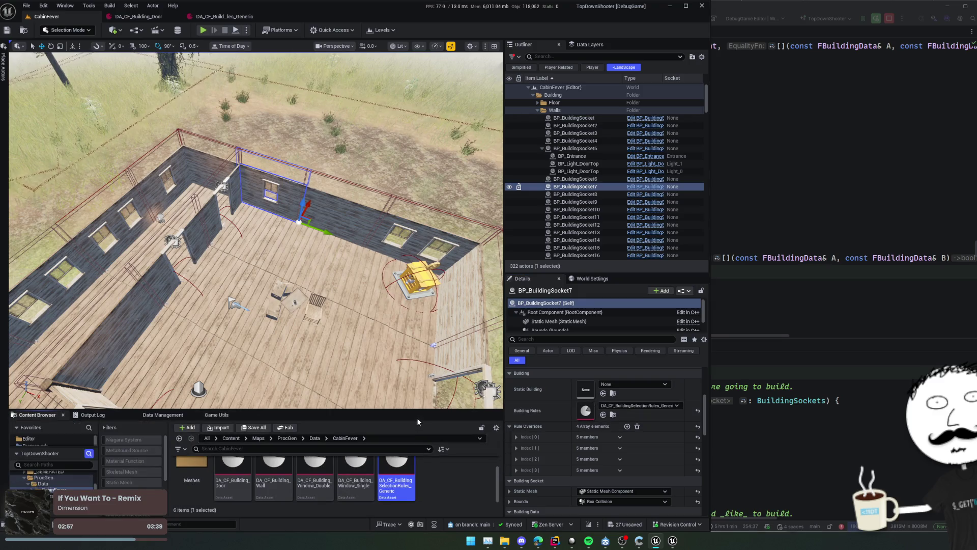
left_click_drag(417, 411, 425, 354)
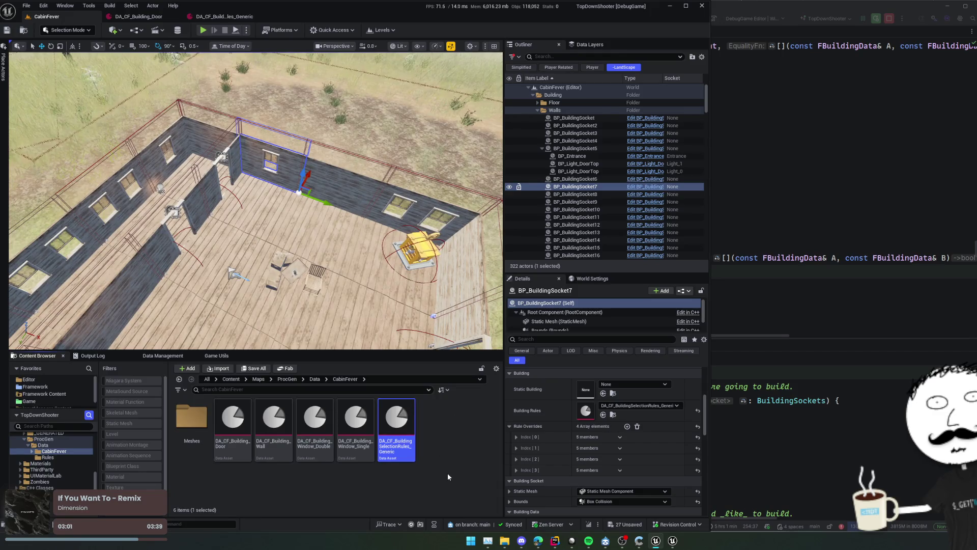
Duplicate the generic selection rules asset and name the copy ..._WallAndWindows
key("ctrl+d")
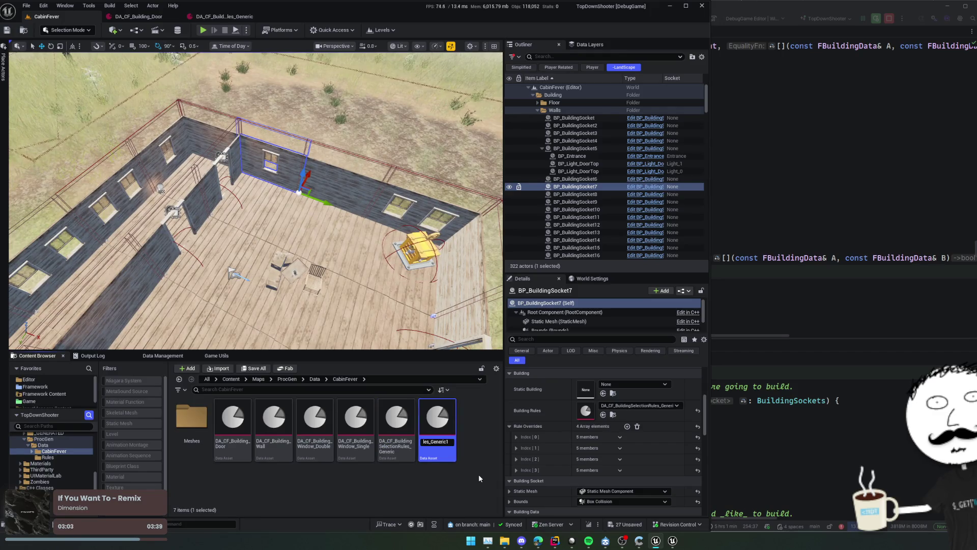
key("BackSpace")
key("BackSpace")
key("BackSpace")
key("BackSpace")
key("BackSpace")
type("WallAndWindows")
key("Return")
Delete the door entry from the WallAndWindows rules, save, and close the asset tabs
double_click(420, 441)
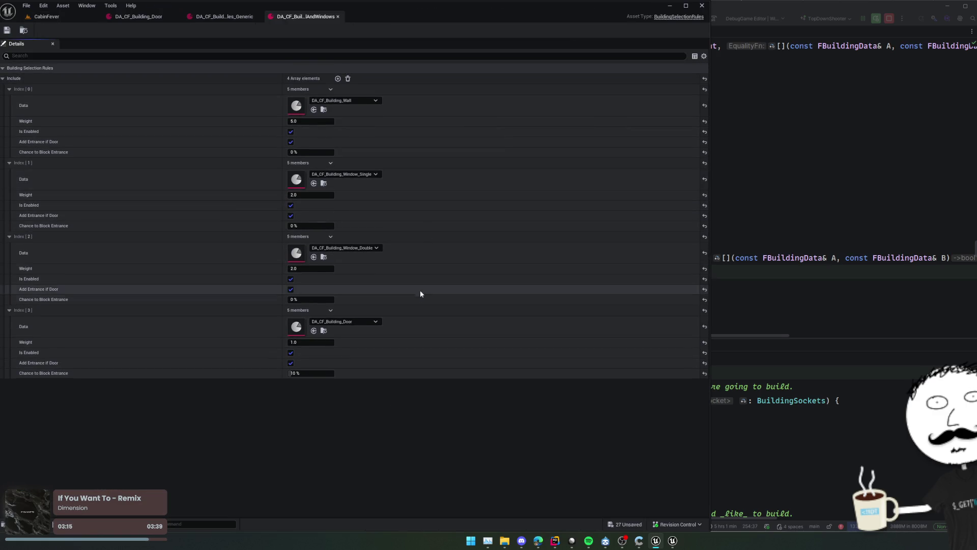
left_click(330, 310)
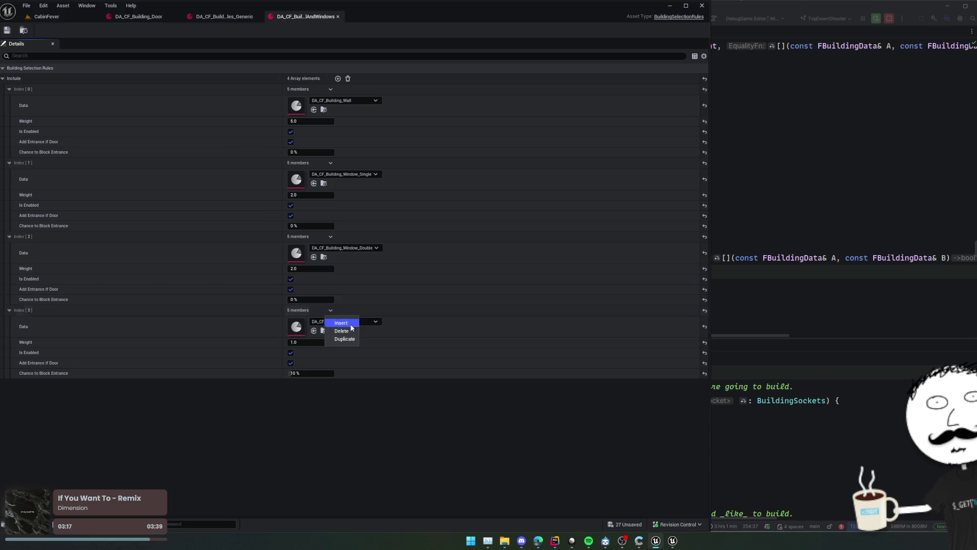
left_click(341, 337)
key("ctrl+s")
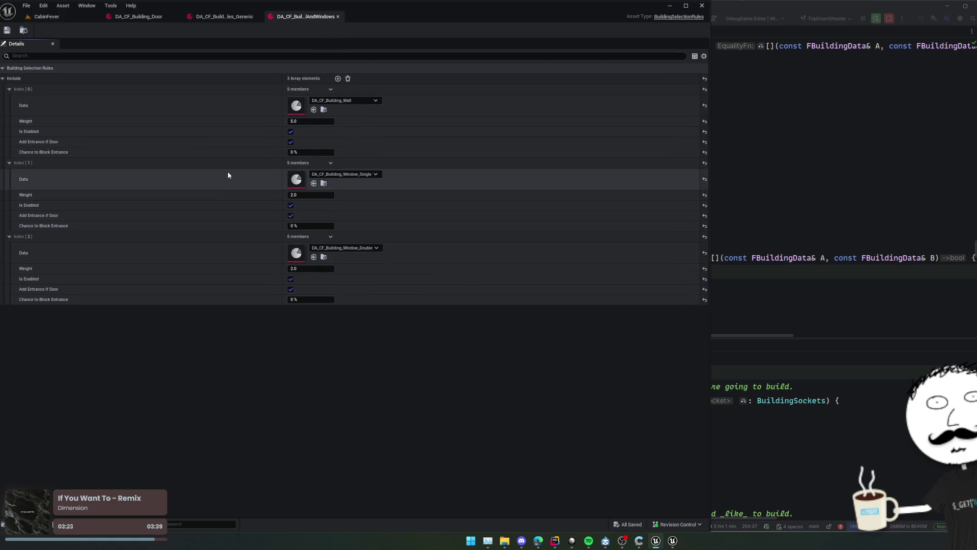
left_click(338, 16)
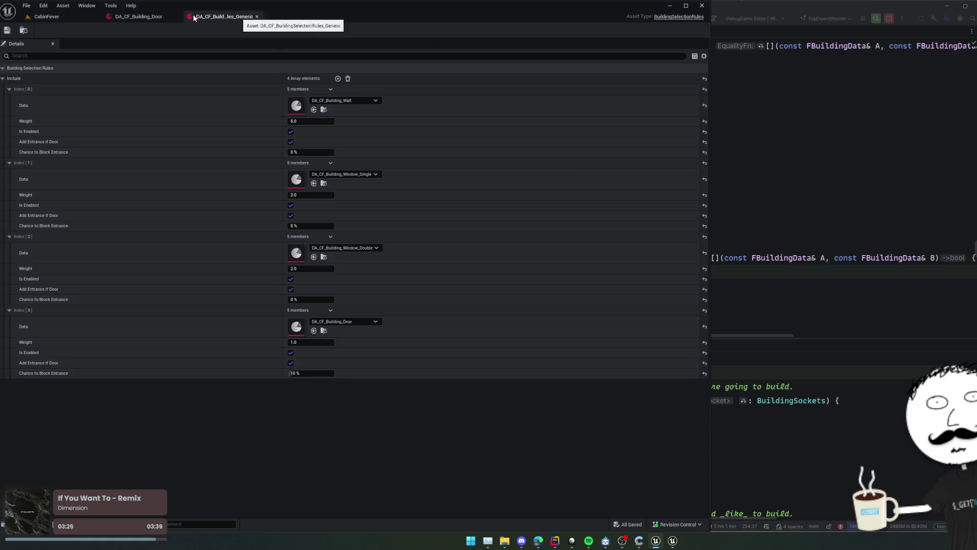
left_click(257, 17)
left_click(172, 17)
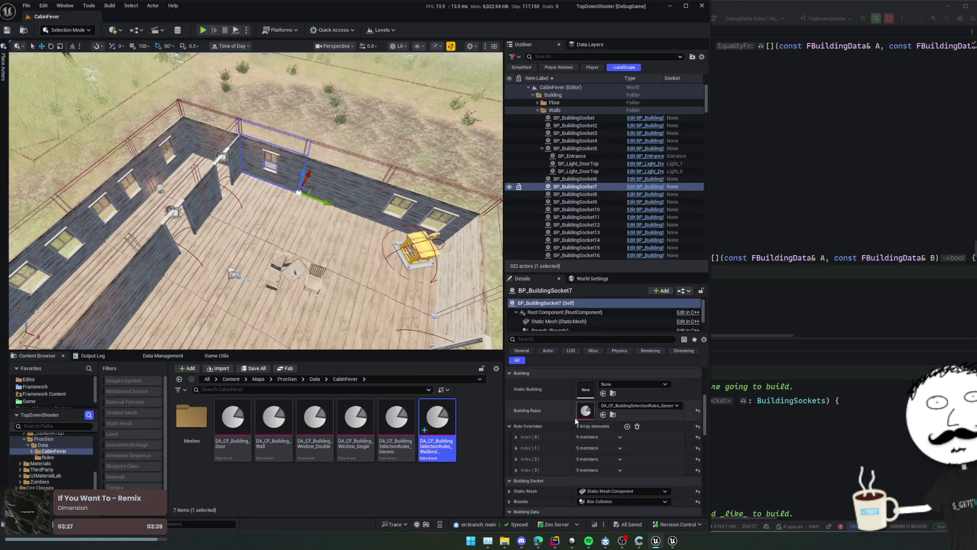
Give BP_BuildingSocket7 and 8 the WallAndWindows rules with emptied rule overrides, and save
left_click(638, 426)
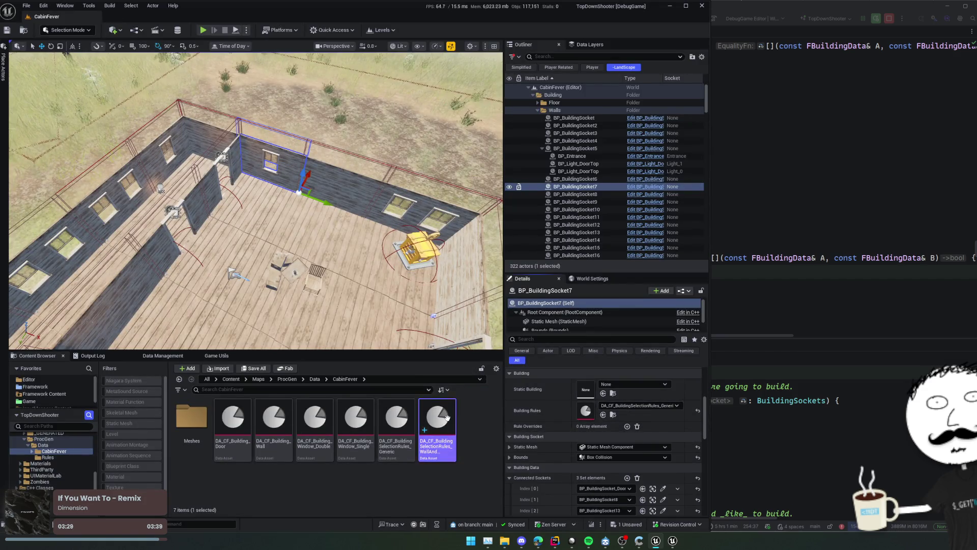
left_click(603, 414)
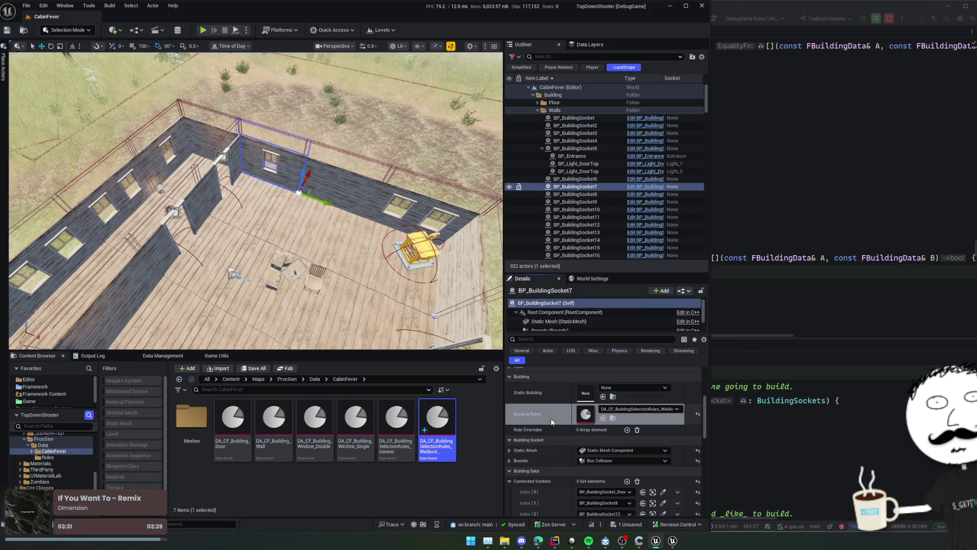
key("ctrl+s")
left_click(324, 167)
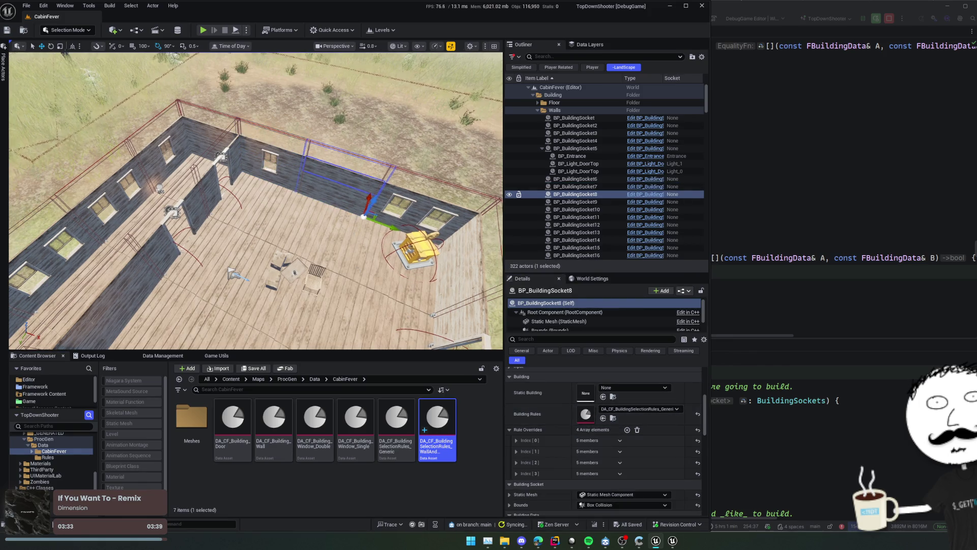
scroll(325, 167, "down", 2)
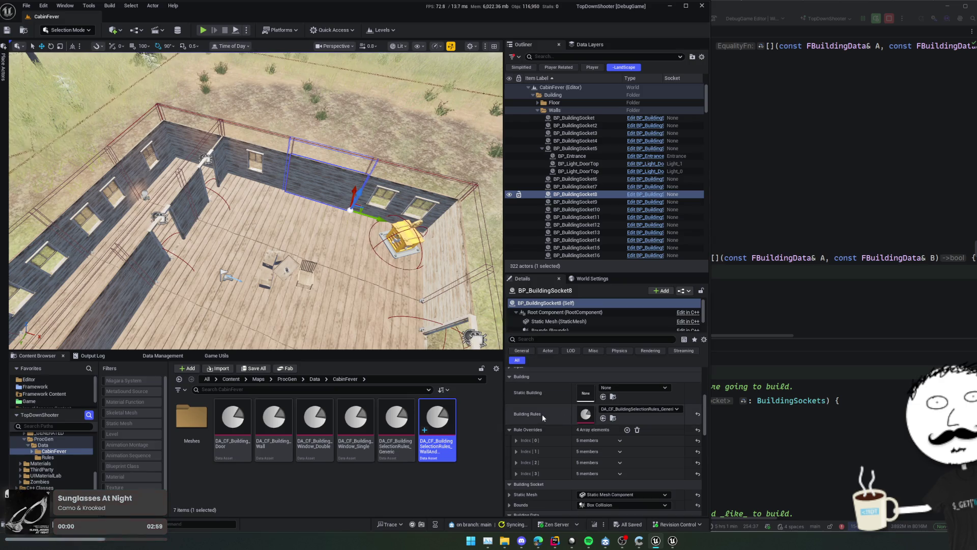
left_click(603, 418)
left_click(637, 430)
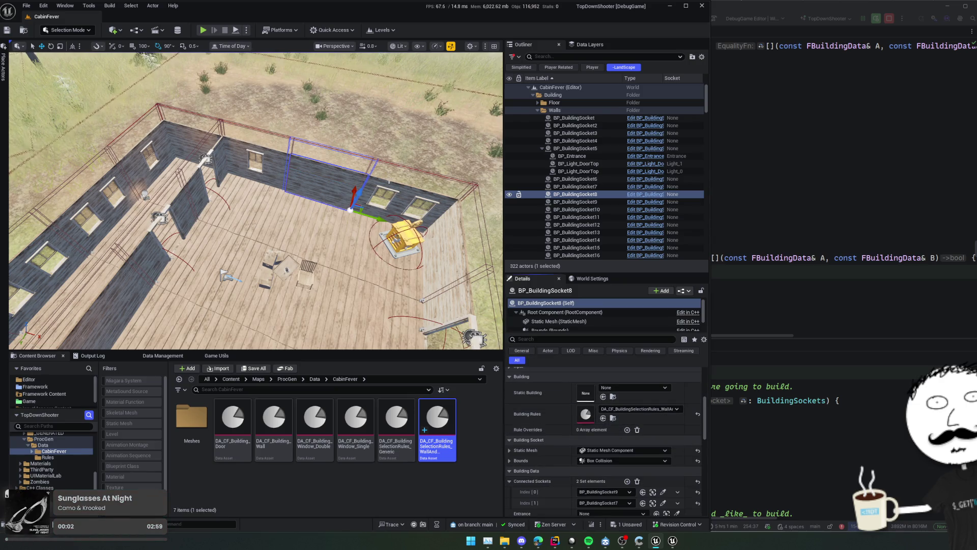
Select BP_BuildingSocket9, save the level, and run a brief play test
left_click(654, 492)
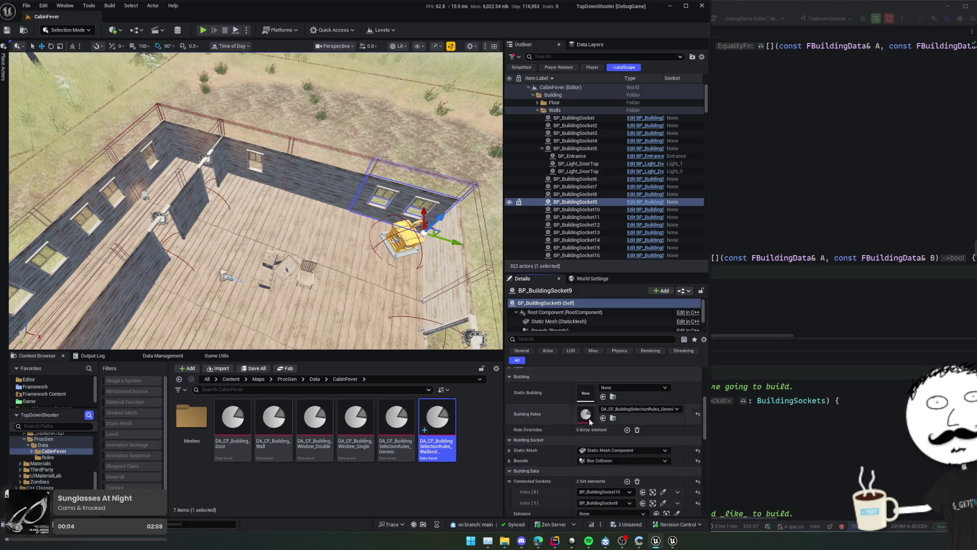
key("ctrl+s")
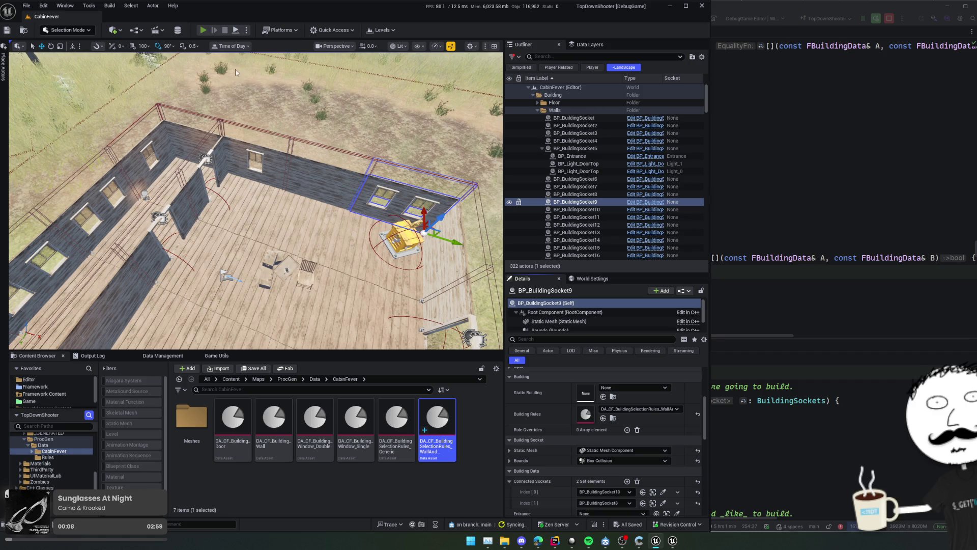
left_click(203, 30)
key("Escape")
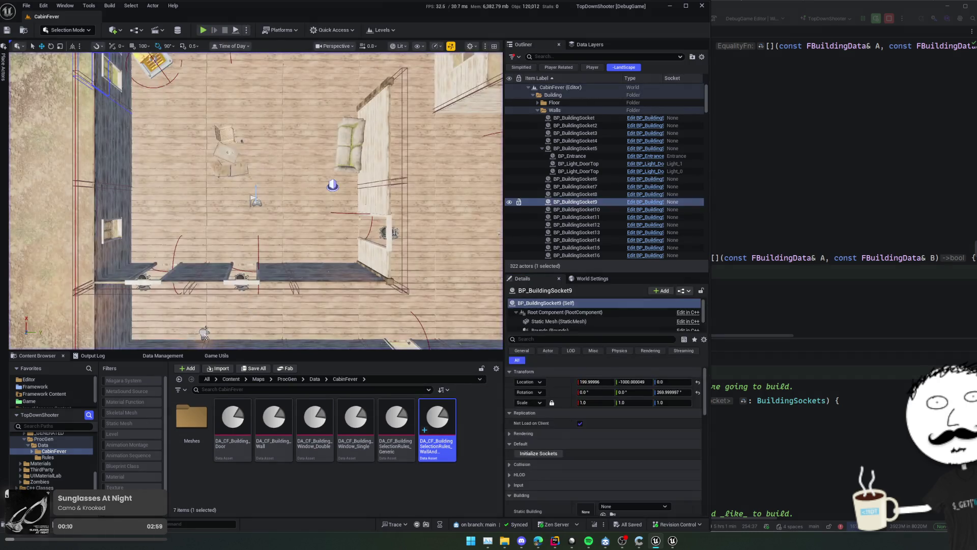
Run Reset & Run from Game Utils eleven times to regenerate the cabin walls
left_click(226, 356)
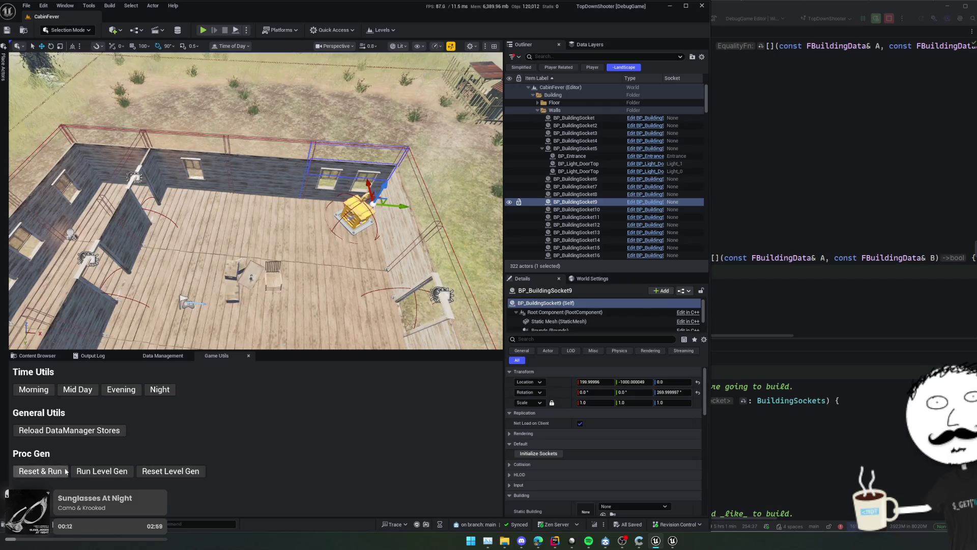
left_click(62, 473)
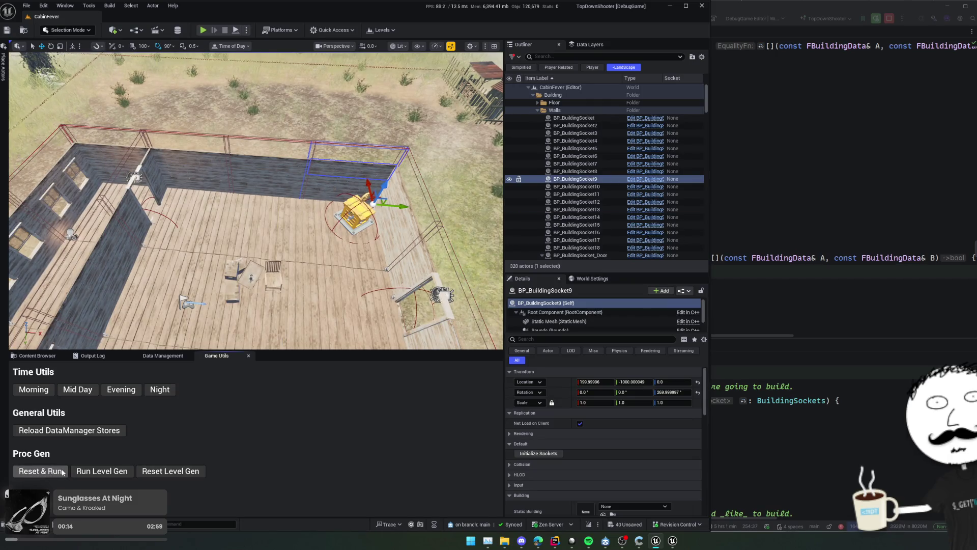
left_click(63, 472)
left_click(62, 472)
left_click(62, 472)
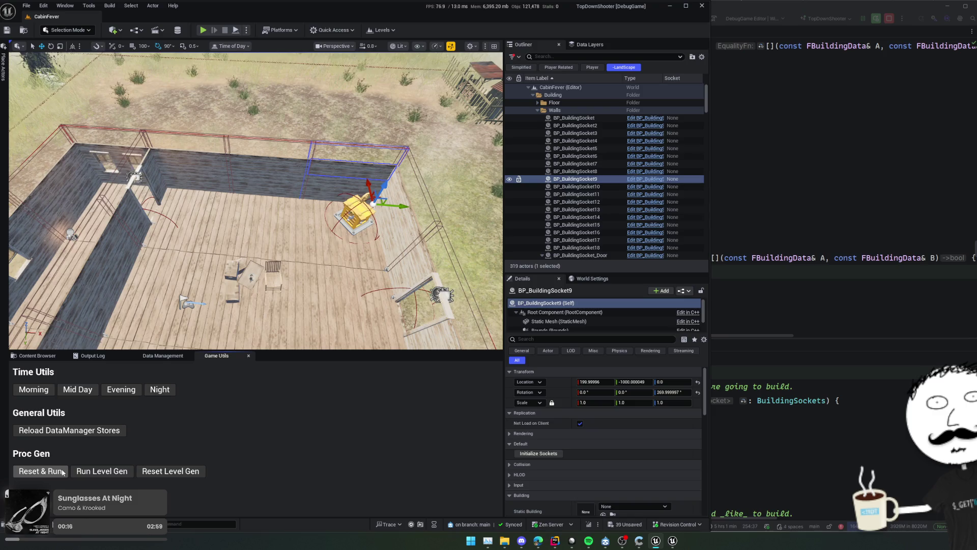
left_click(63, 472)
left_click(62, 472)
left_click(63, 472)
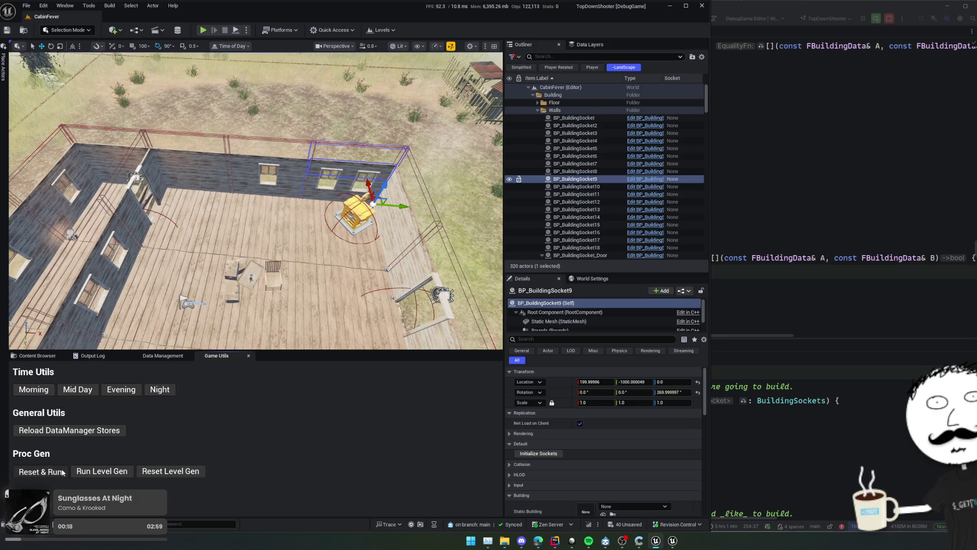
left_click(63, 472)
left_click(62, 472)
left_click(62, 472)
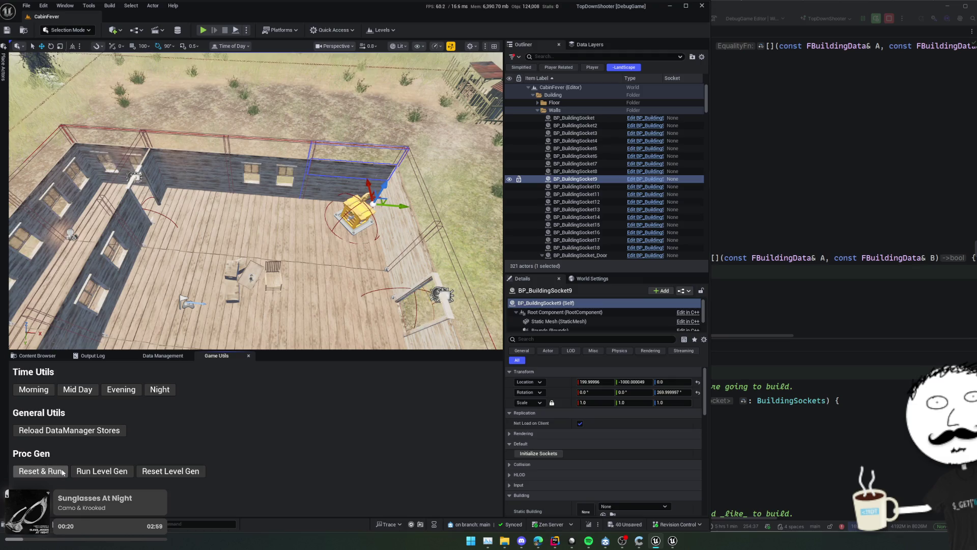
left_click(63, 472)
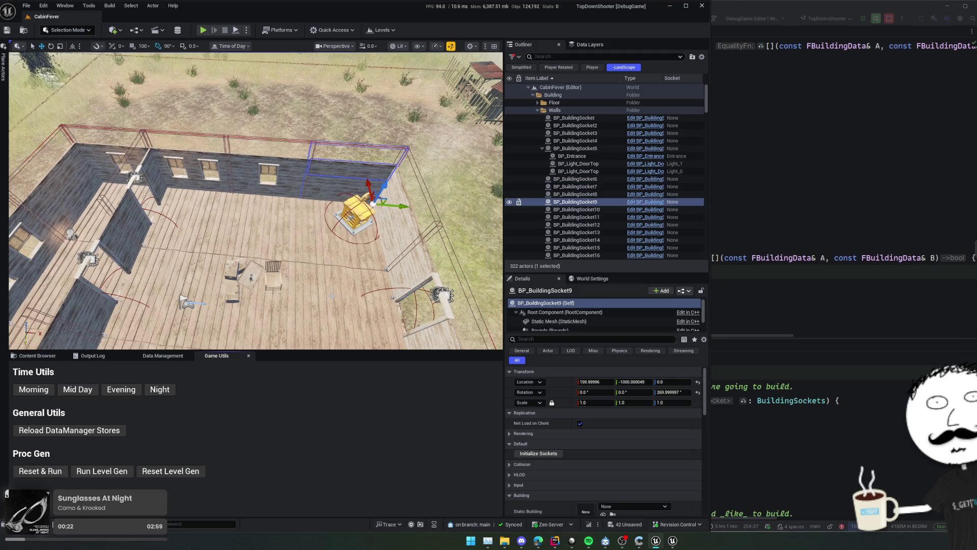
Fly around the cabin and select the walls of sockets 8 and 13 to inspect them
left_click_drag(387, 269, 399, 185)
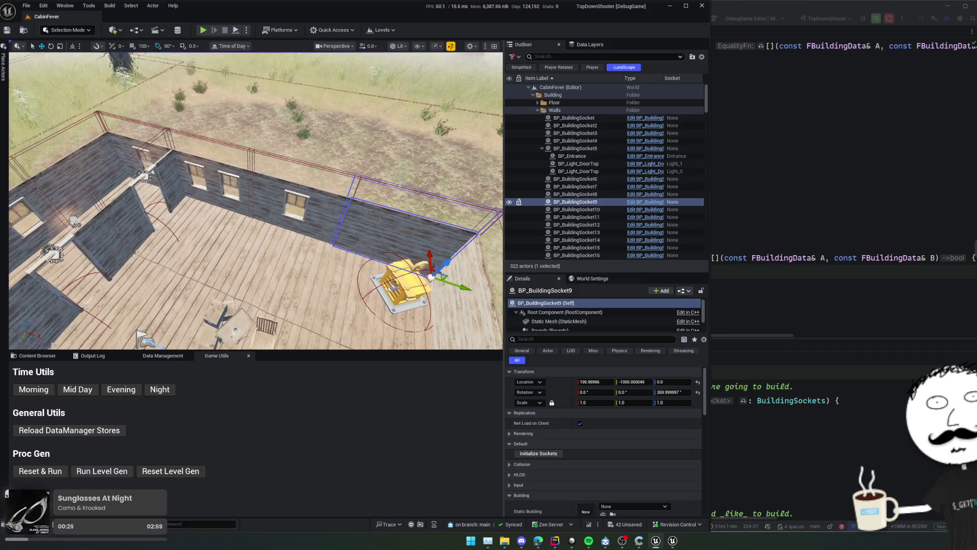
left_click(326, 195)
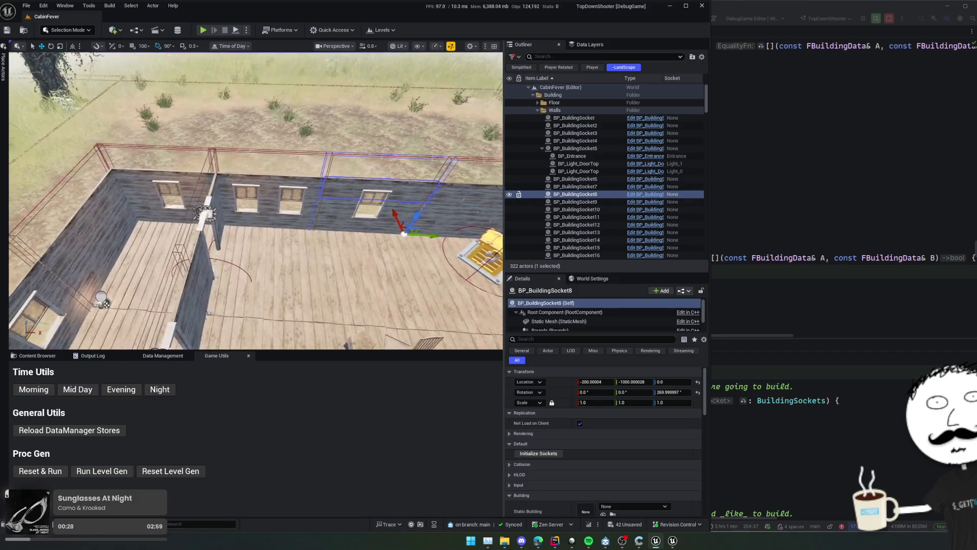
key("a")
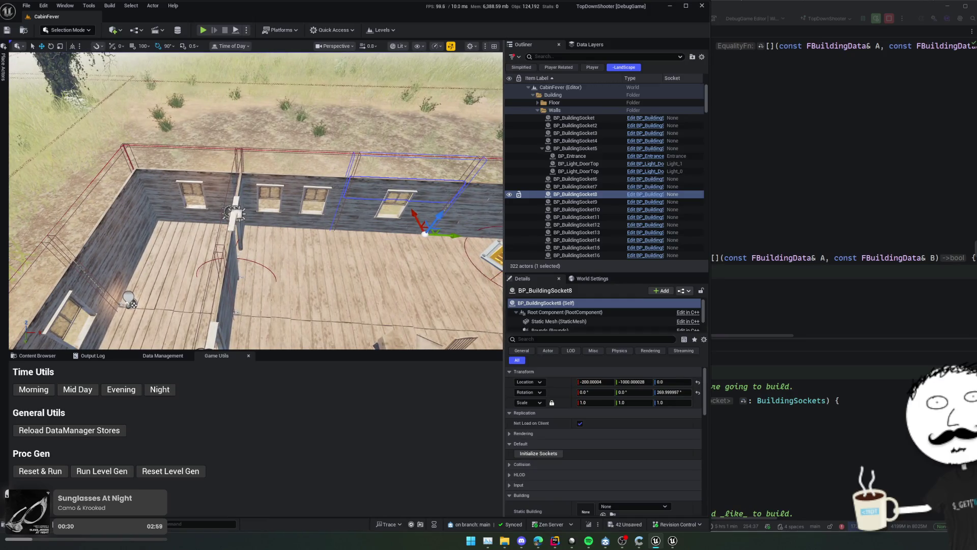
mouse_move(271, 330)
left_mouse_down()
mouse_move(298, 313)
mouse_move(272, 330)
left_mouse_up()
left_click(312, 162)
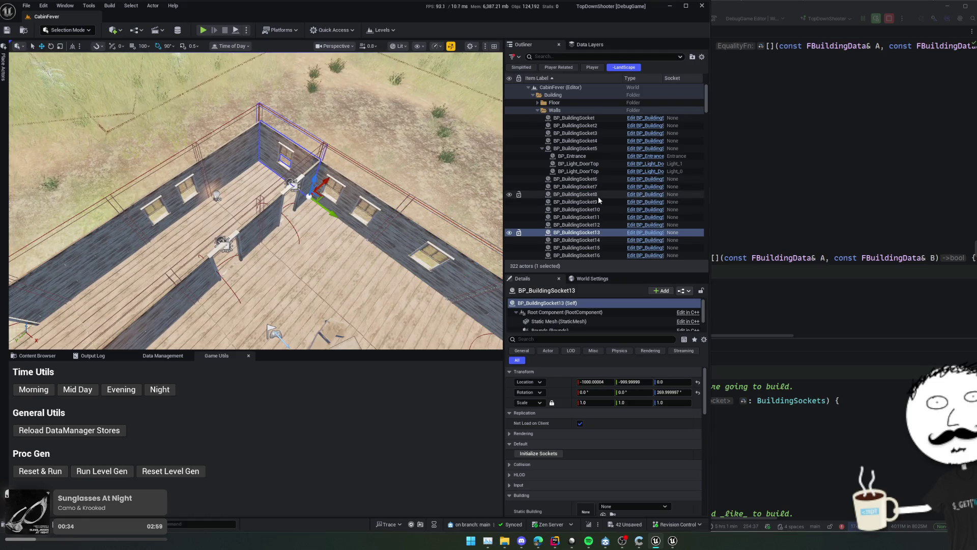
mouse_move(272, 330)
left_mouse_down()
mouse_move(293, 315)
mouse_move(244, 326)
left_mouse_up()
left_click(273, 194, "ctrl")
Add the remaining wall sockets, including 2, 3, 10, 11, 12, 17 and 18, to the selection
left_click(200, 198, "ctrl")
mouse_move(201, 198)
left_mouse_down()
mouse_move(210, 165)
mouse_move(168, 168)
mouse_move(178, 169)
left_mouse_up()
left_click(161, 152, "ctrl")
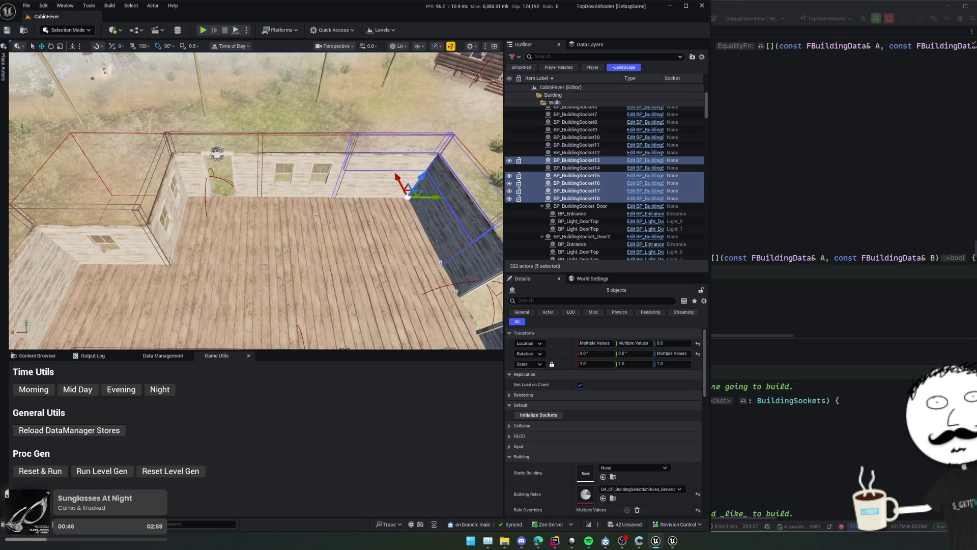
left_click(304, 162, "ctrl")
mouse_move(303, 162)
left_mouse_down()
mouse_move(229, 204)
mouse_move(135, 237)
left_mouse_up()
left_click(135, 237, "ctrl")
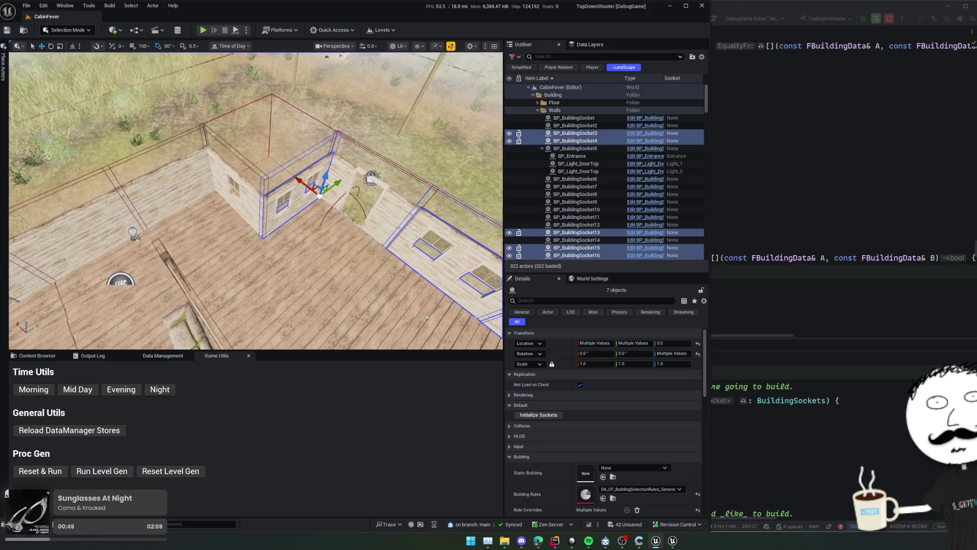
left_click(229, 168, "ctrl")
left_click(397, 184, "ctrl")
left_click_drag(255, 204, 204, 208)
left_click(433, 230, "ctrl")
left_click_drag(433, 229, 306, 229)
left_click(415, 224, "ctrl")
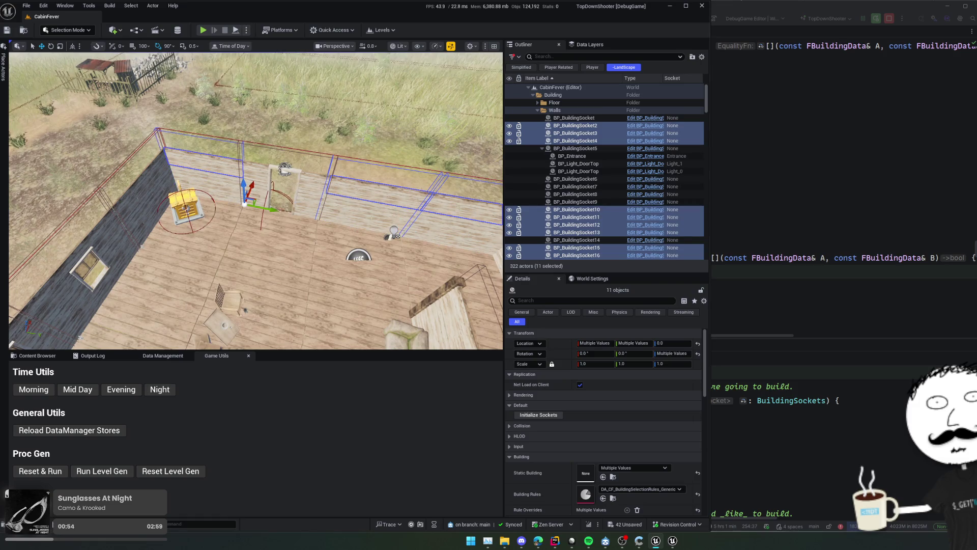
scroll(654, 412, "down", 4)
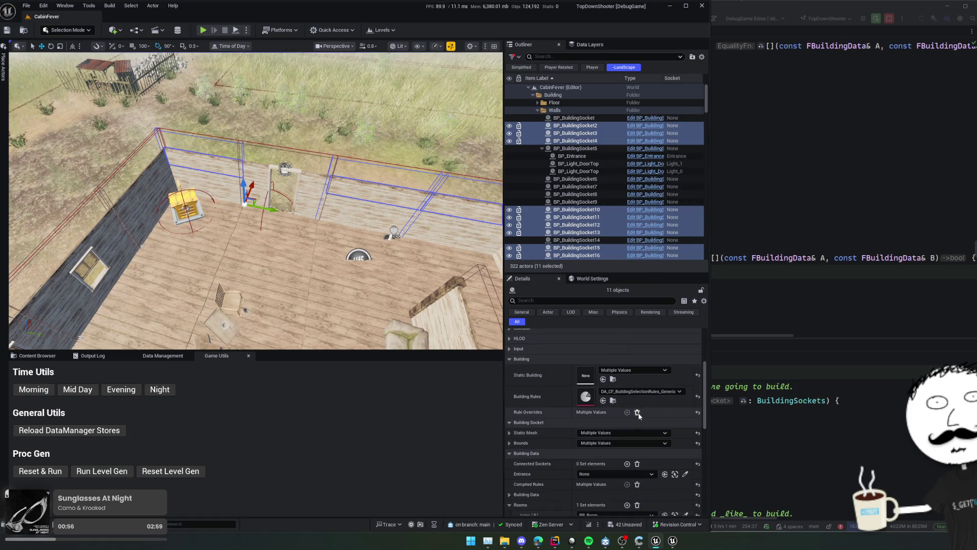
Set the selected sockets' Building Rules to the WallAndWindows asset and save
left_click(603, 400)
mouse_move(305, 229)
left_mouse_down()
mouse_move(204, 229)
mouse_move(168, 201)
left_mouse_up()
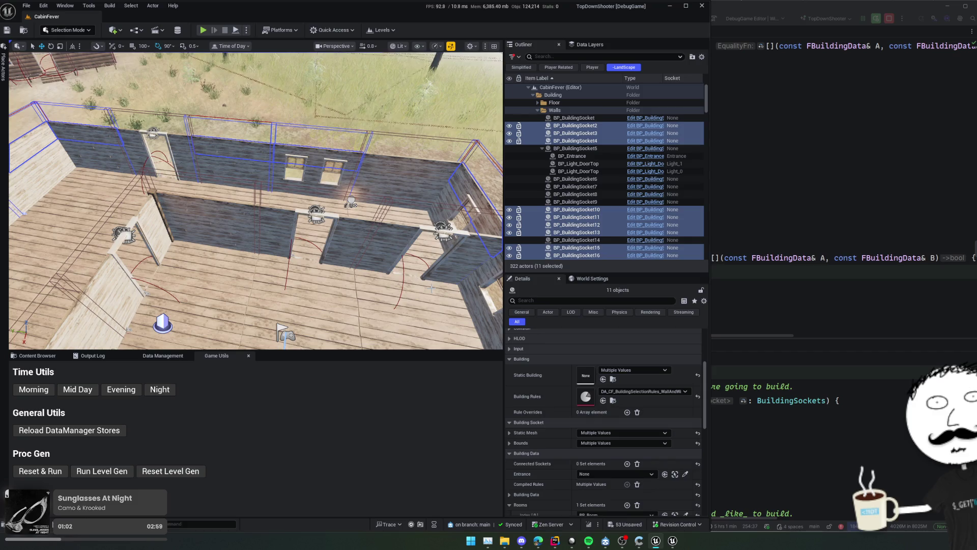
key("ctrl+s")
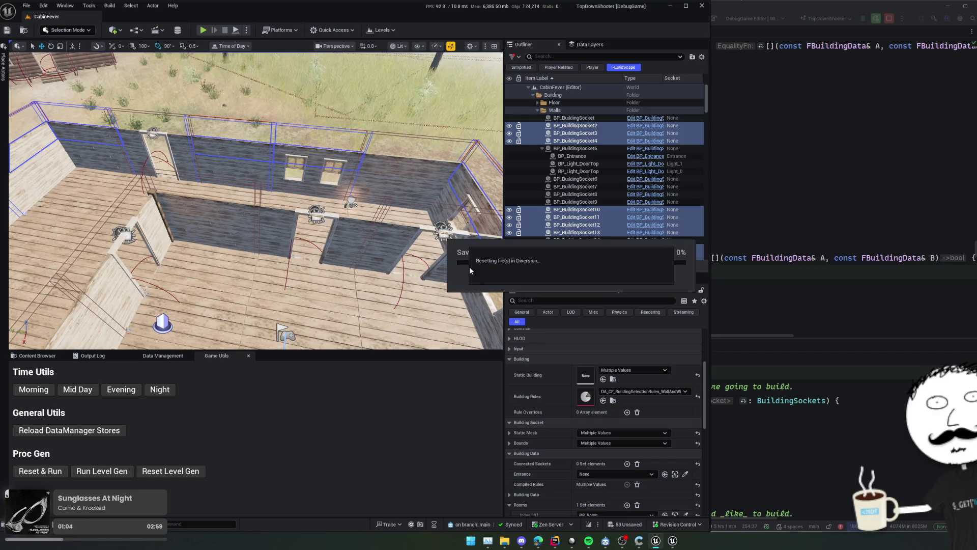
mouse_move(470, 271)
left_mouse_down()
mouse_move(438, 255)
mouse_move(385, 280)
mouse_move(407, 263)
mouse_move(340, 275)
left_mouse_up()
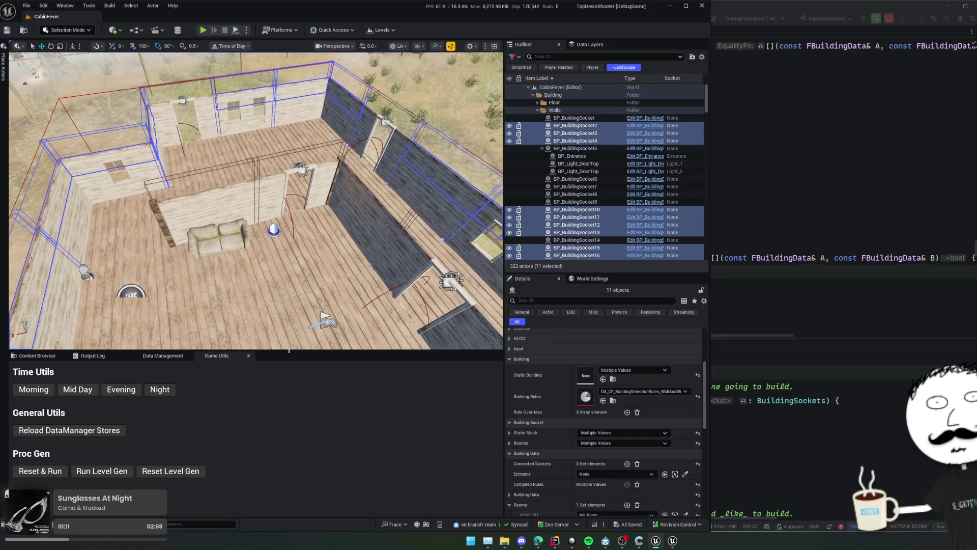
Bring the Content Browser back to the CabinFever folder and look over the cabin walls
left_click(160, 358)
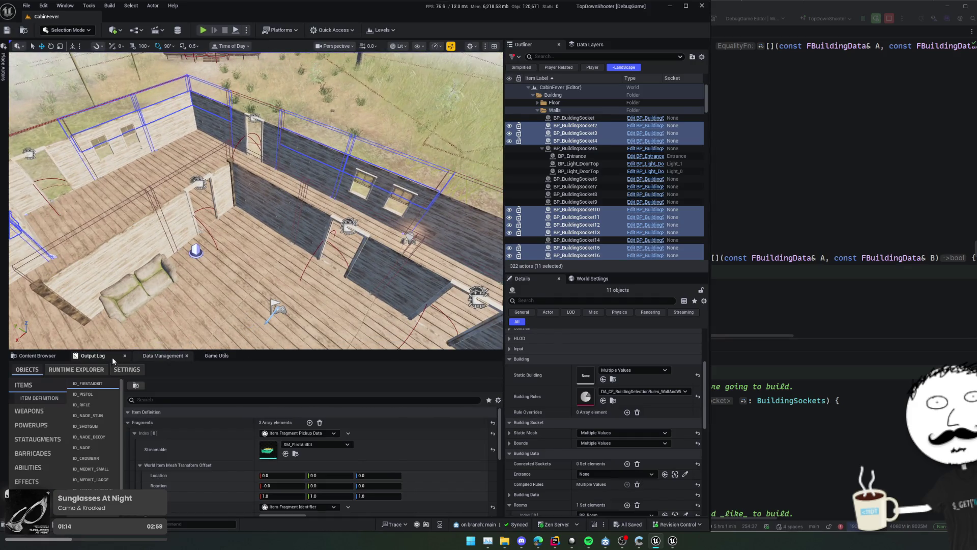
left_click(41, 356)
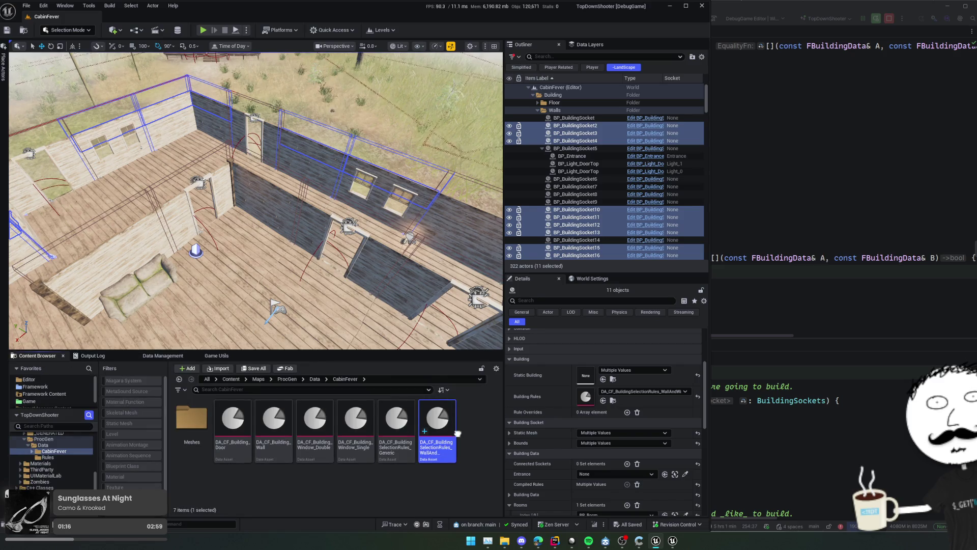
left_click_drag(306, 229, 173, 204)
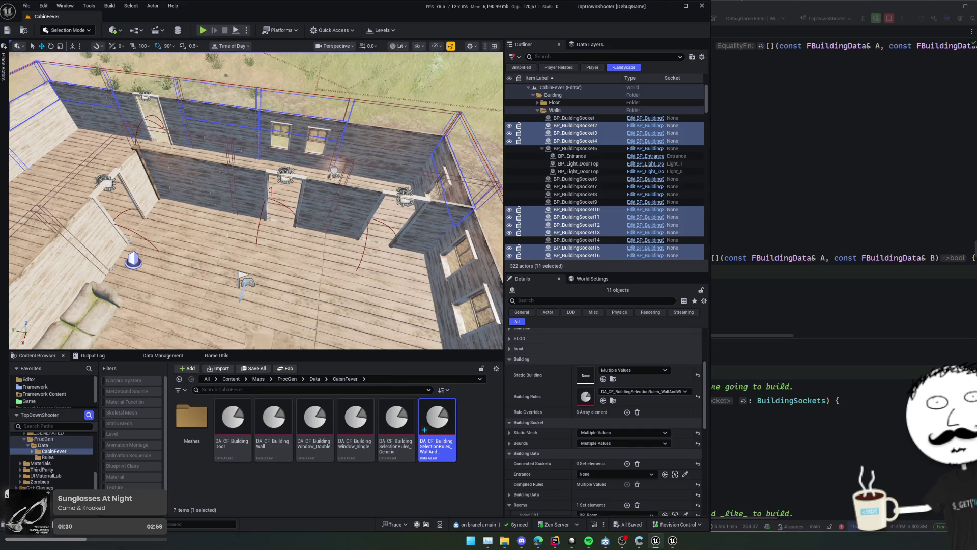
left_click_drag(174, 204, 142, 198)
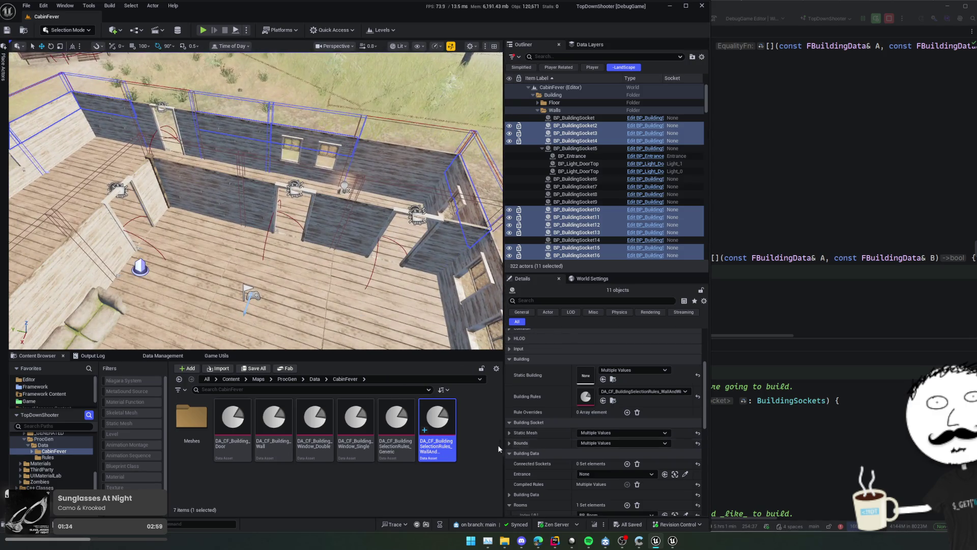
Duplicate the wall-and-window rules as a WallOrDoor asset and open it
key("ctrl+d")
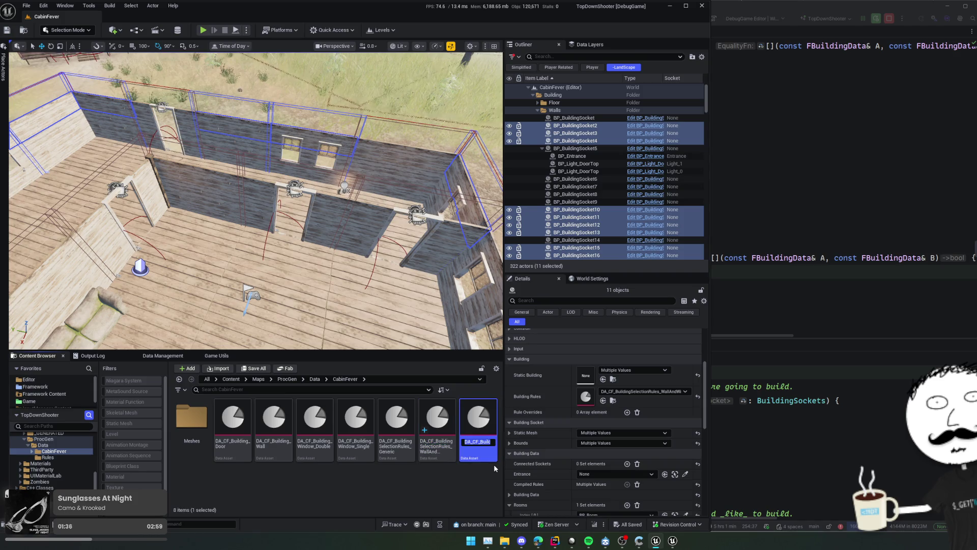
key("BackSpace")
key("BackSpace")
key("BackSpace")
key("Return")
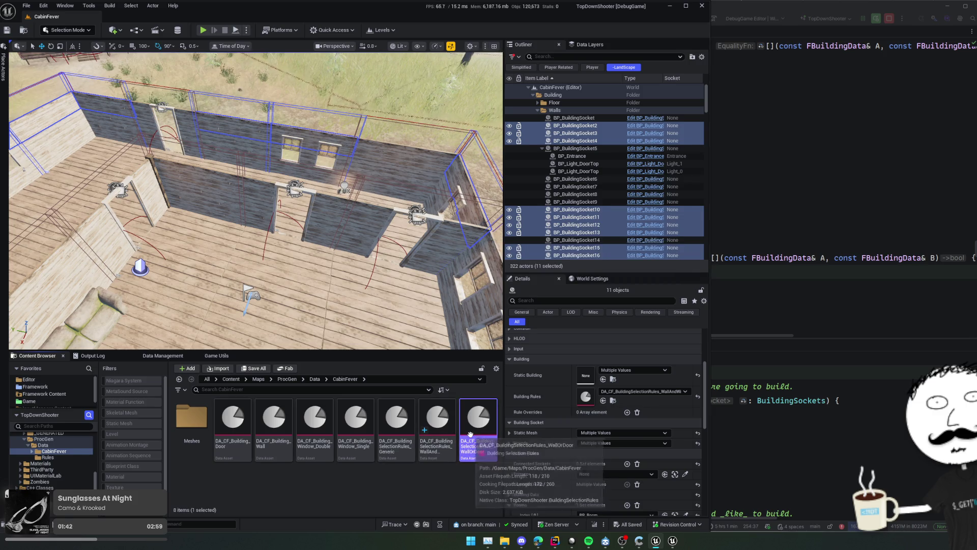
double_click(471, 448)
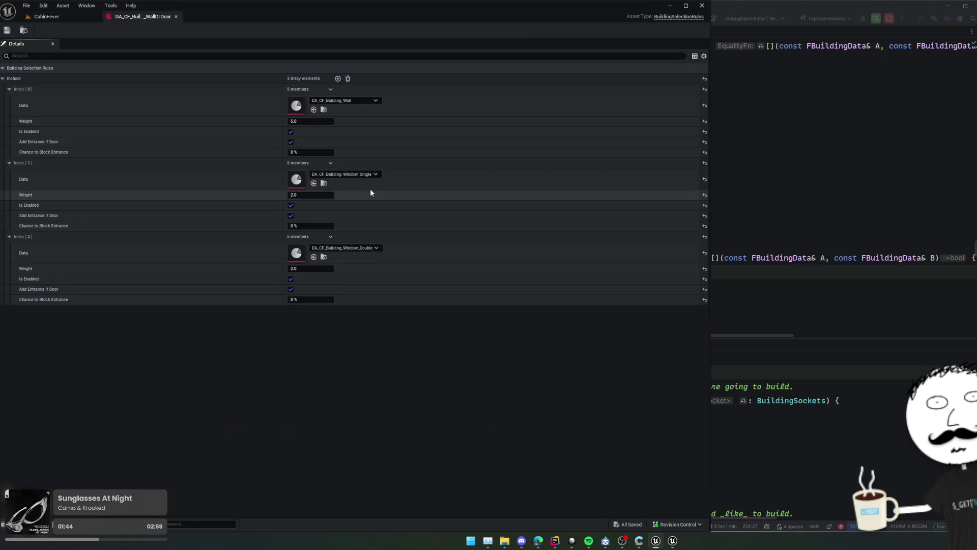
Replace the single- and double-window entries with a DA_CF_Building_Door entry
right_click(424, 152)
left_click(331, 163)
left_click(345, 183)
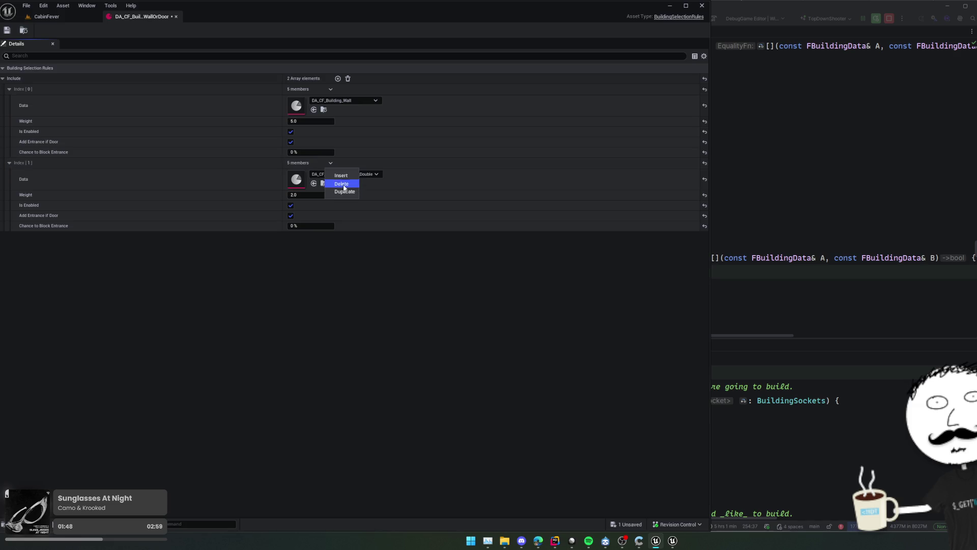
left_click(343, 186)
left_click(337, 78)
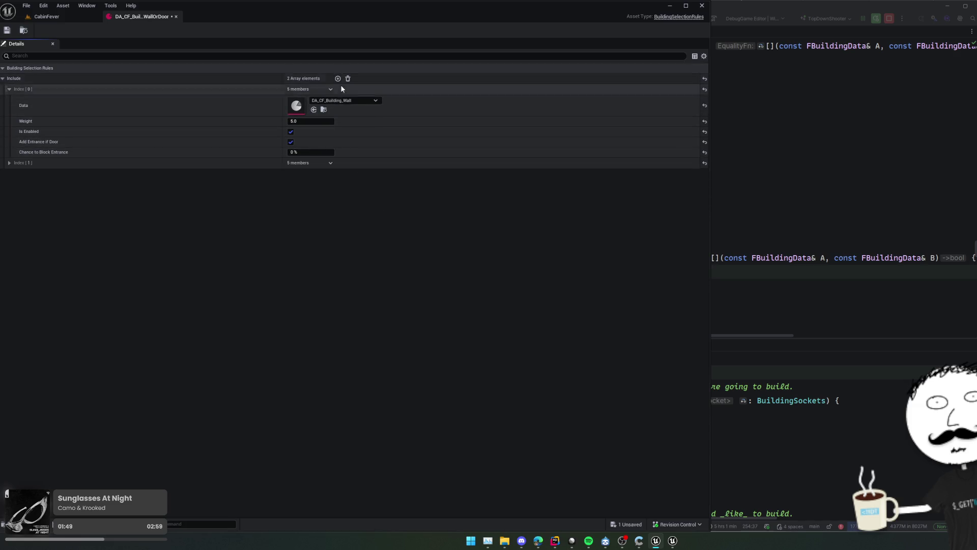
left_click(182, 165)
left_click(345, 174)
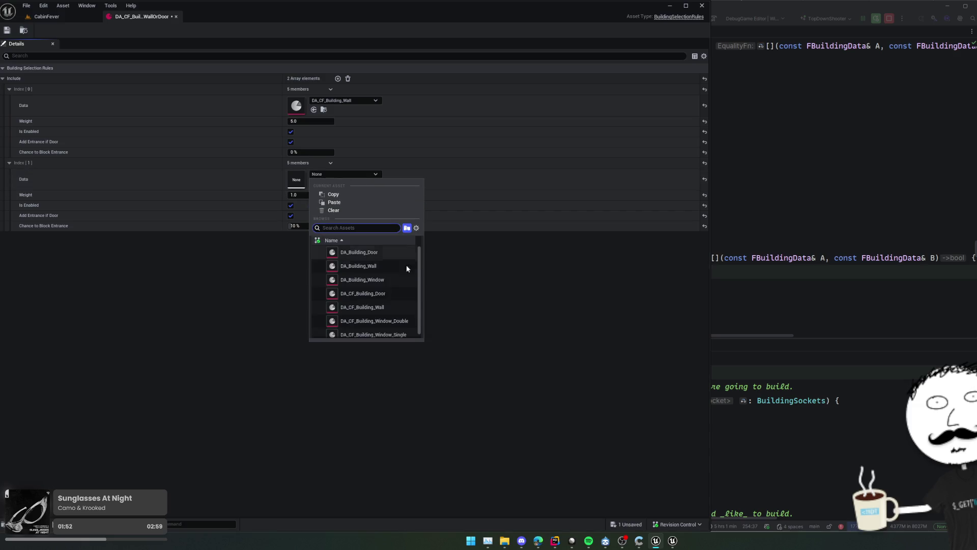
left_click(393, 289)
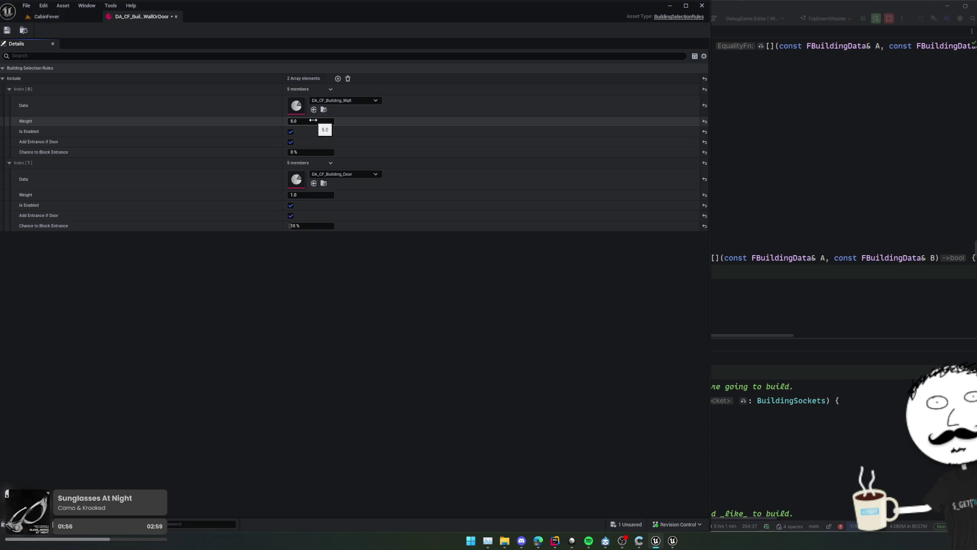
Set the Wall entry's weight to 2.0 and save the WallOrDoor asset
left_click_drag(313, 121, 301, 121)
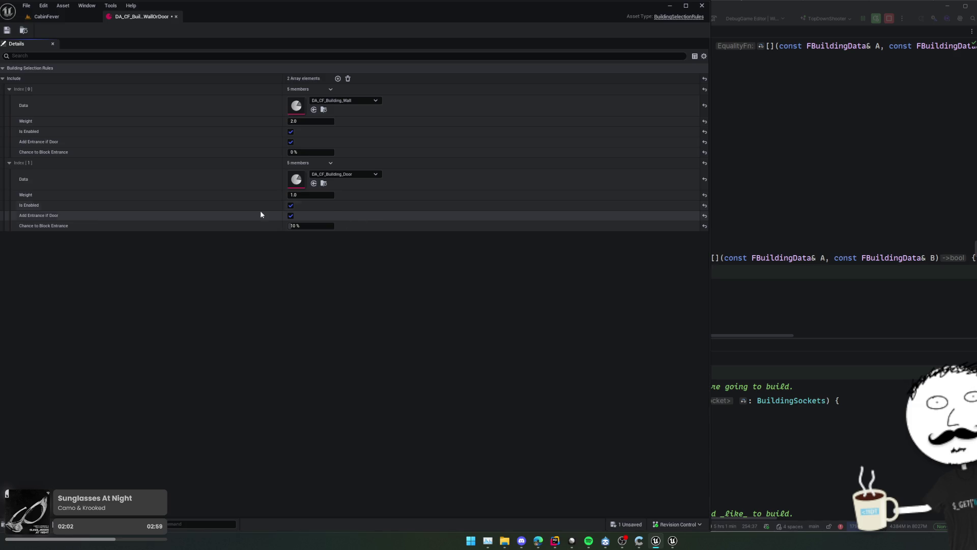
key("ctrl+s")
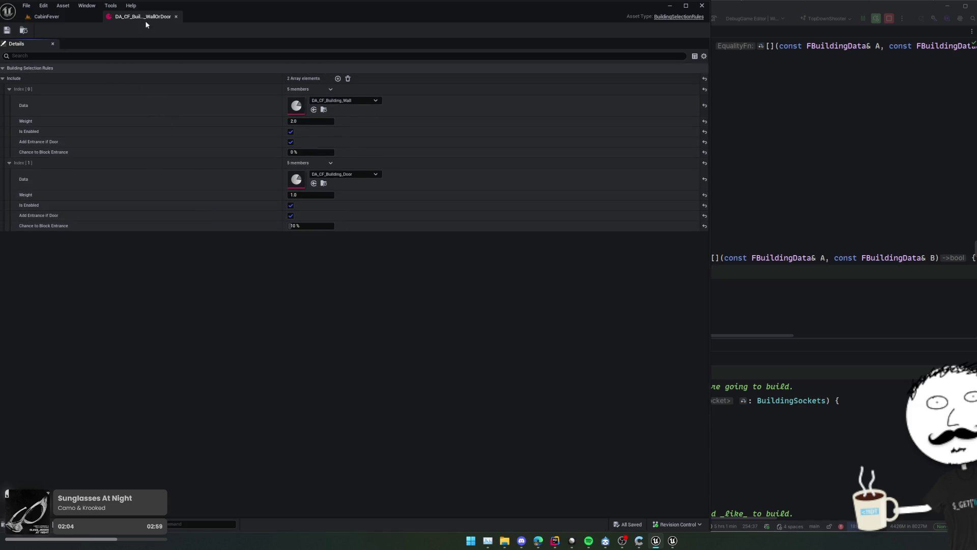
left_click(176, 16)
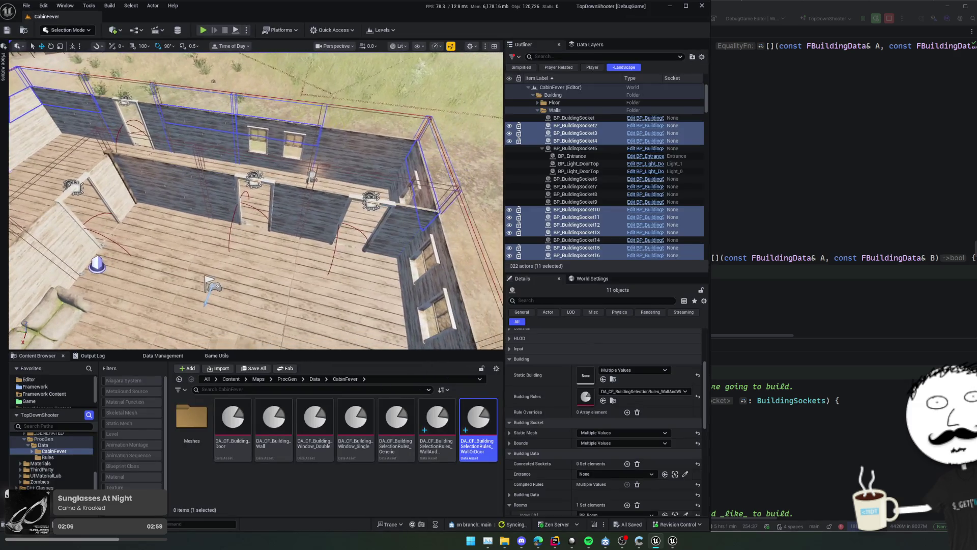
Empty the rule overrides on the third door socket, BP_BuildingSocket_Door3
left_click(366, 214)
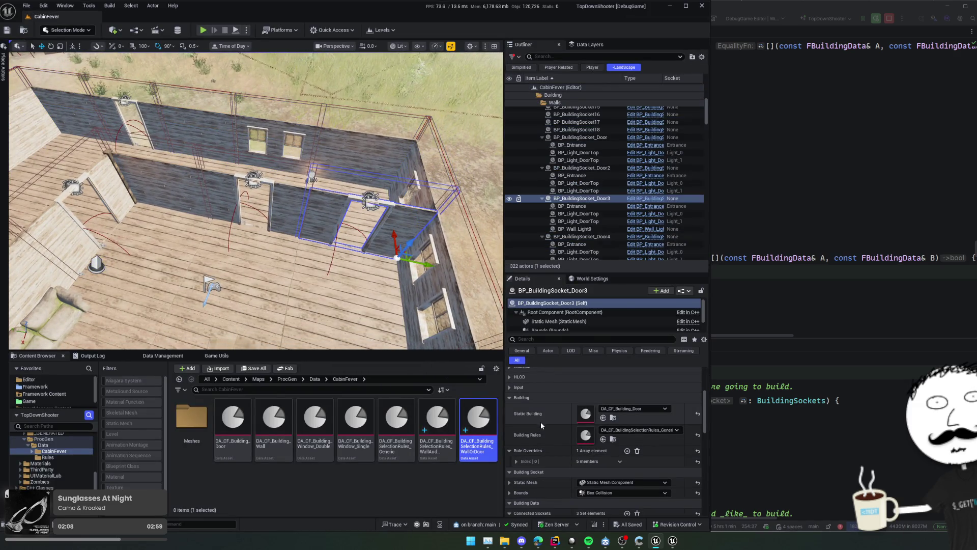
left_click(637, 447)
key("a")
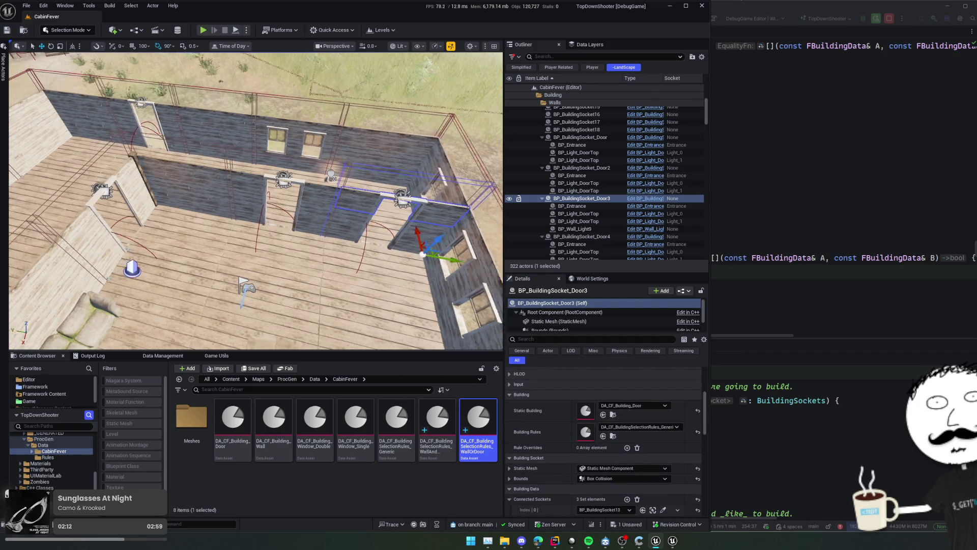
Assign the WallOrDoor selection rules to BP_BuildingSocket5 and BP_BuildingSocket6
left_click(253, 182)
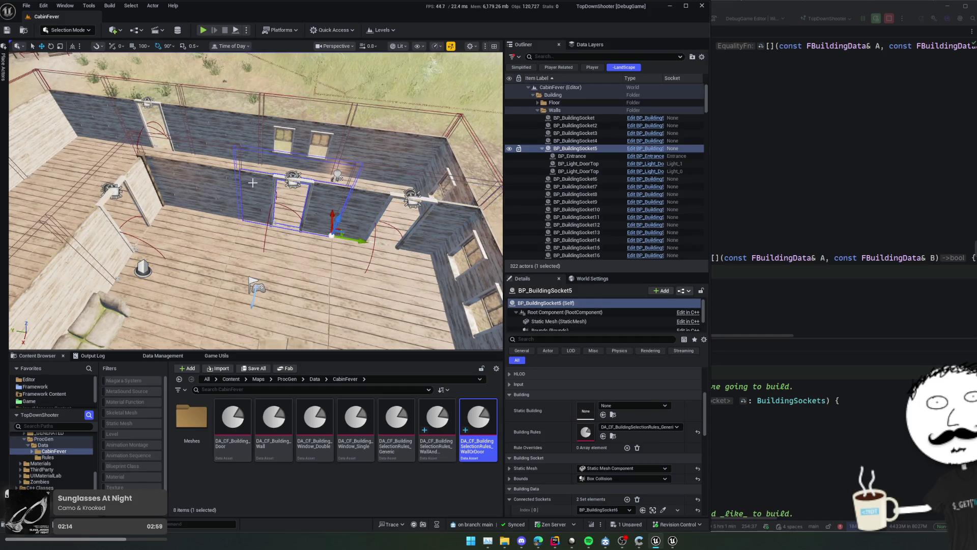
key("d")
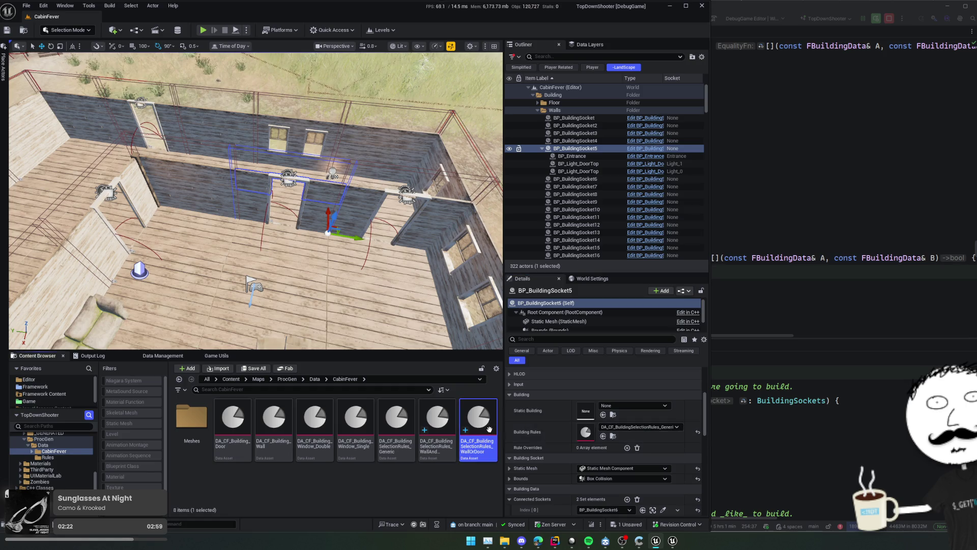
left_click(604, 436)
left_click(239, 163)
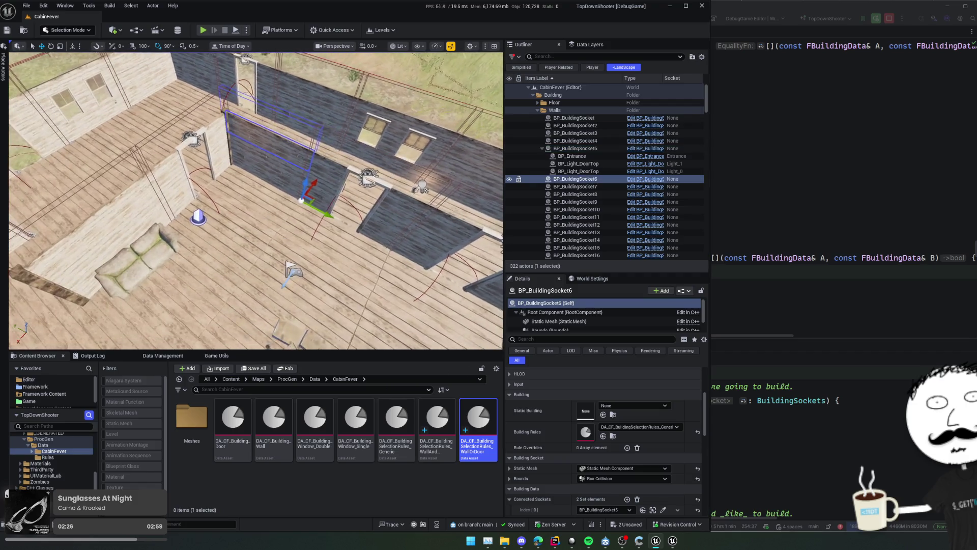
left_click(604, 436)
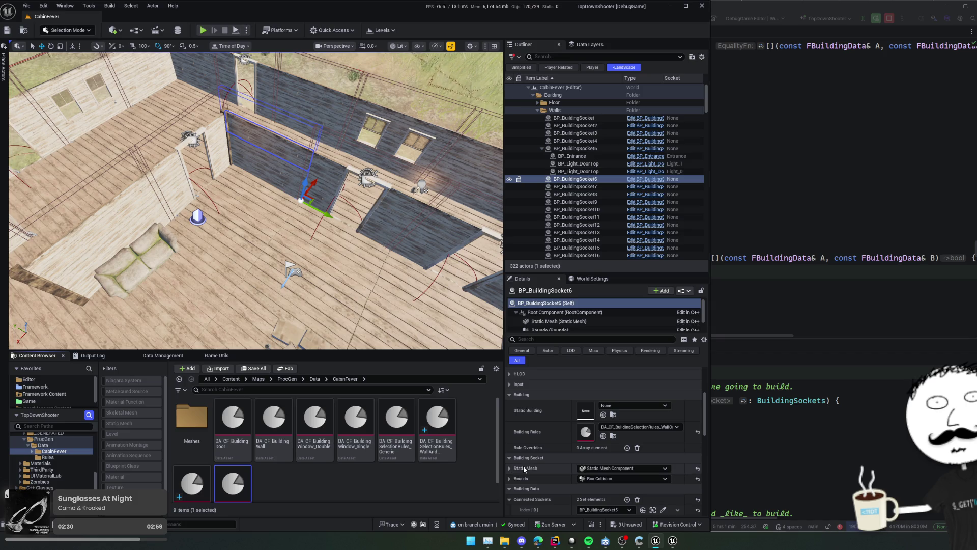
Create DA_CF_BuildingSelectionRules_Walls with the Door entry removed and Wall weight 1, and save
scroll(366, 478, "down", 1)
key("BackSpace")
key("BackSpace")
key("BackSpace")
type("s")
key("Return")
key("Return")
left_click(330, 162)
left_click(338, 181)
left_click(310, 121)
type("1")
key("Return")
key("ctrl+s")
left_click(176, 16)
Assign the Walls rules to the two selected wall sockets, including the sofa wall, and save
left_click_drag(274, 134, 173, 137)
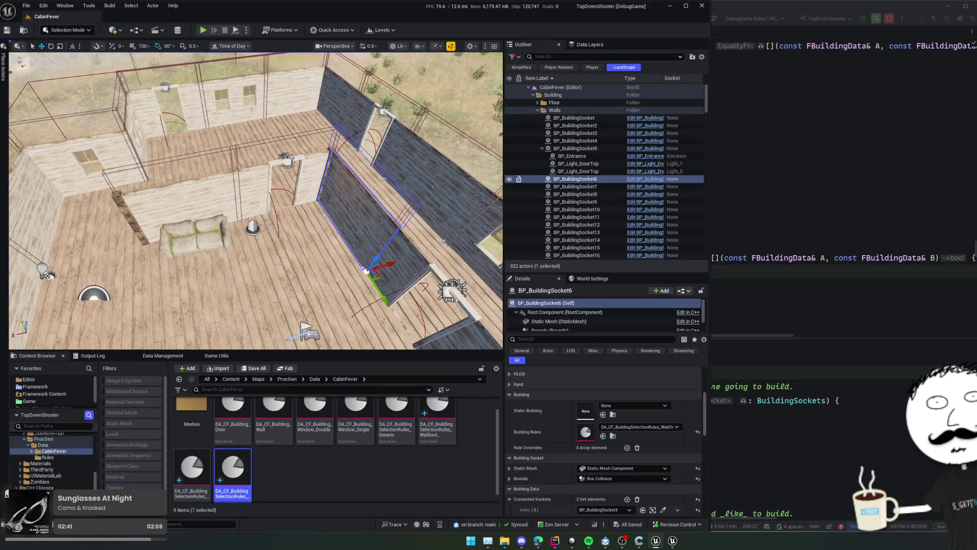
left_click(206, 184, "ctrl")
left_click_drag(206, 184, 180, 187)
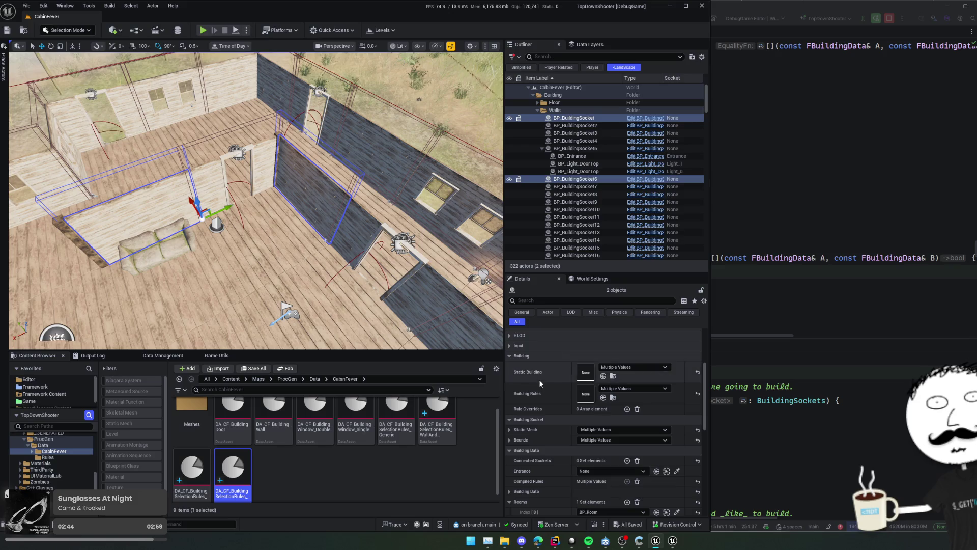
scroll(539, 380, "up", 3)
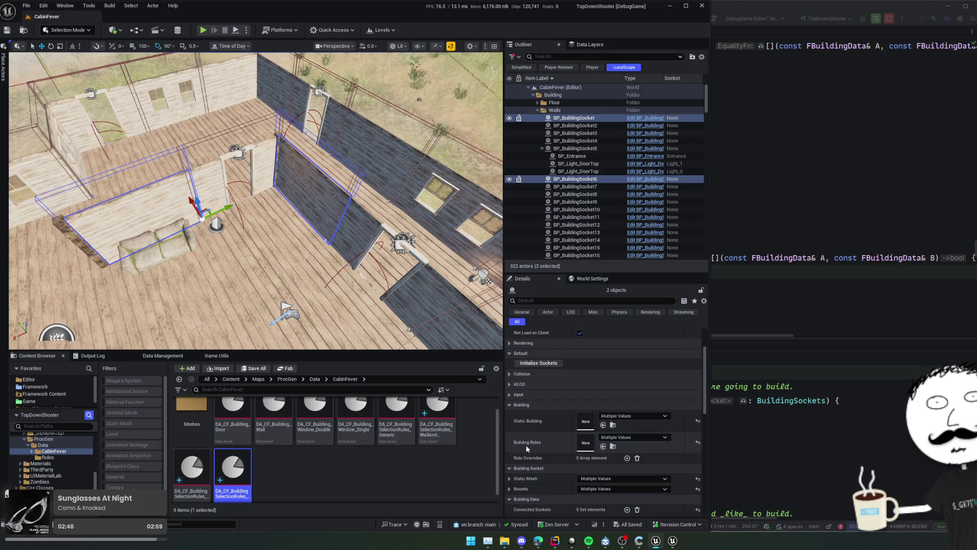
mouse_move(233, 471)
left_mouse_down()
mouse_move(593, 451)
mouse_move(542, 446)
left_mouse_up()
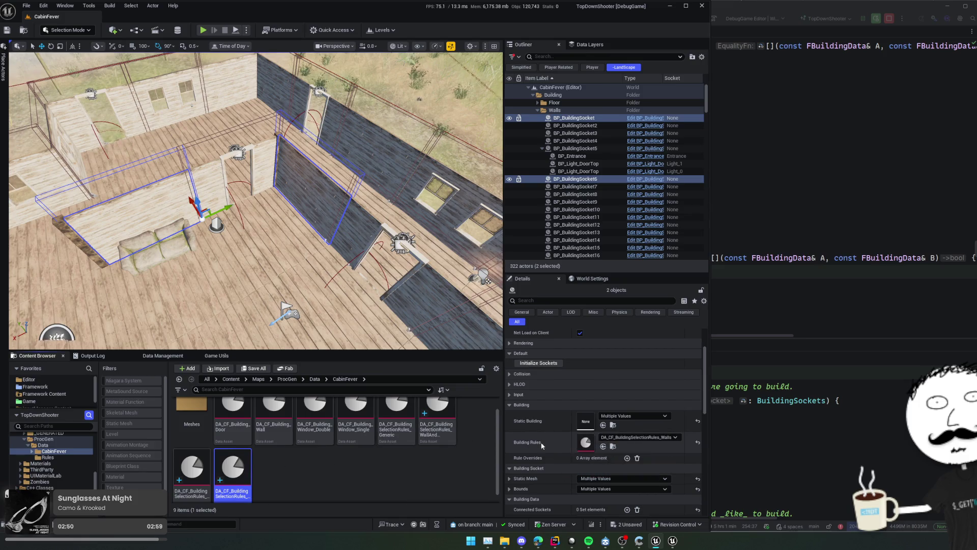
scroll(543, 448, "up", 1)
key("ctrl+s")
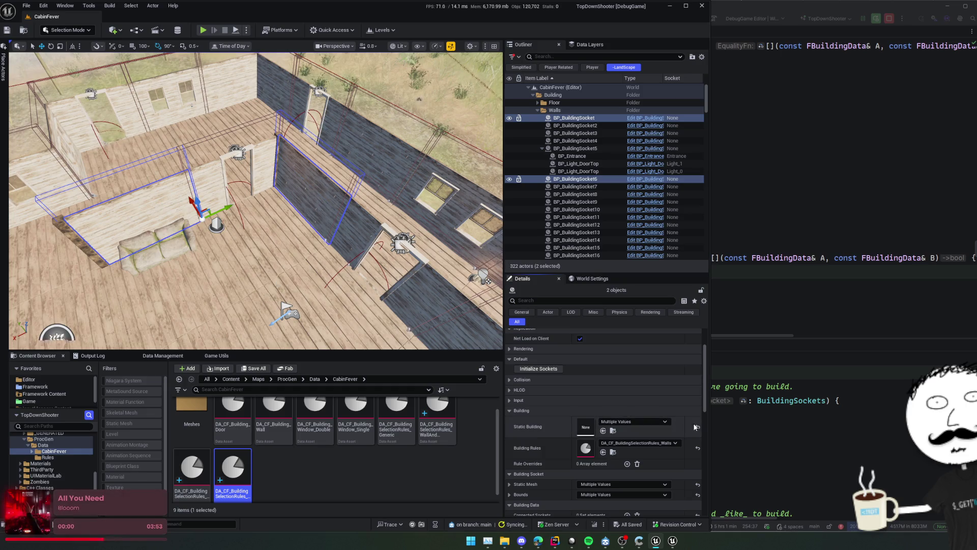
Reset BP_BuildingSocket_Door's static building to None and give it the WallOrDoor rules
left_click_drag(410, 315, 402, 336)
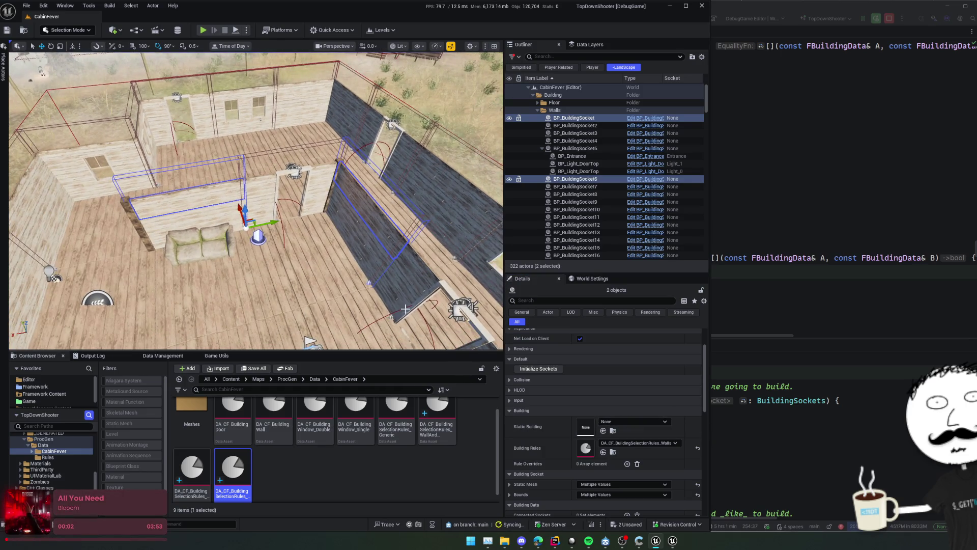
left_click(308, 204)
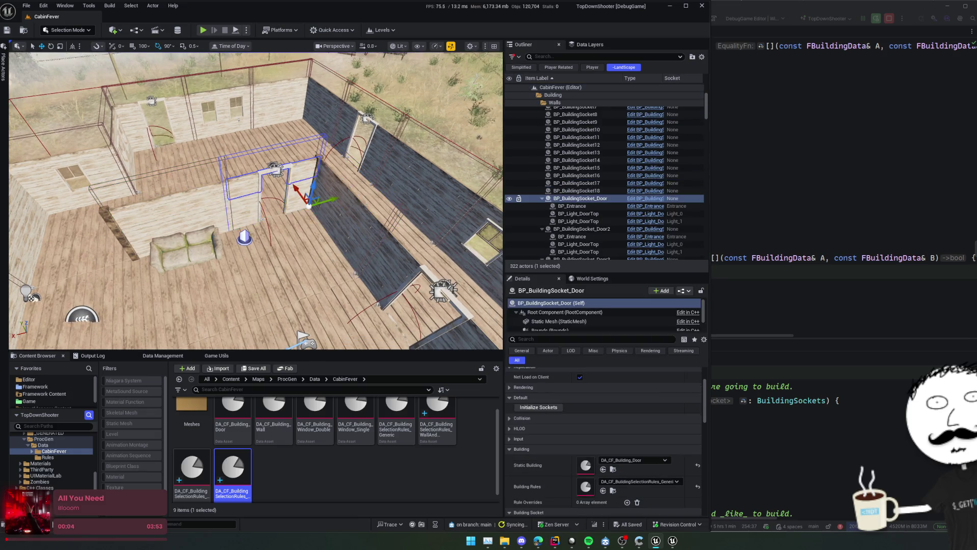
left_click_drag(362, 246, 377, 246)
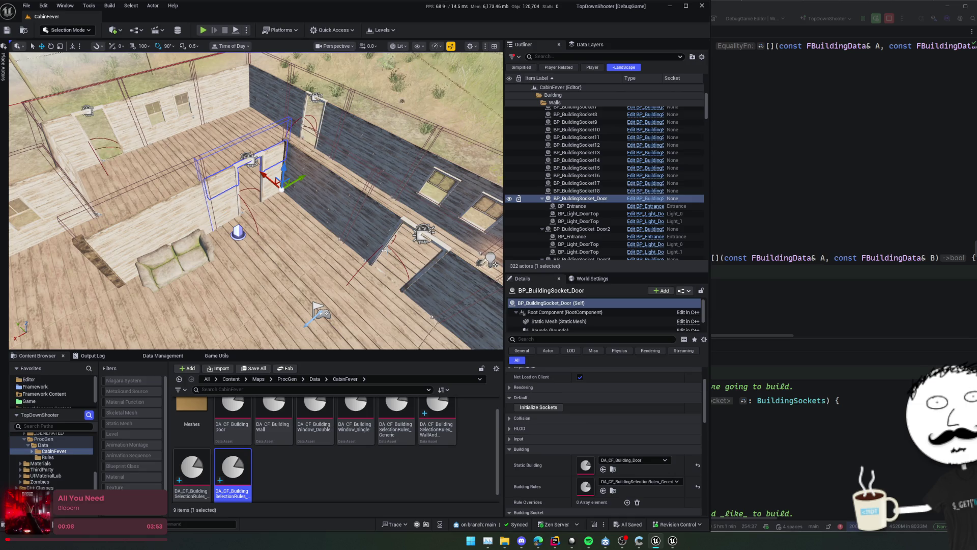
scroll(649, 419, "down", 2)
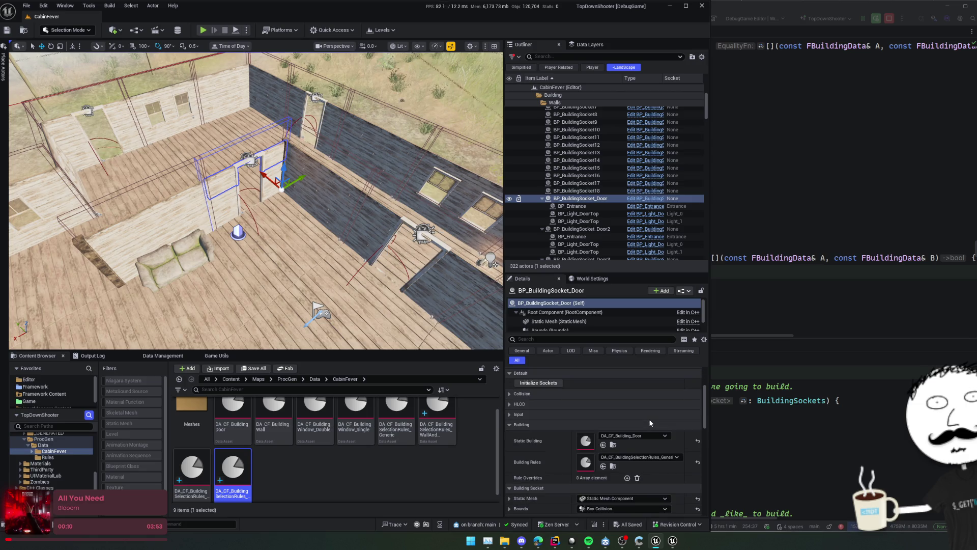
key("d")
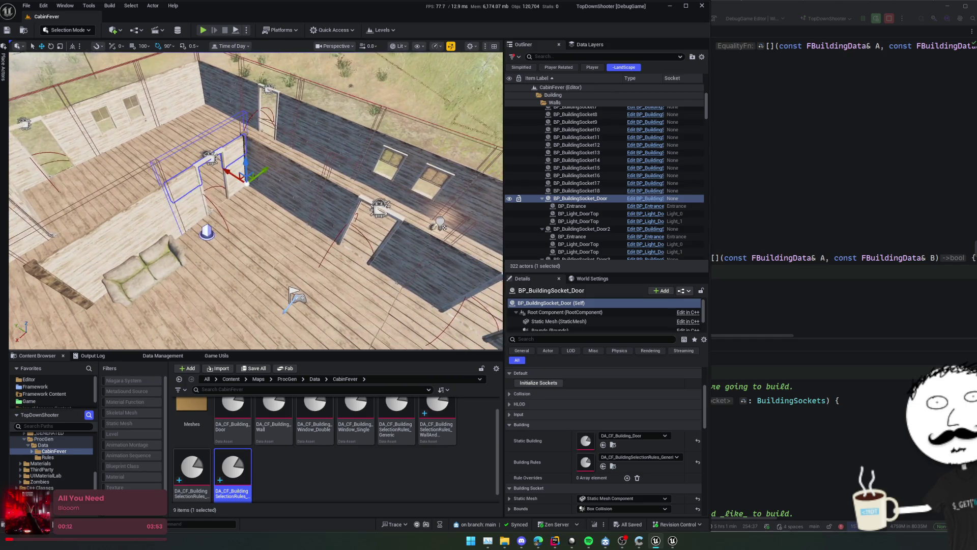
left_click(698, 441)
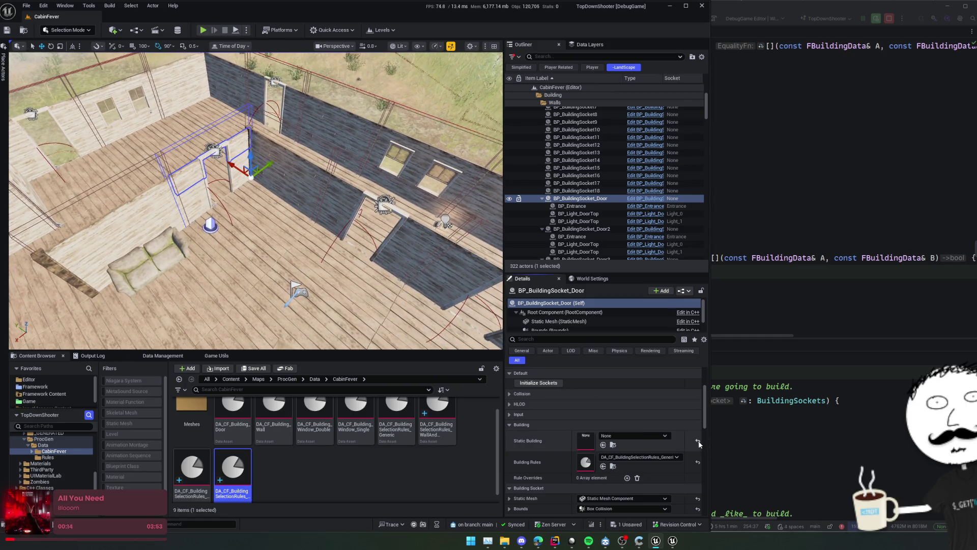
mouse_move(196, 467)
left_mouse_down()
mouse_move(407, 481)
mouse_move(611, 459)
left_mouse_up()
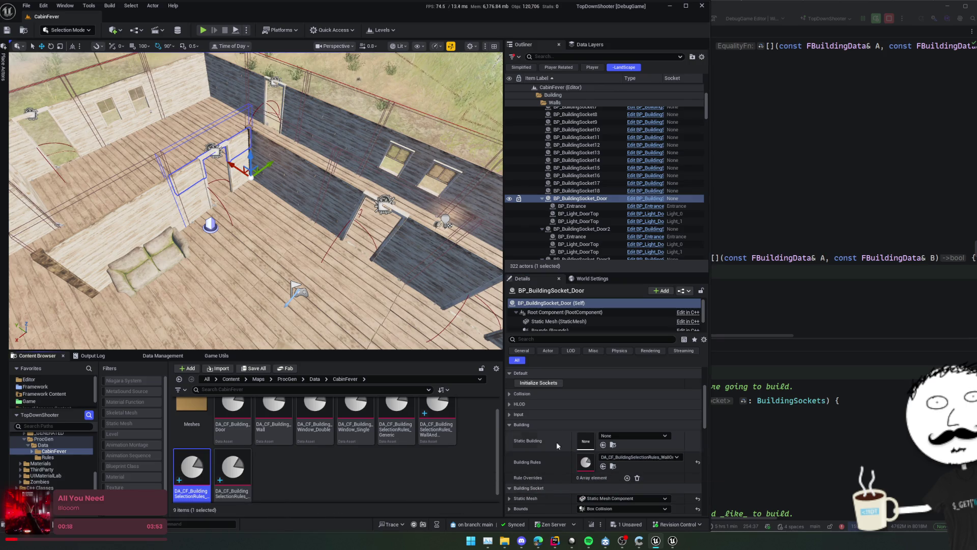
left_click_drag(453, 214, 443, 183)
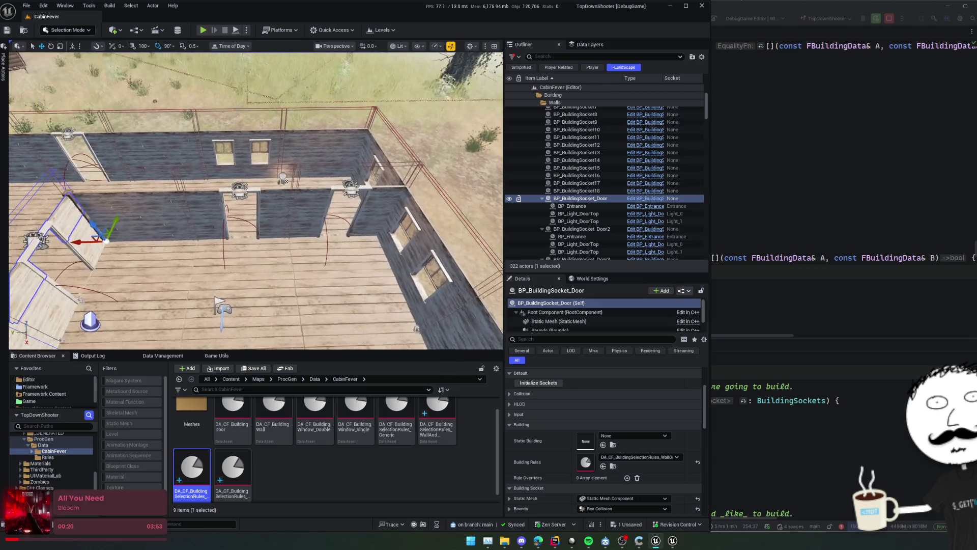
In Game Utils, clear the generated cabin and regenerate it from scratch
left_click(206, 355)
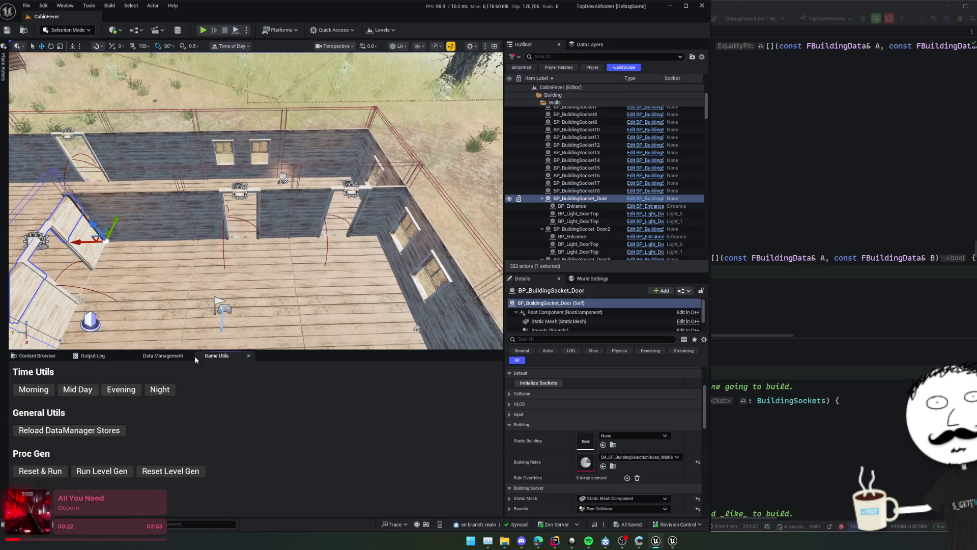
left_click(51, 471)
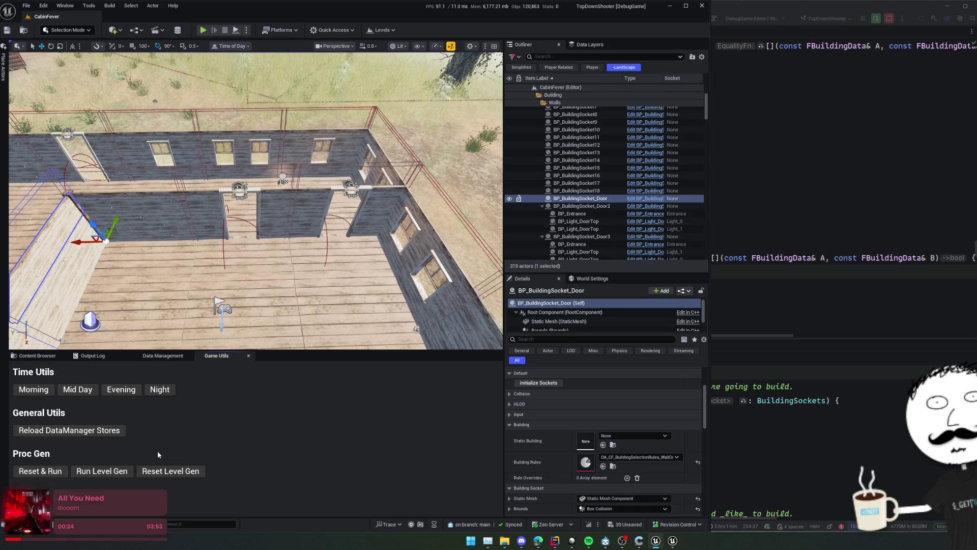
left_click(166, 473)
left_click(50, 472)
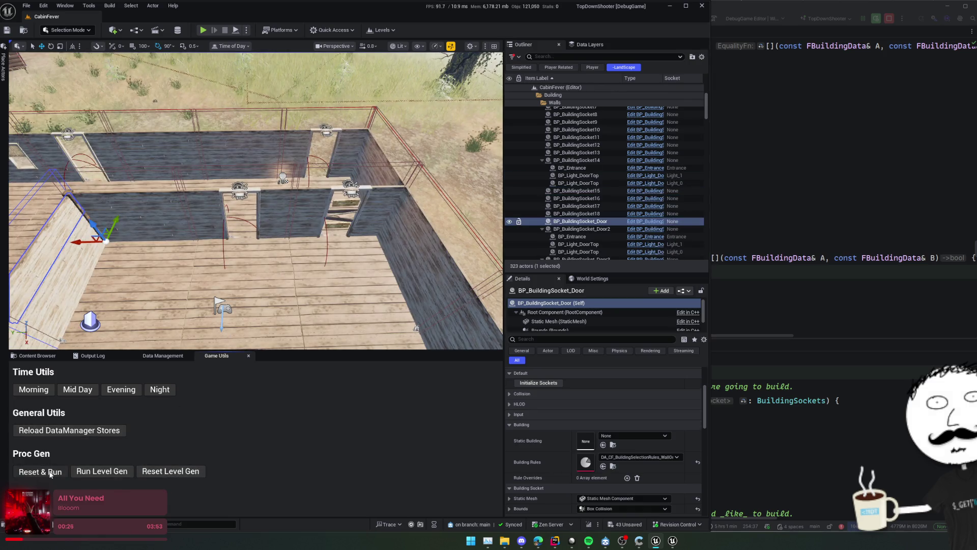
left_click(50, 472)
View the cabin from nearly overhead and regenerate it three more times for new wall and window layouts
left_click_drag(255, 204, 257, 183)
left_click(37, 472)
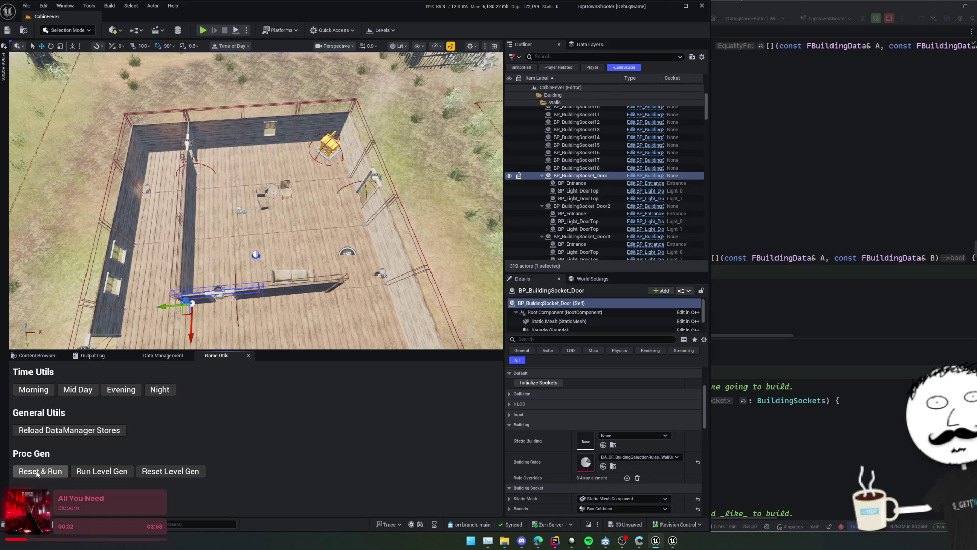
left_click(37, 473)
left_click(37, 473)
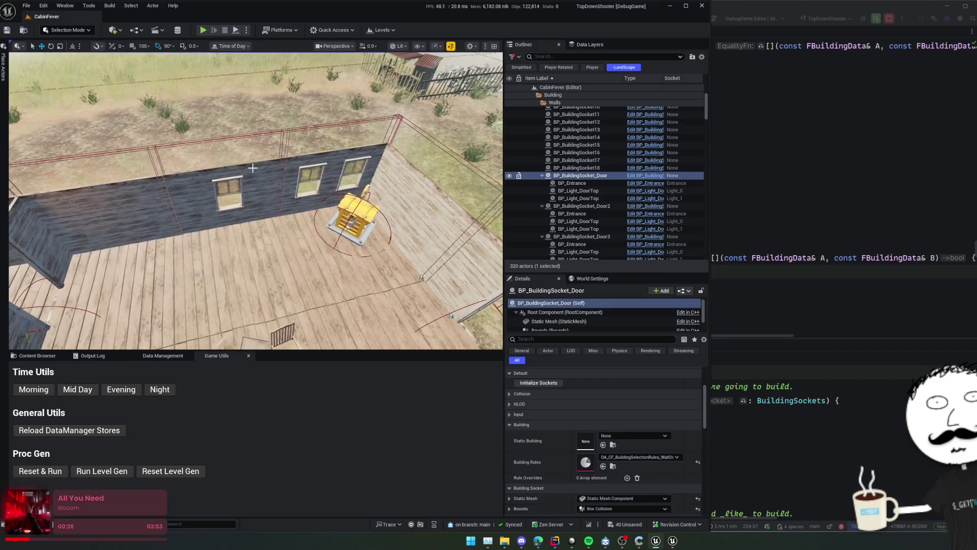
Compare adjacent back wall segments, then bring BuildingSocket.cpp in Rider to the front
left_click(253, 168)
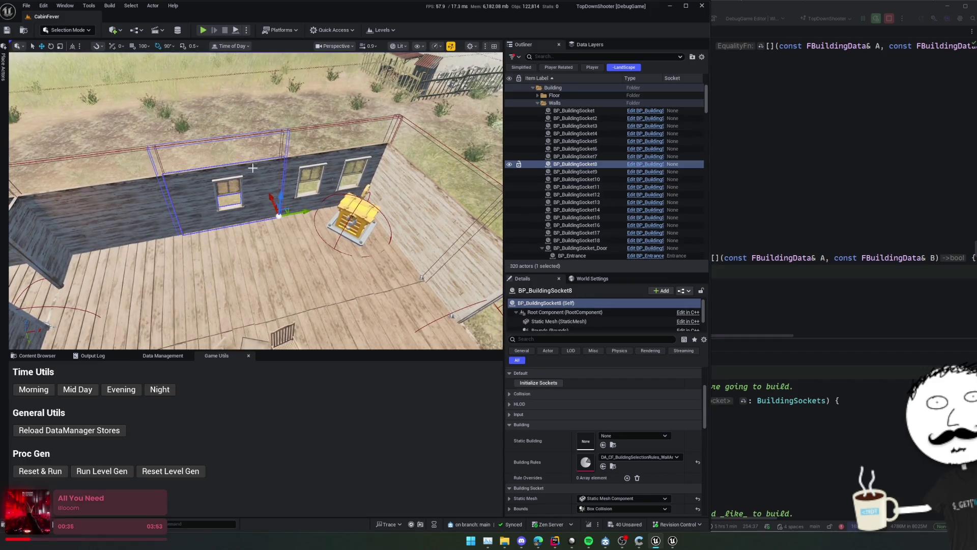
left_click(331, 161)
left_click(249, 170)
left_click(283, 166)
left_click(260, 171)
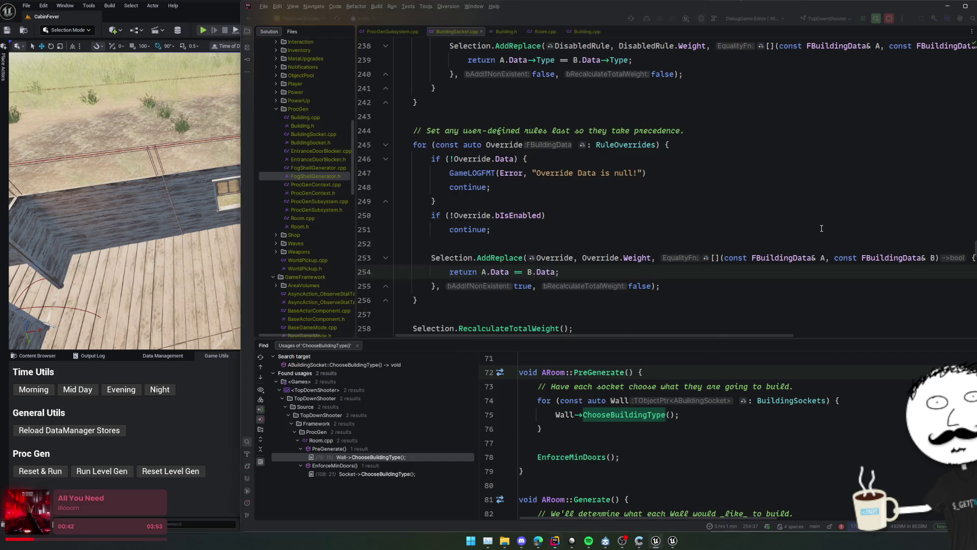
left_click(772, 249)
scroll(767, 243, "up", 3)
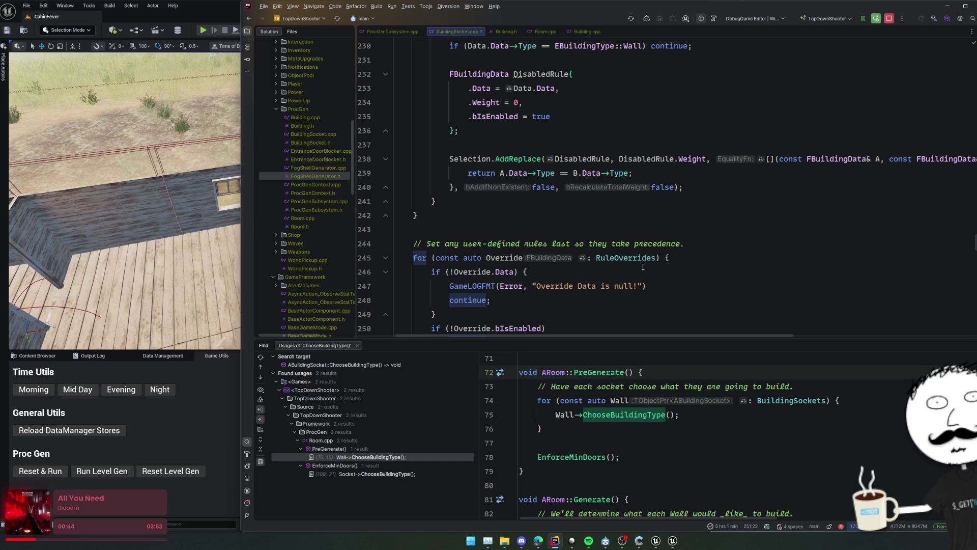
scroll(636, 263, "up", 4)
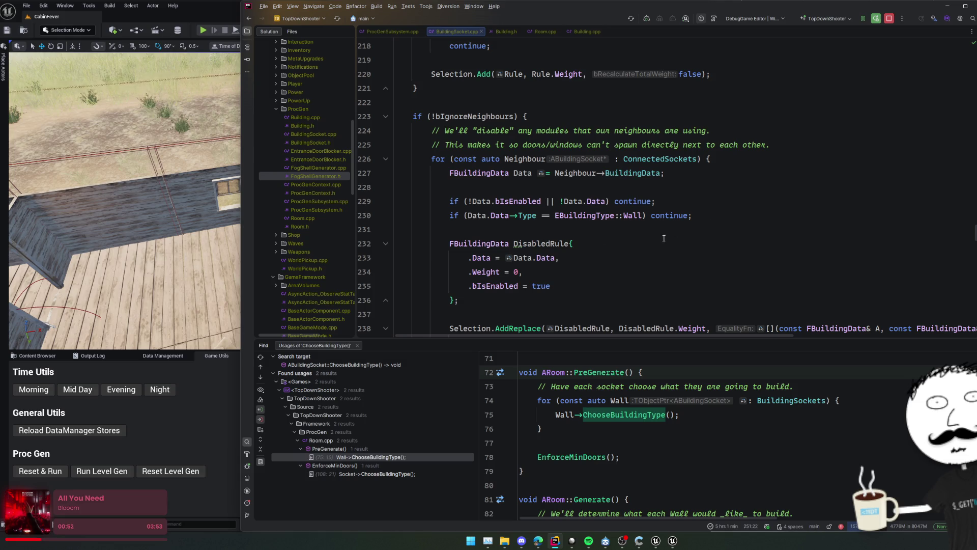
scroll(698, 240, "down", 2)
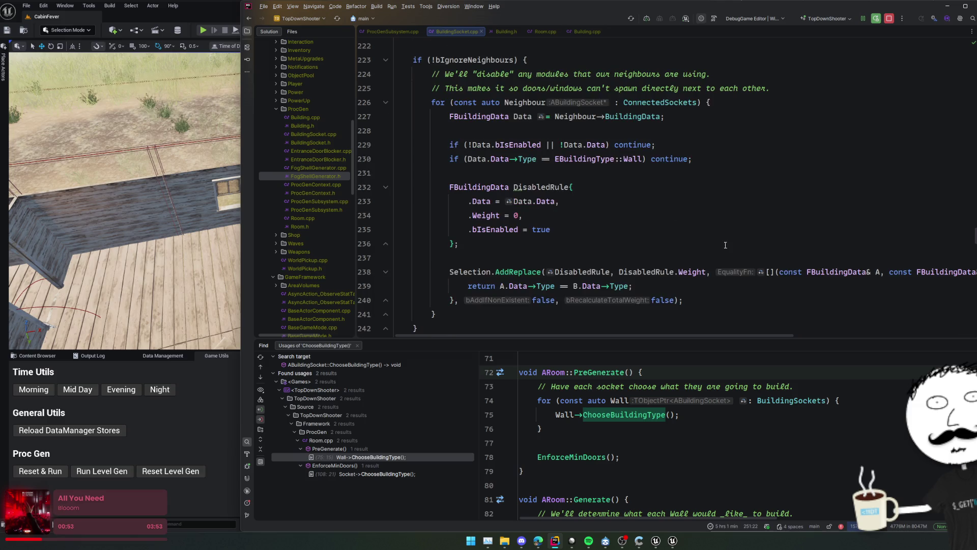
left_click(655, 249)
left_click(645, 259)
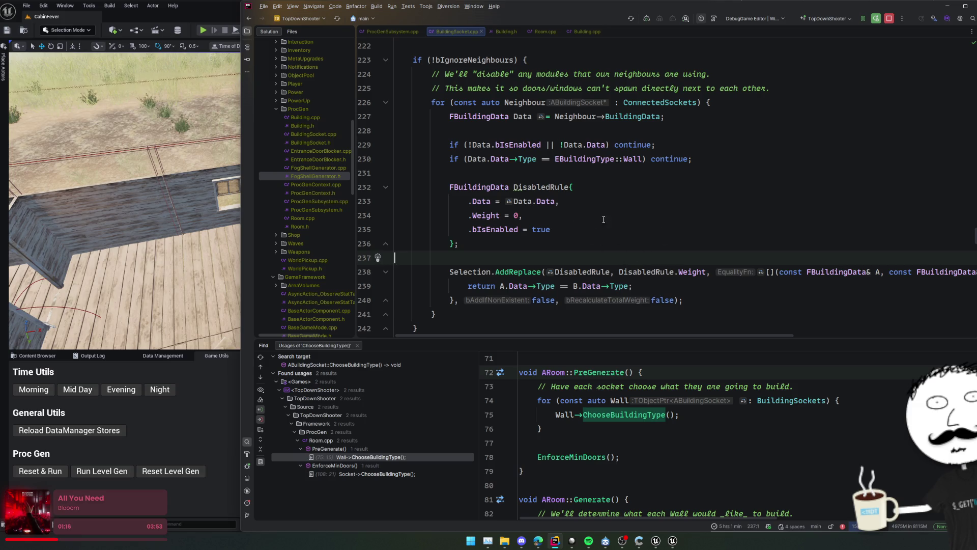
Select the neighbour-disabling rule block (lines 231–240) in BuildingSocket.cpp, then return to the Unreal Editor
left_click_drag(601, 173, 568, 300)
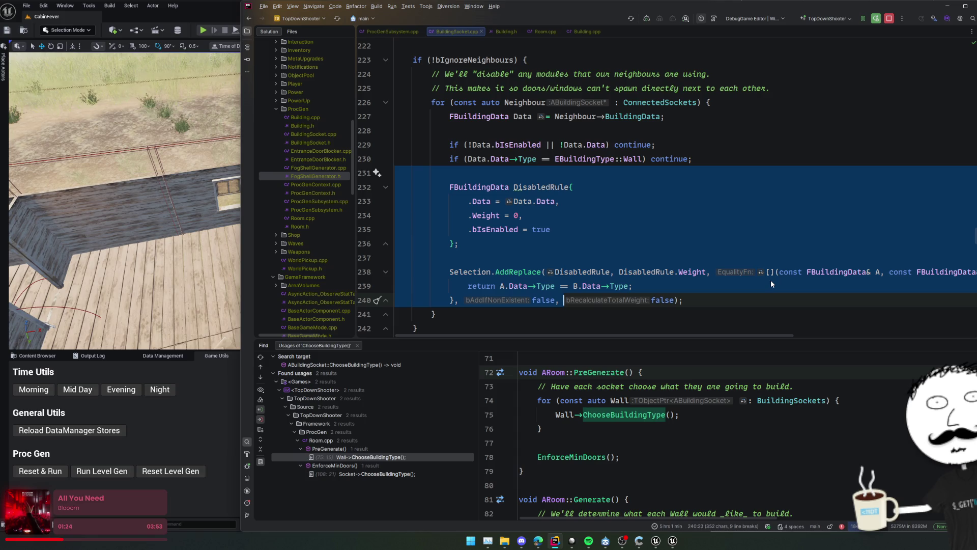
key("alt+Tab")
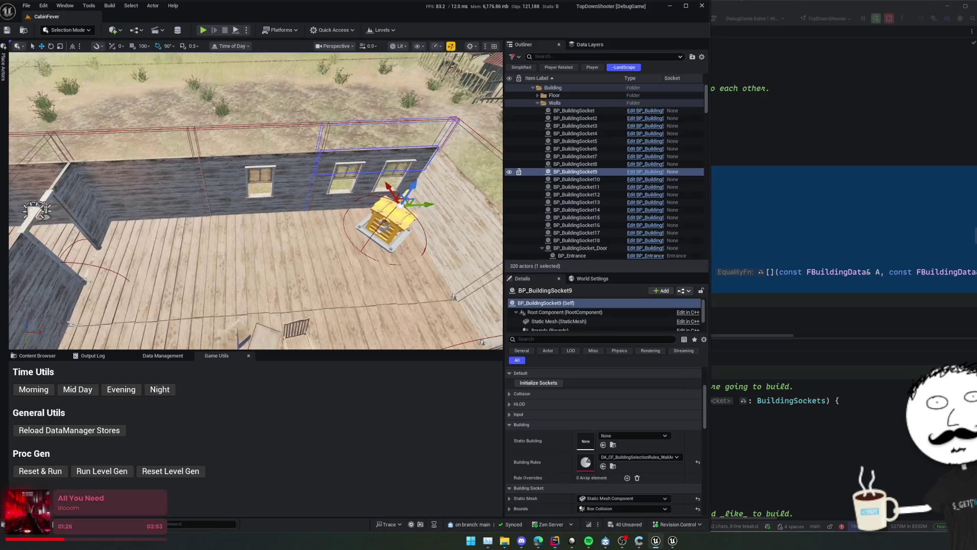
Regenerate the cabin six times with Reset & Run to compare window placement
left_click(48, 473)
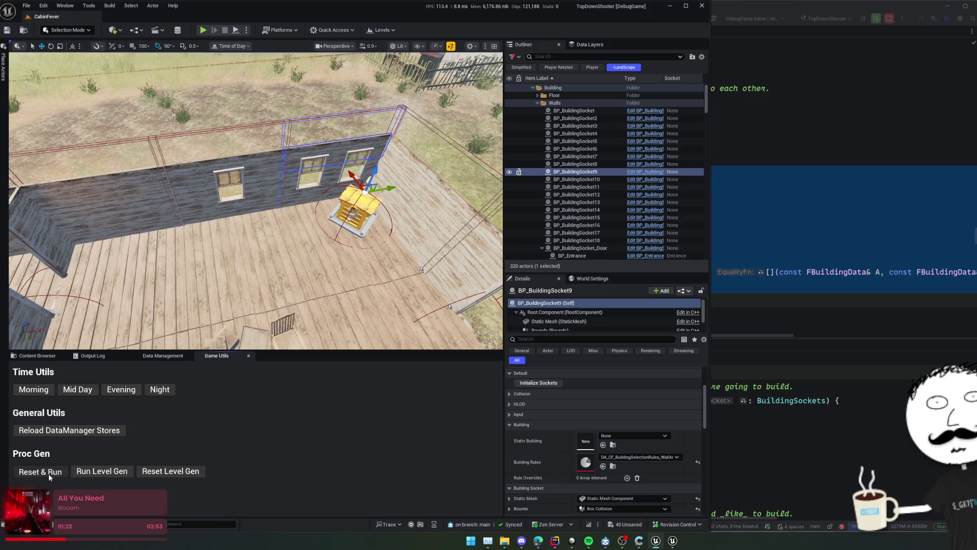
left_click(48, 473)
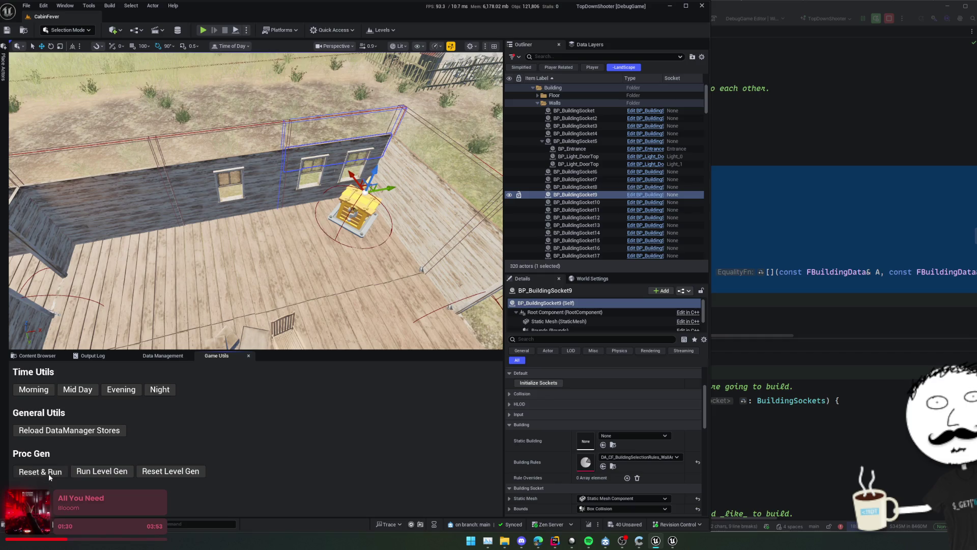
left_click(48, 474)
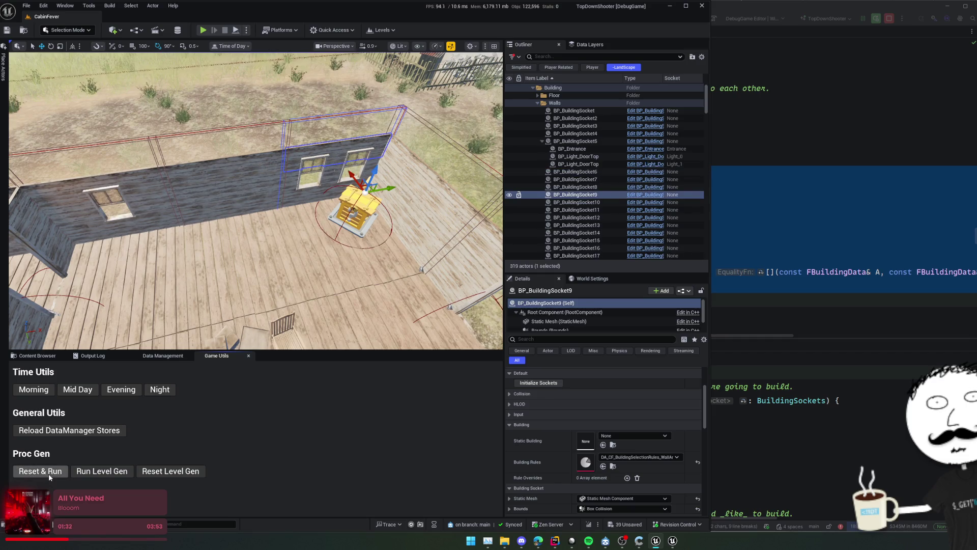
left_click(48, 473)
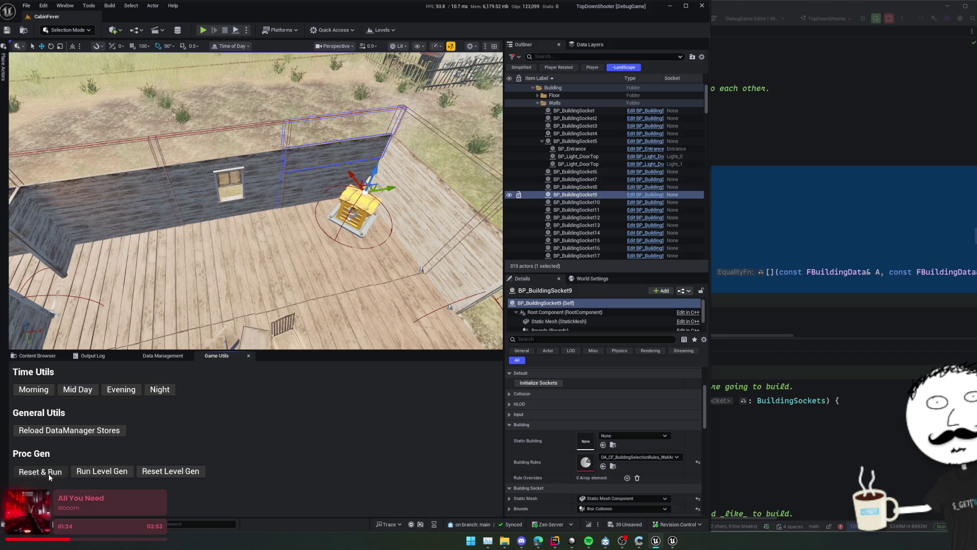
left_click(48, 474)
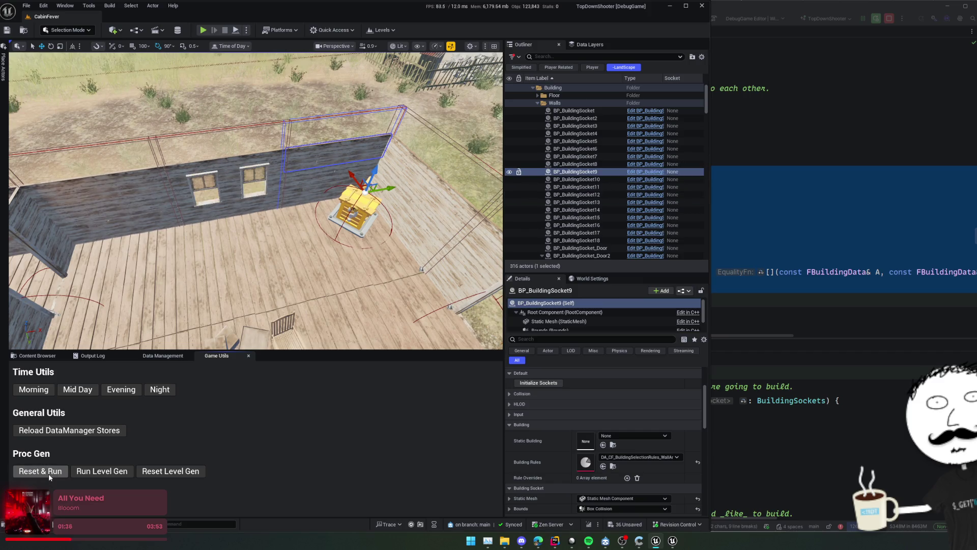
left_click(48, 474)
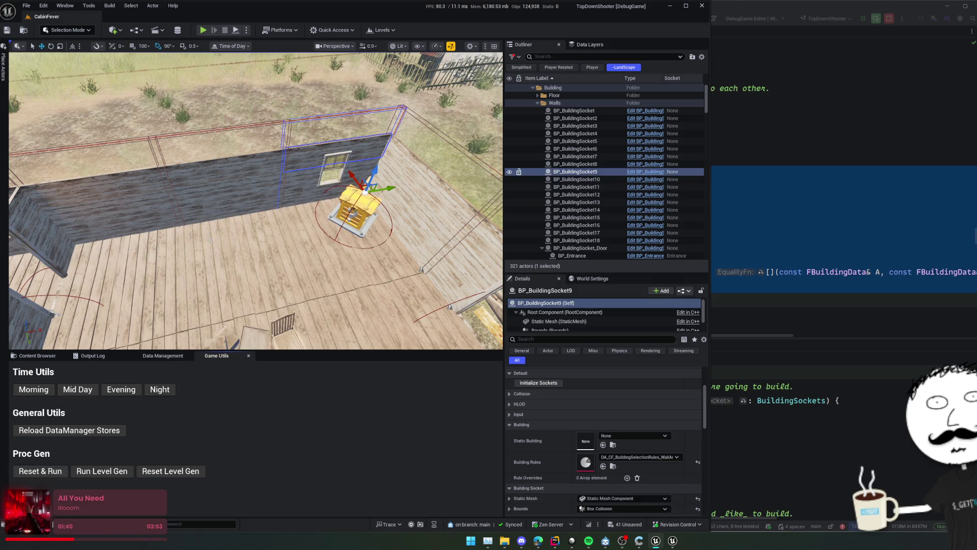
Give BP_BuildingSocket8 the DA_CF_BuildingSelectionRules_Walls building rules and save
left_click(221, 169)
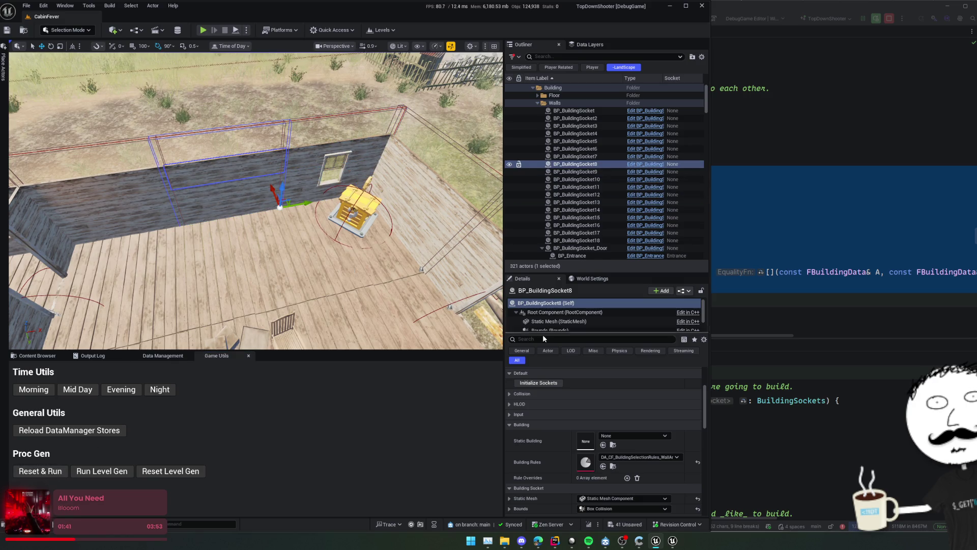
left_click(640, 457)
left_click(685, 420)
left_click(100, 431)
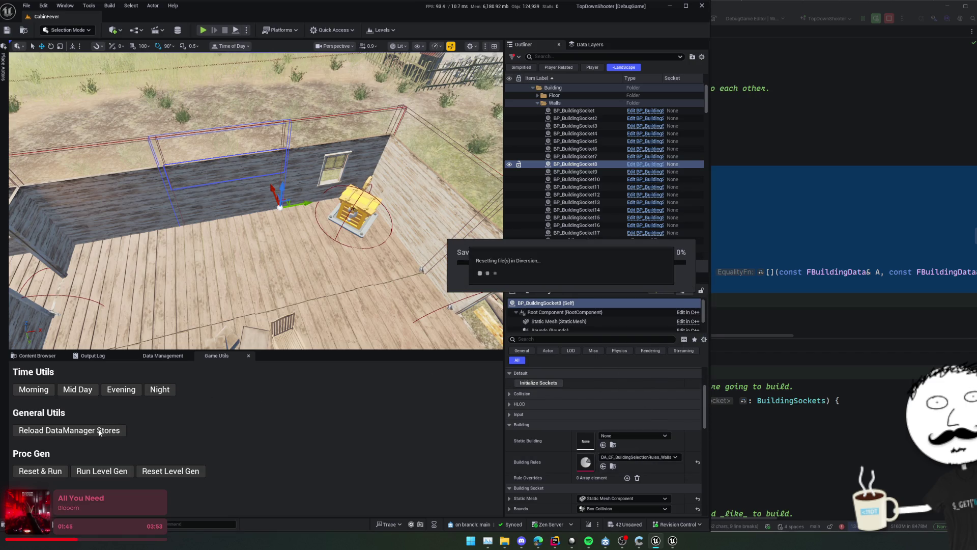
Regenerate the cabin about fifteen more times from an overhead view to check the walls
left_click(53, 472)
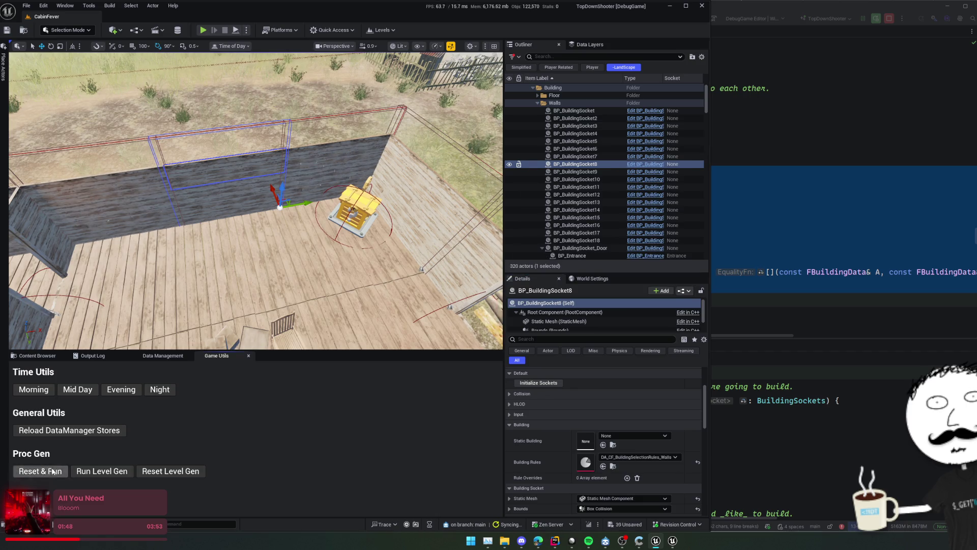
left_click(53, 471)
left_click(53, 471)
left_click_drag(109, 203, 140, 162)
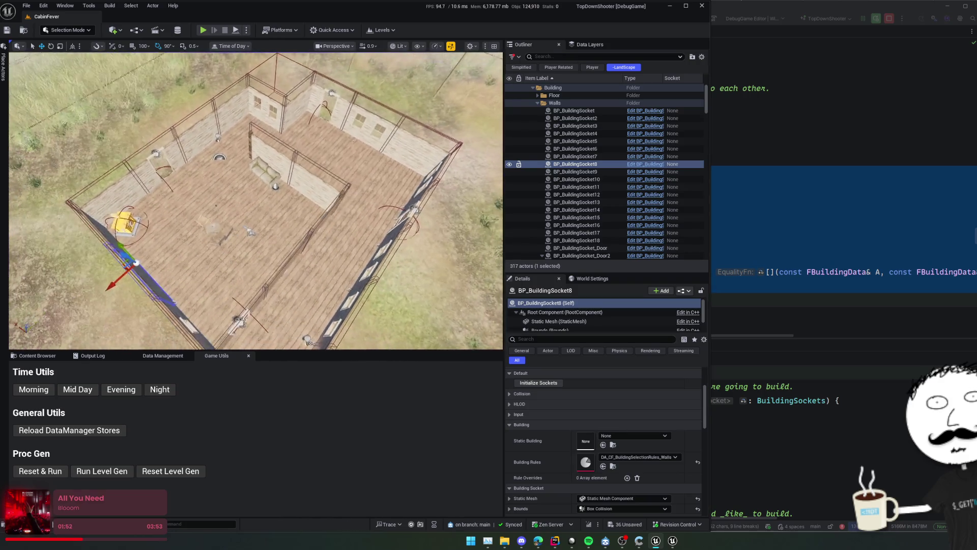
left_click(40, 470)
left_click(40, 470)
left_click(40, 471)
left_click(39, 471)
left_click(40, 470)
left_click(40, 470)
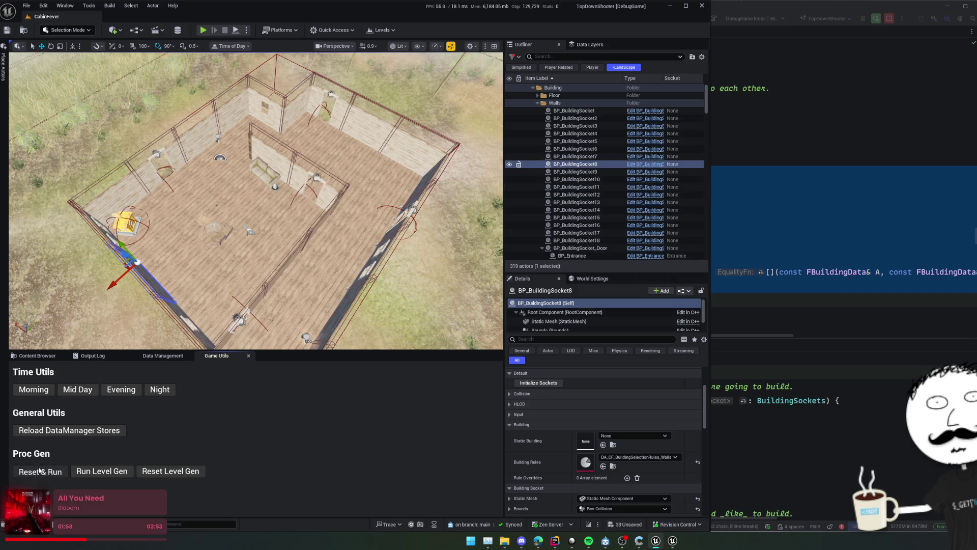
left_click(39, 470)
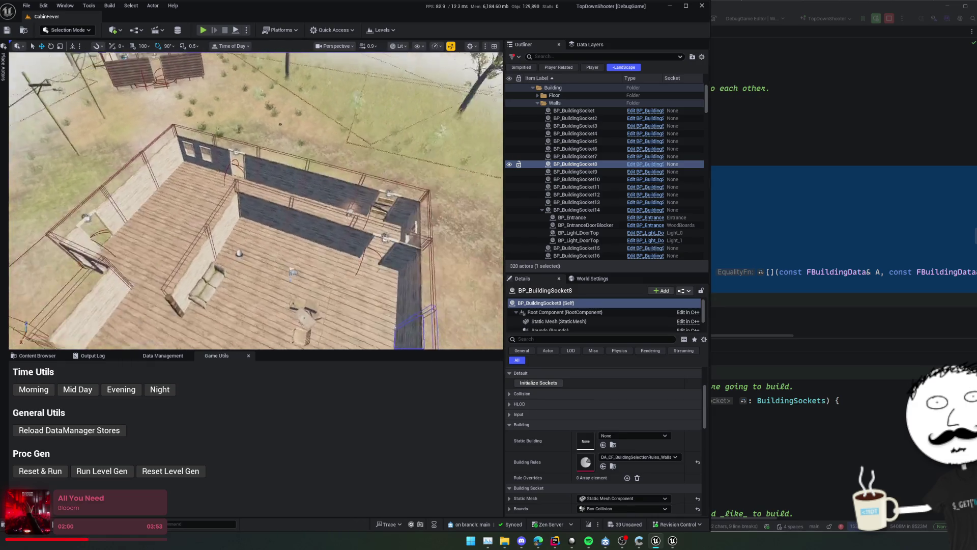
left_click(39, 475)
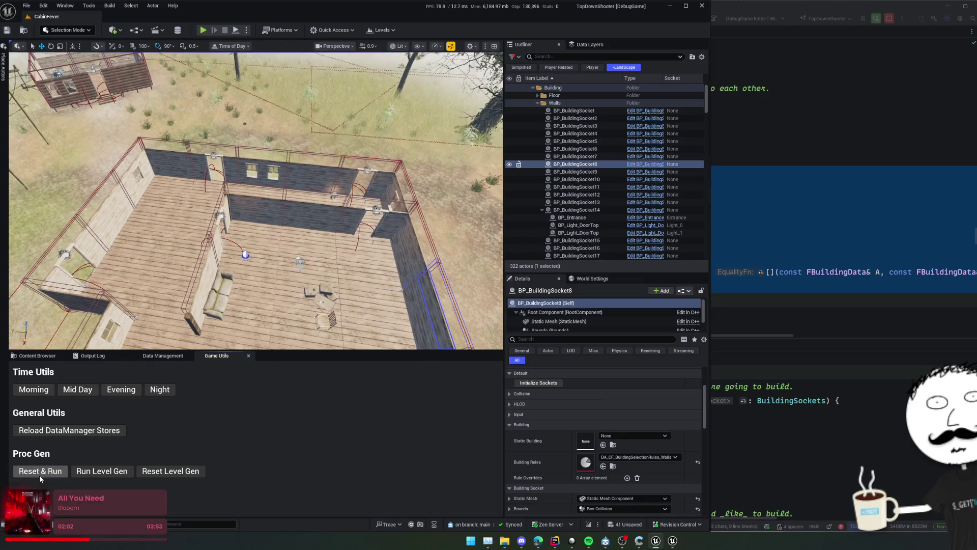
left_click(39, 476)
left_click(39, 475)
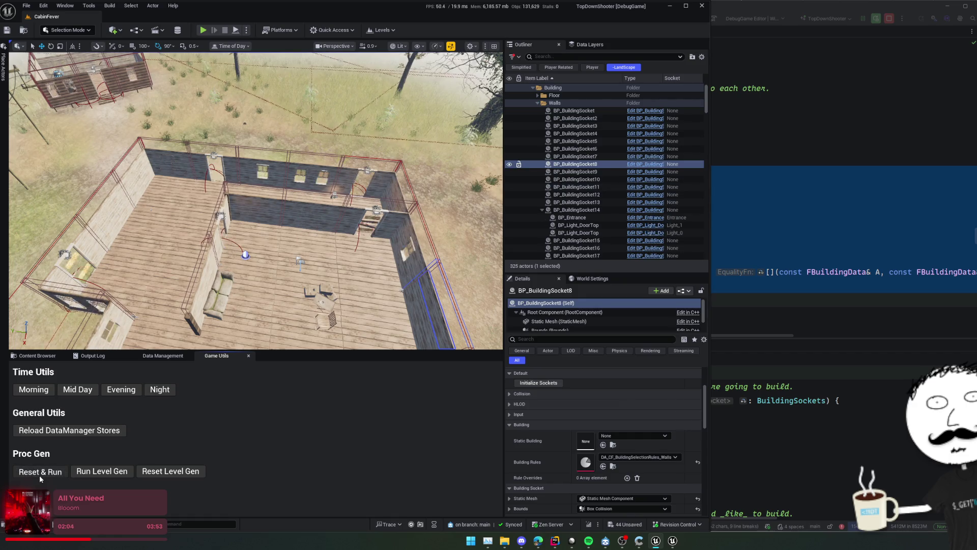
left_click(39, 475)
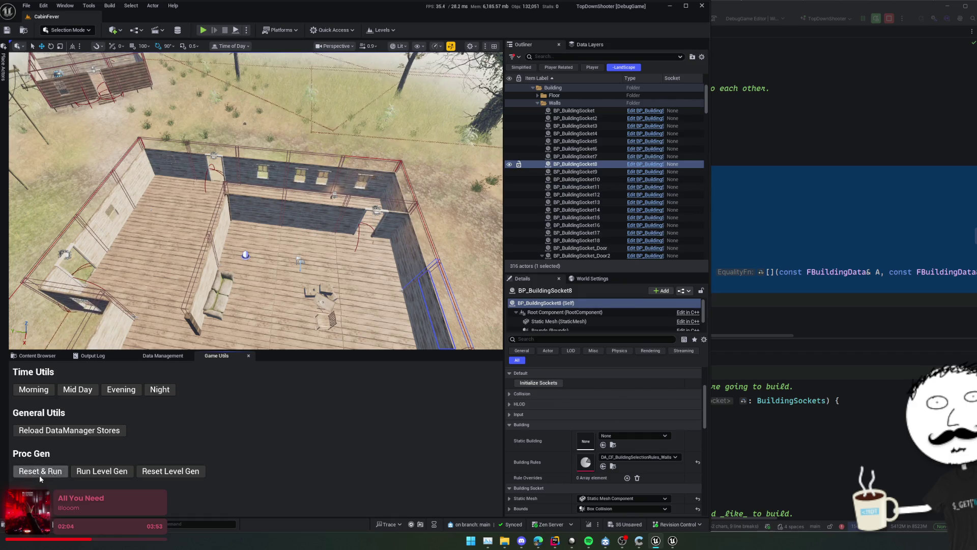
Give BP_BuildingSocket15 the DA_CF_BuildingSelectionRules_Walls rules and regenerate the cabin
left_click(314, 170)
left_click(670, 457)
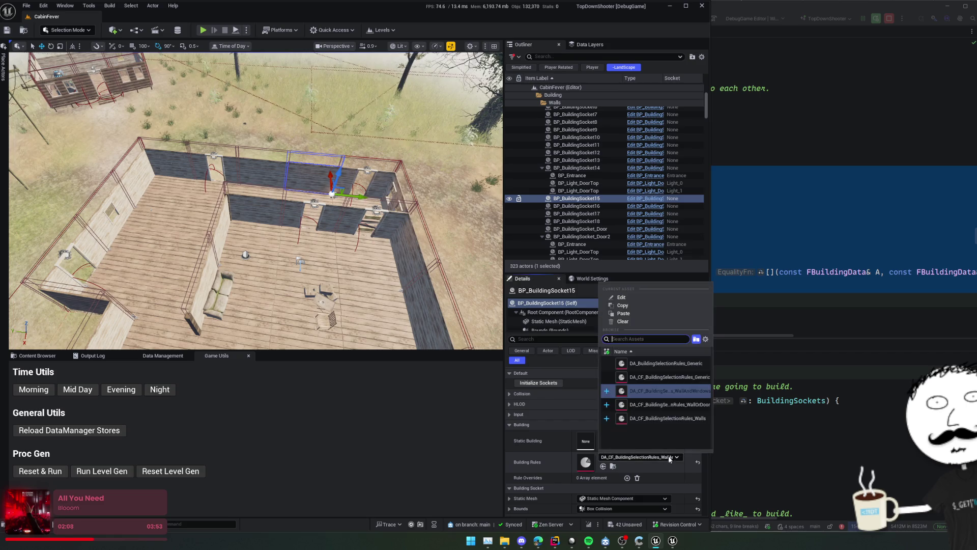
left_click(667, 418)
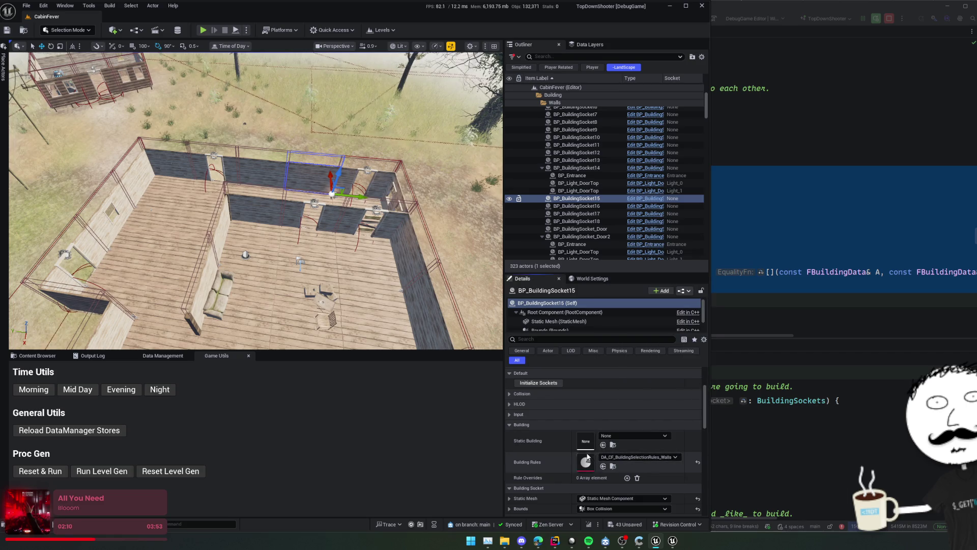
left_click(41, 472)
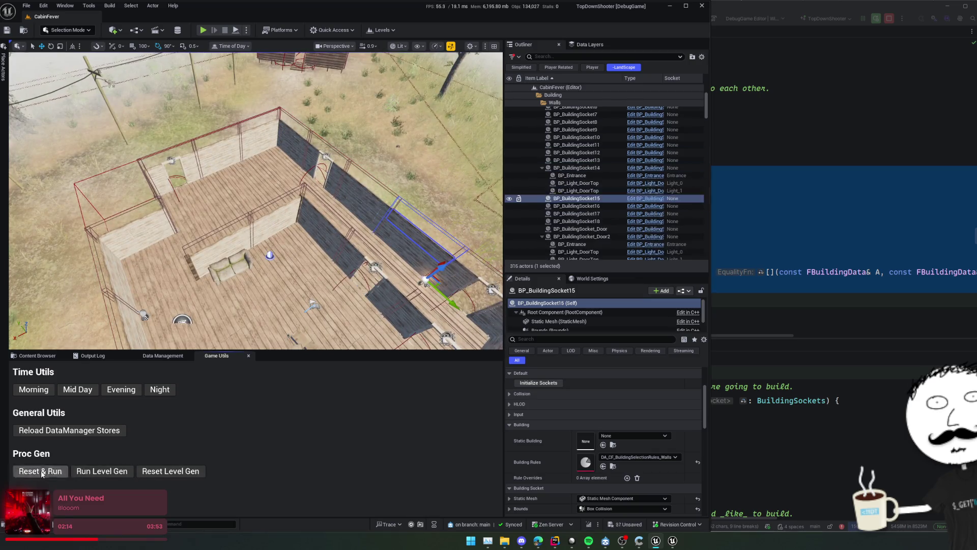
Regenerate the cabin five more times from a new overhead angle, then select BP_Room
left_click(220, 147)
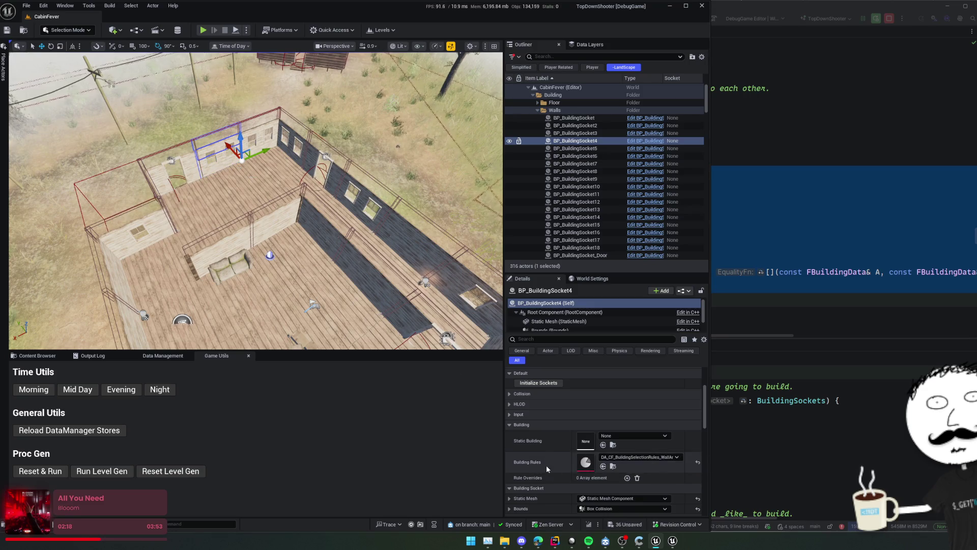
left_click_drag(146, 316, 224, 285)
left_click(41, 472)
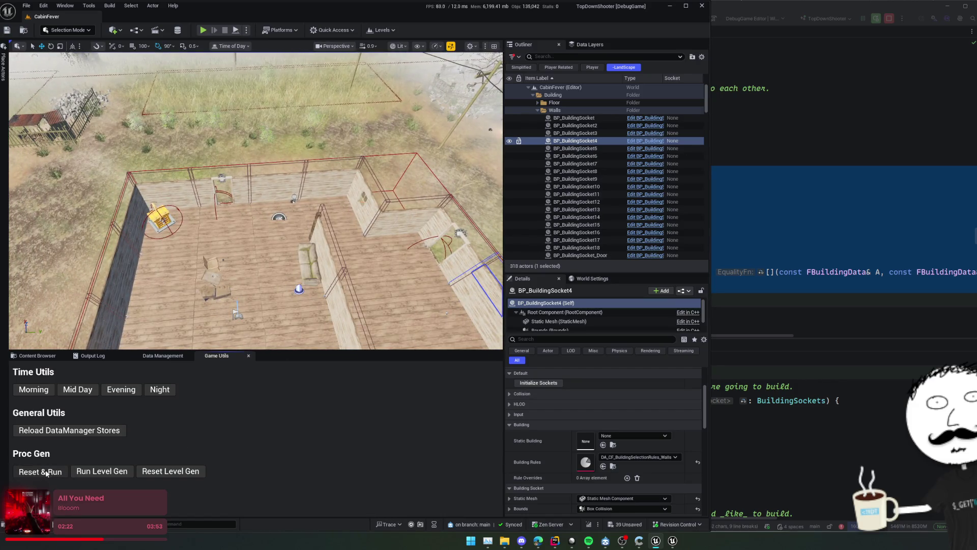
left_click(46, 472)
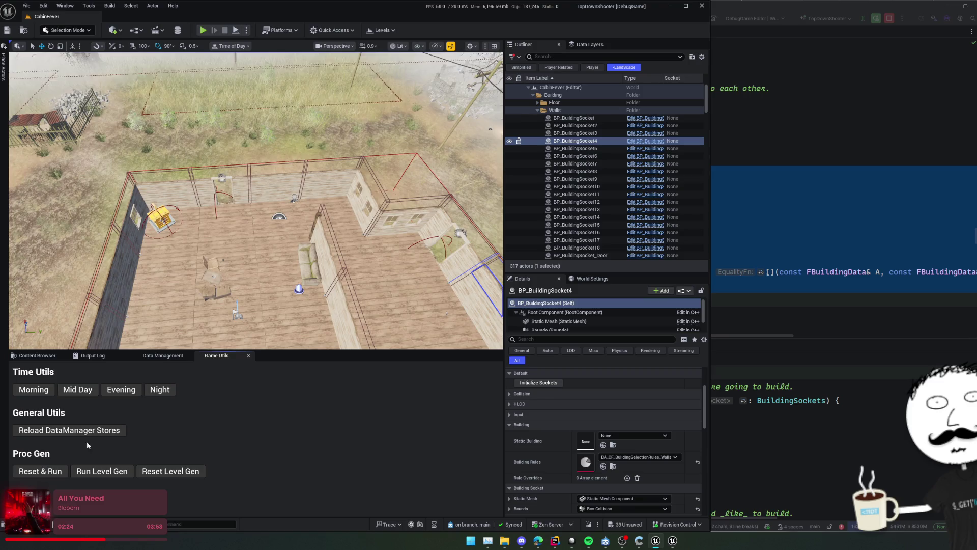
left_click_drag(224, 285, 254, 281)
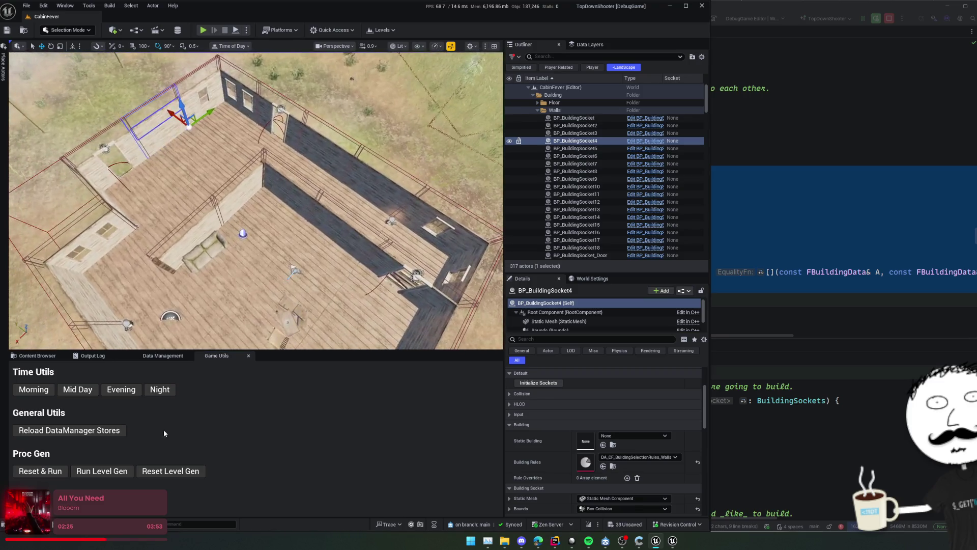
left_click(56, 472)
left_click(56, 472)
left_click(56, 472)
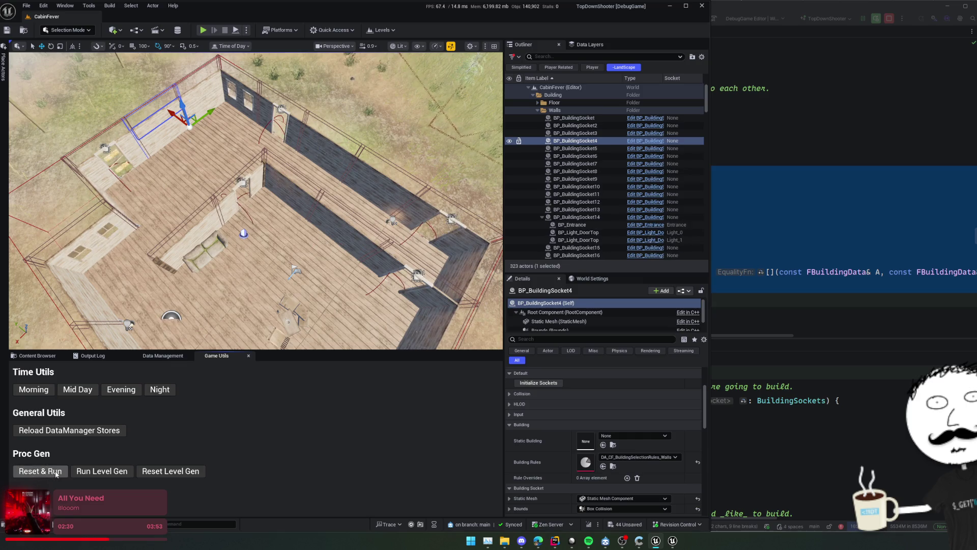
left_click(366, 242)
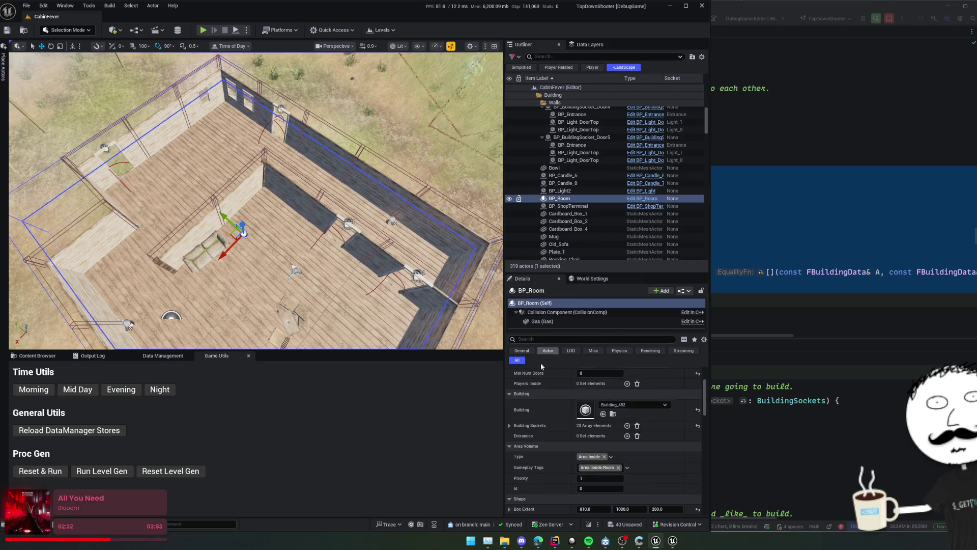
Focus on BP_BuildingSocket5, save the level, and select BP_BuildingSocket6
left_click(371, 240)
key("f")
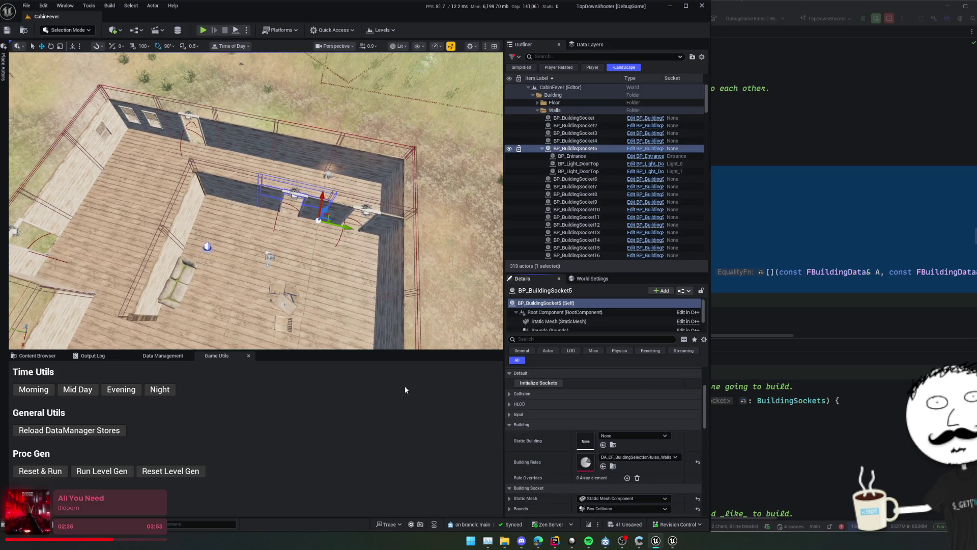
key("ctrl+s")
left_click(240, 187)
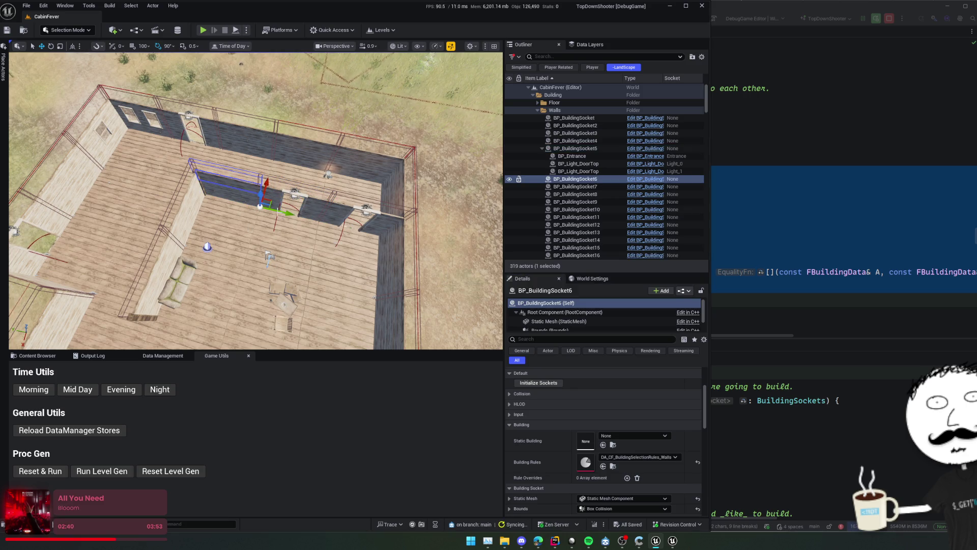
Set BP_BuildingSocket_Door3's Building Rules to DA_CF_BuildingSelectionRules_WallOrDoor and save
left_click(342, 208)
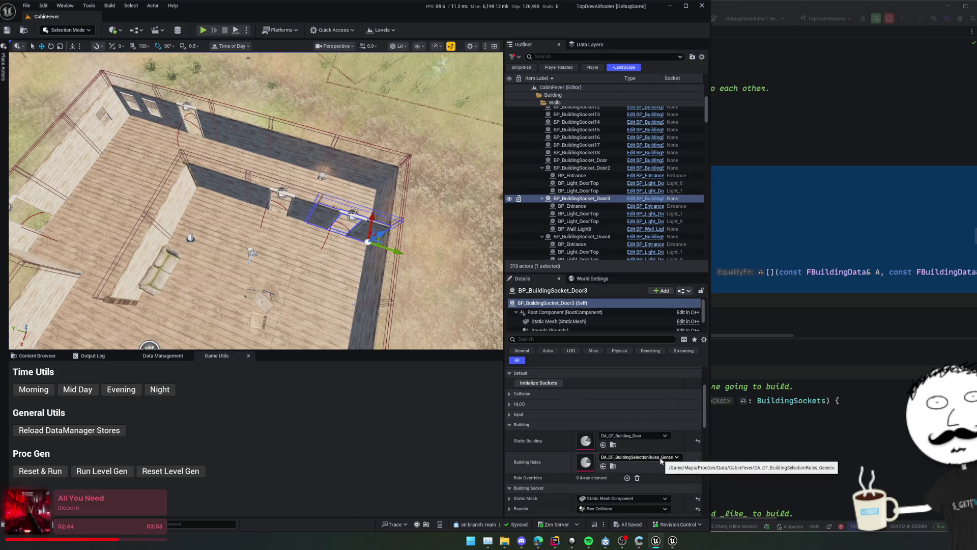
left_click(648, 458)
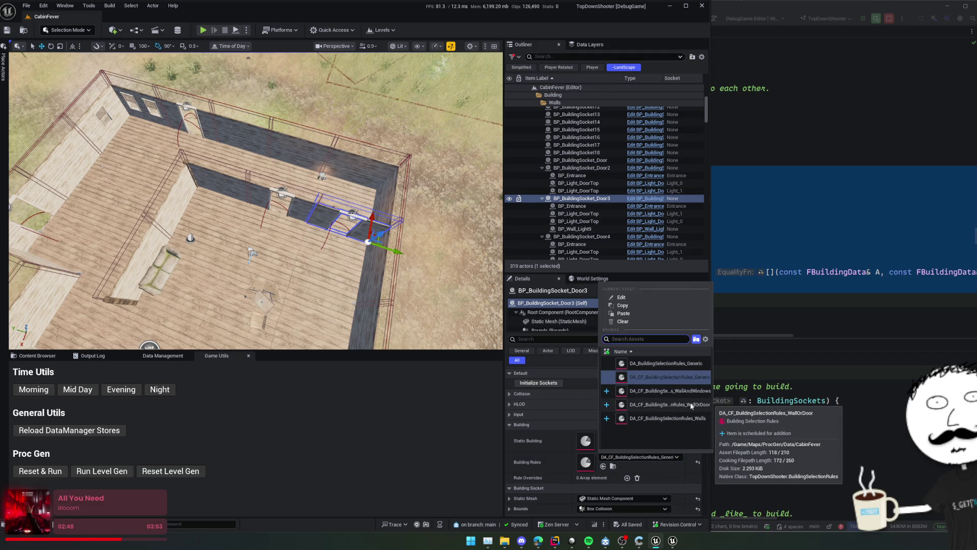
left_click(691, 405)
key("ctrl+s")
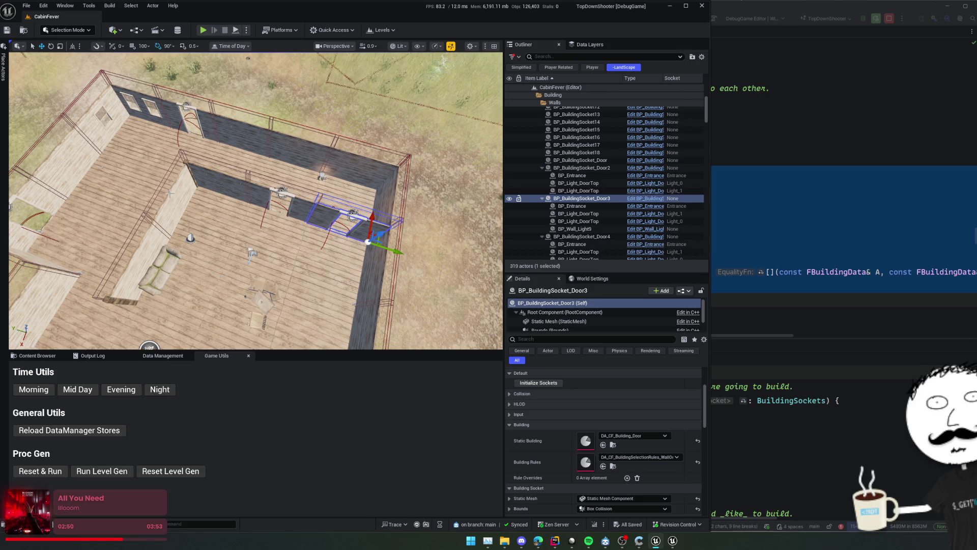
left_click(580, 160)
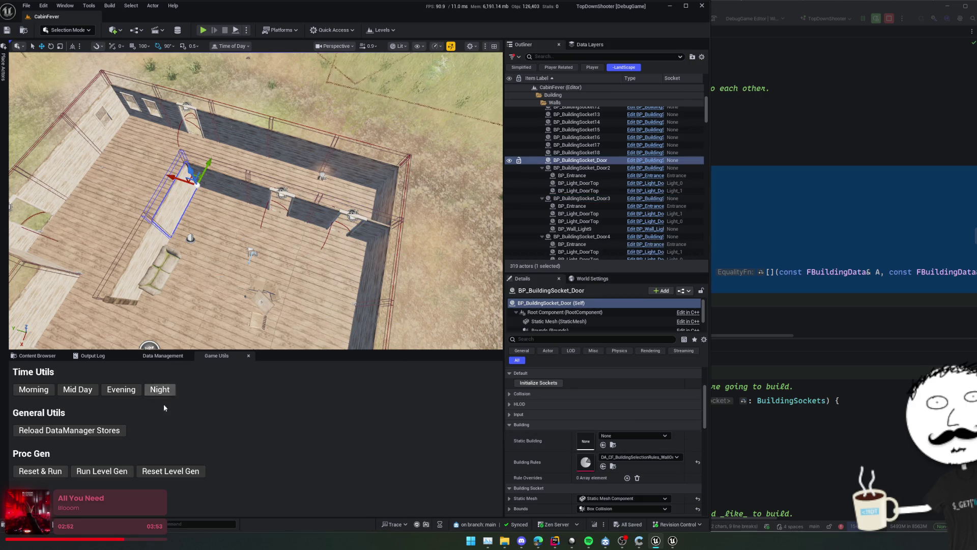
Regenerate the cabin walls sixteen times to check door and window spacing
left_click(51, 472)
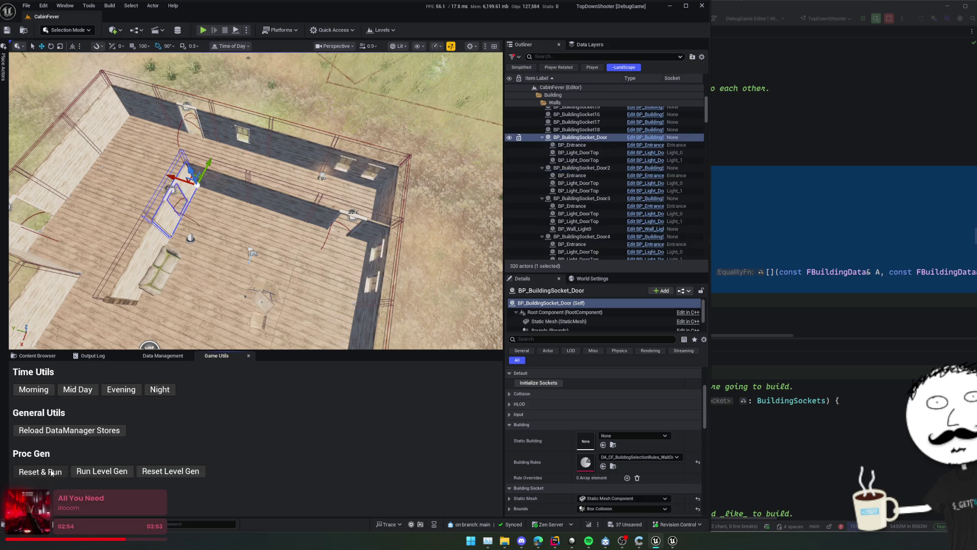
left_click(52, 472)
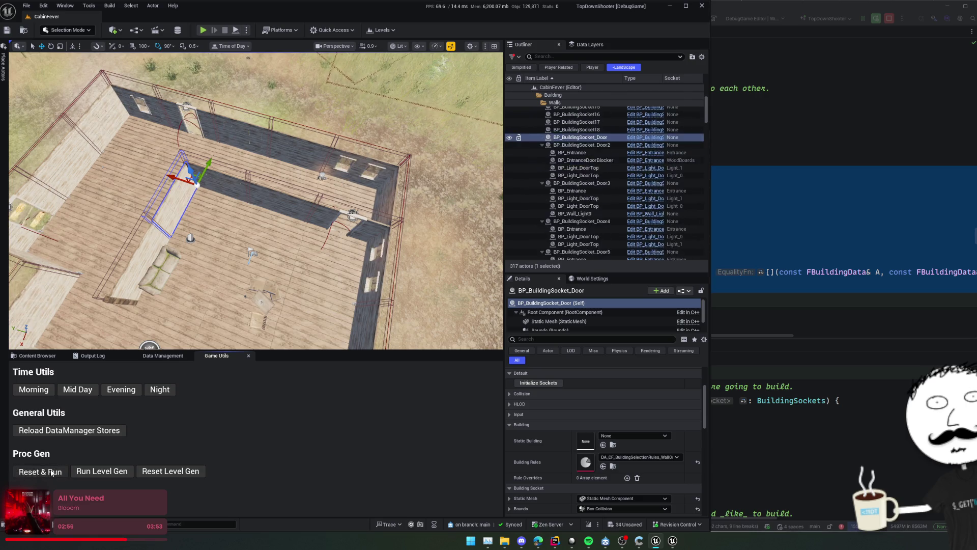
left_click(51, 472)
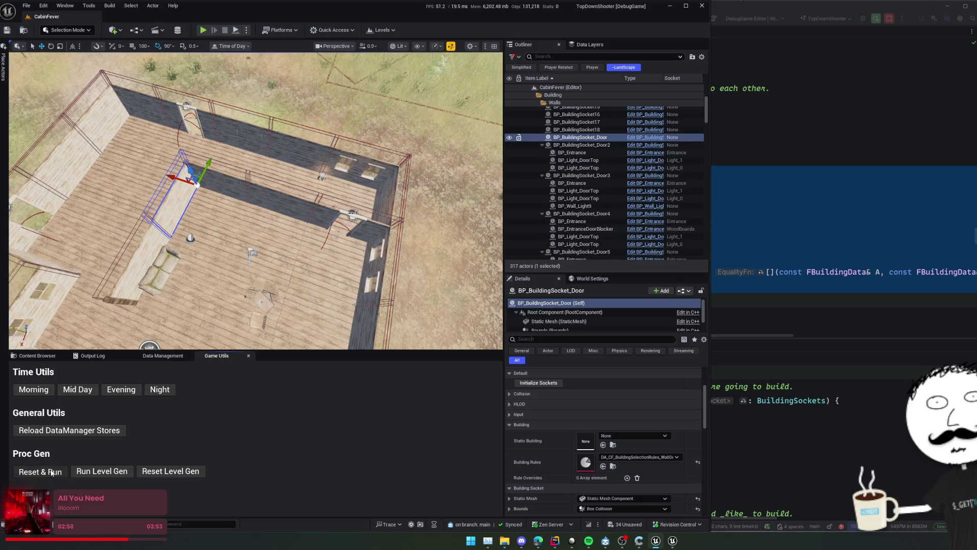
left_click(51, 472)
left_click(51, 472)
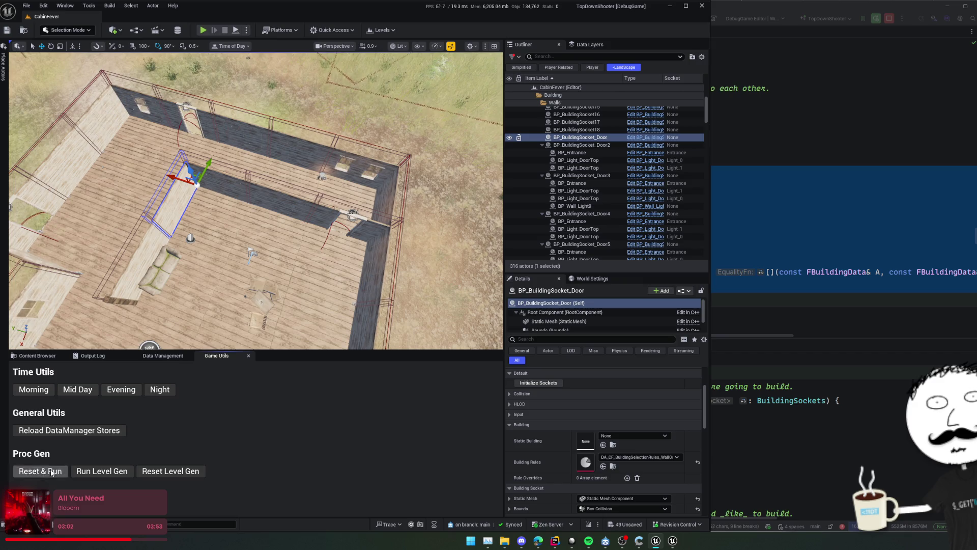
left_click(51, 472)
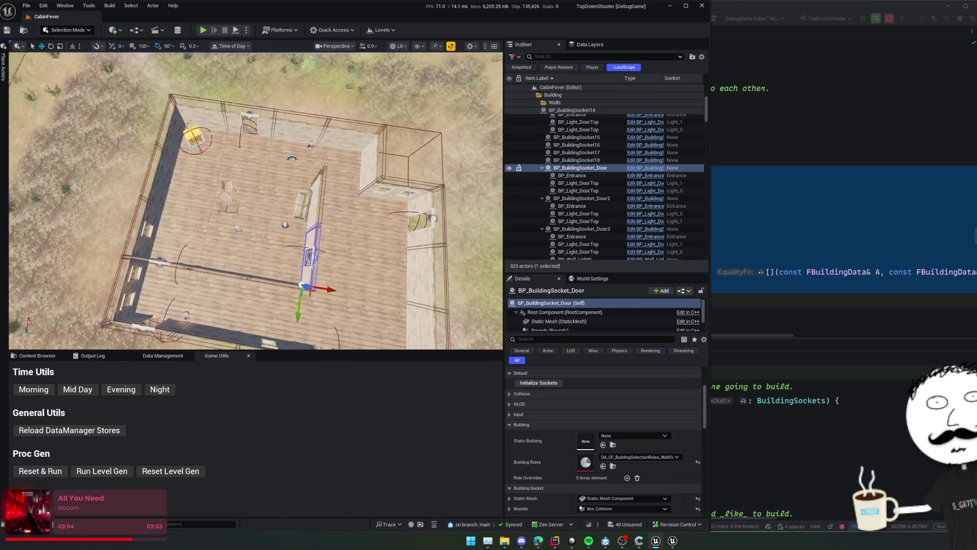
left_click(47, 473)
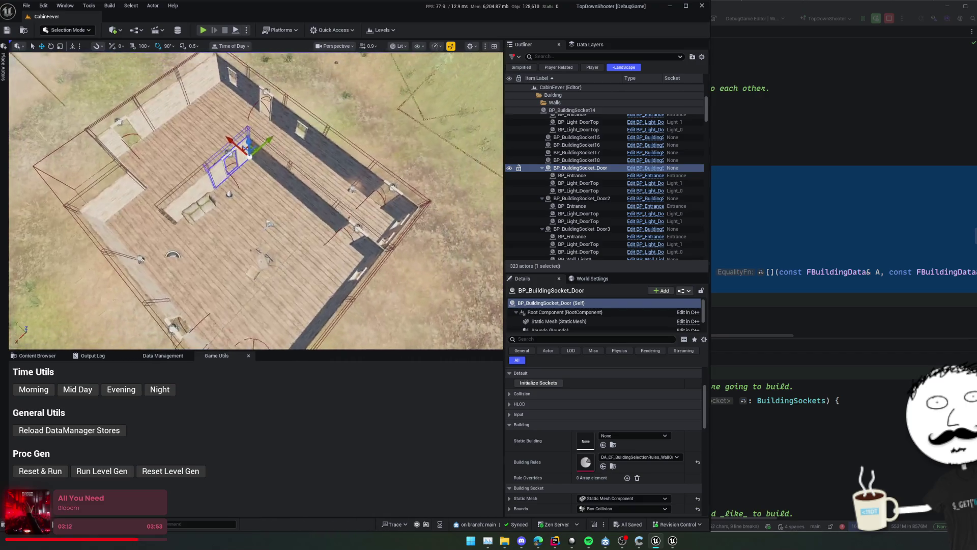
left_click(41, 472)
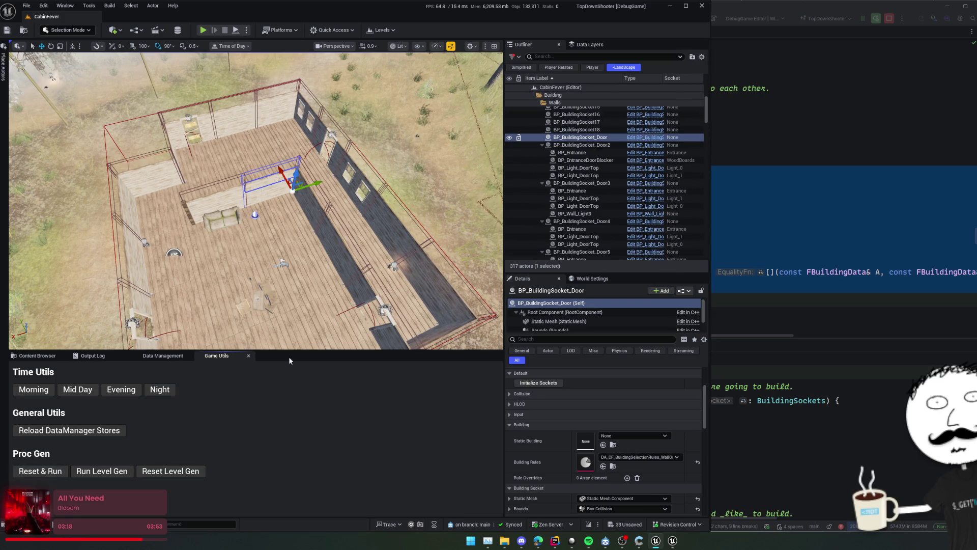
left_click(40, 472)
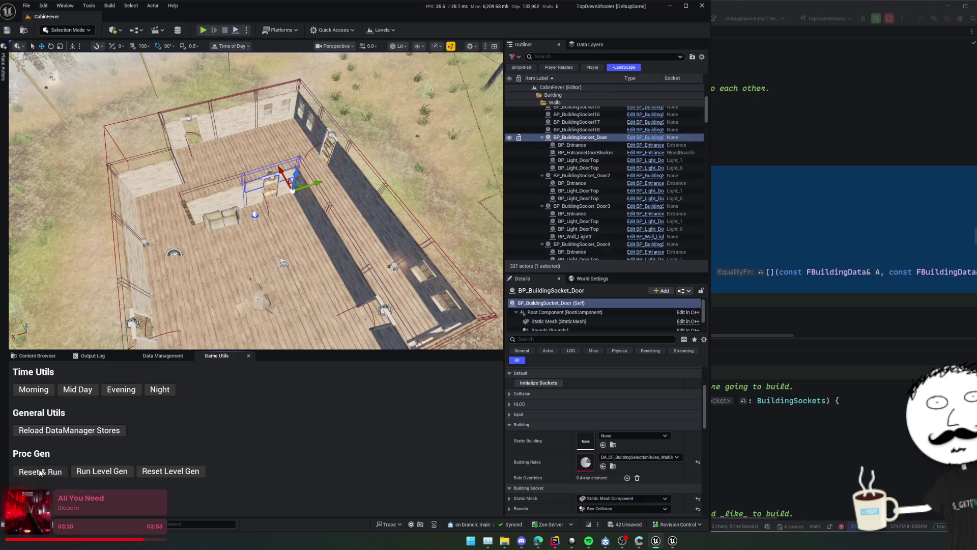
left_click(41, 471)
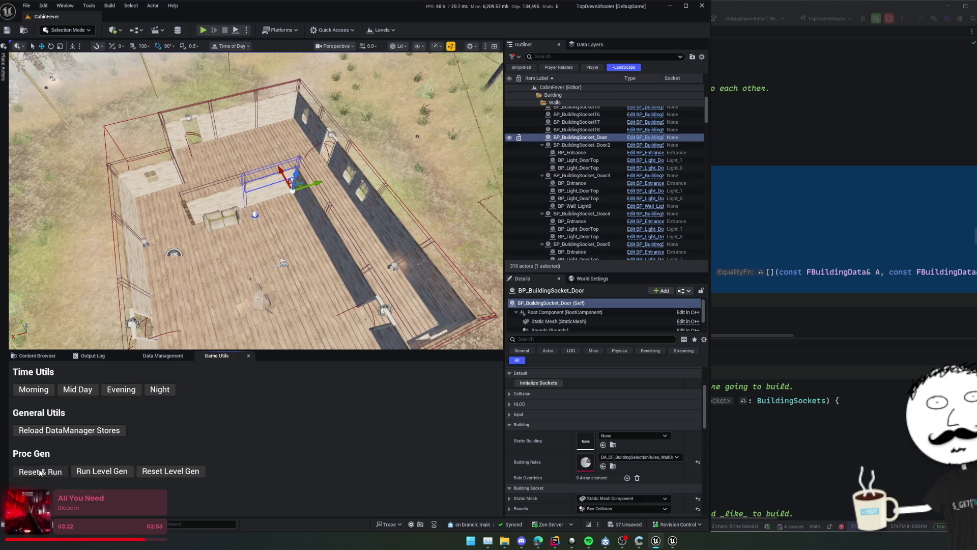
left_click(41, 471)
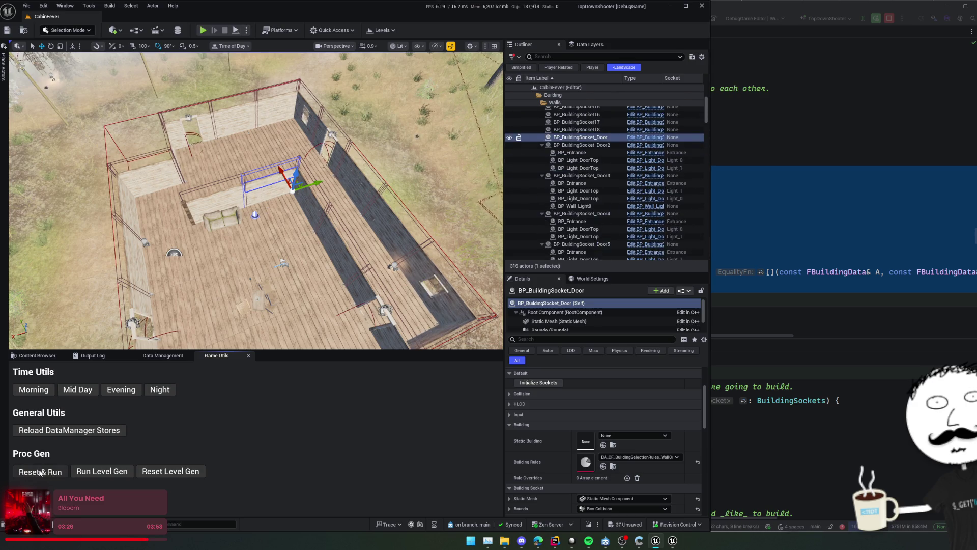
left_click(40, 471)
left_click(40, 472)
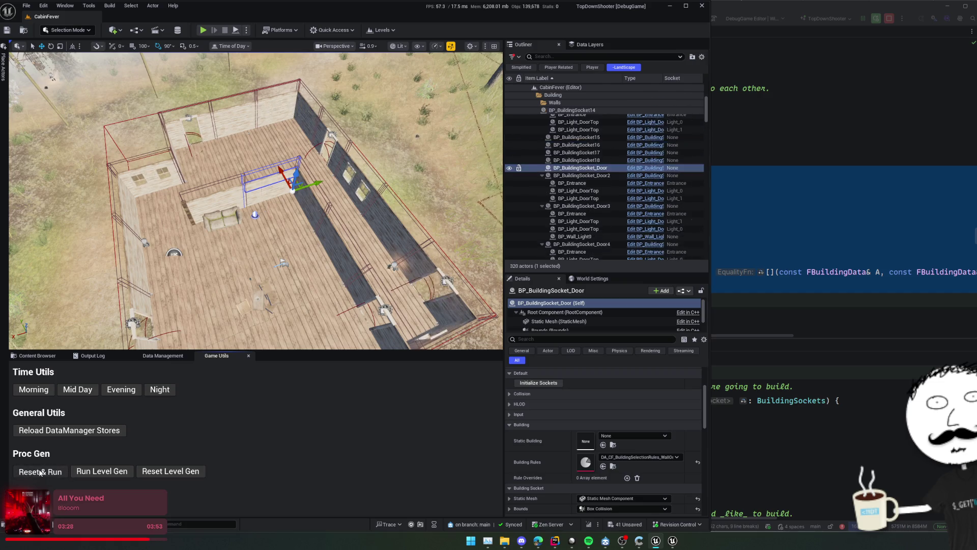
left_click(41, 472)
left_click(41, 471)
left_click(41, 472)
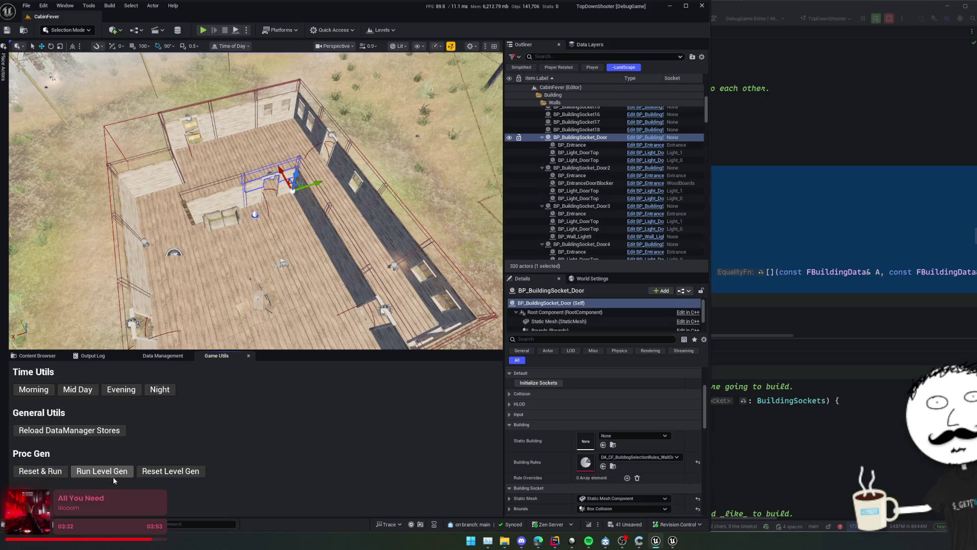
Clear the generated walls with Reset Level Gen and inspect the empty cabin frame
left_click(172, 475)
left_click_drag(255, 204, 214, 211)
left_click_drag(327, 288, 327, 288)
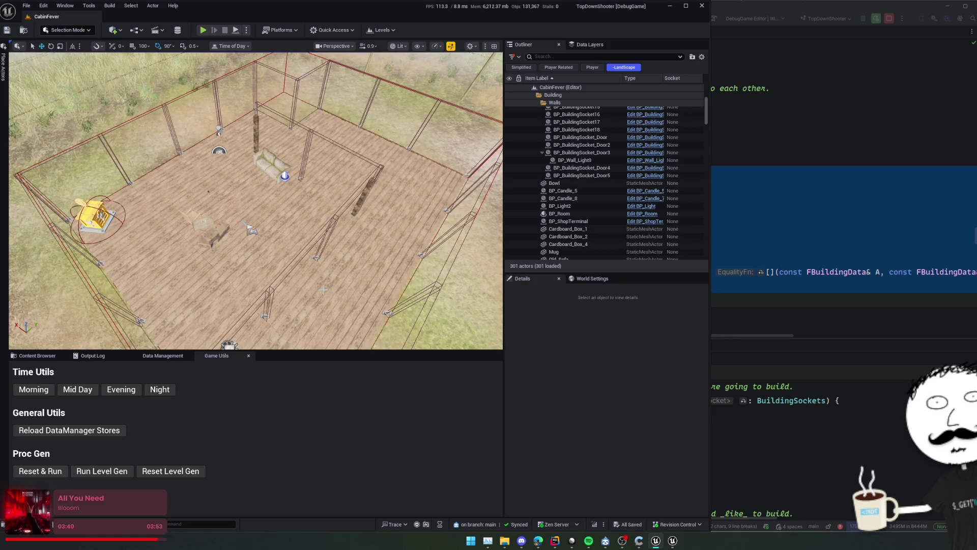
left_click_drag(344, 269, 344, 268)
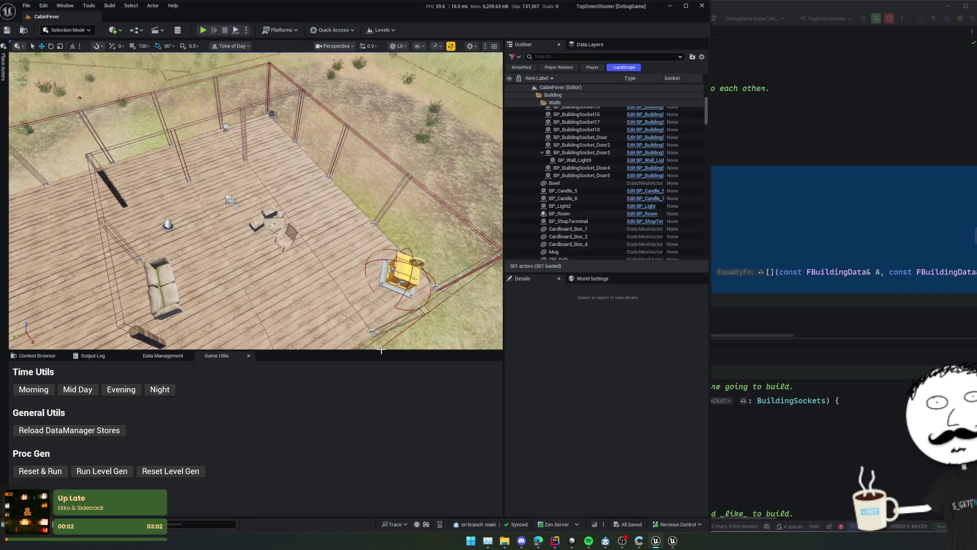
left_click_drag(381, 351, 382, 423)
scroll(595, 204, "up", 2)
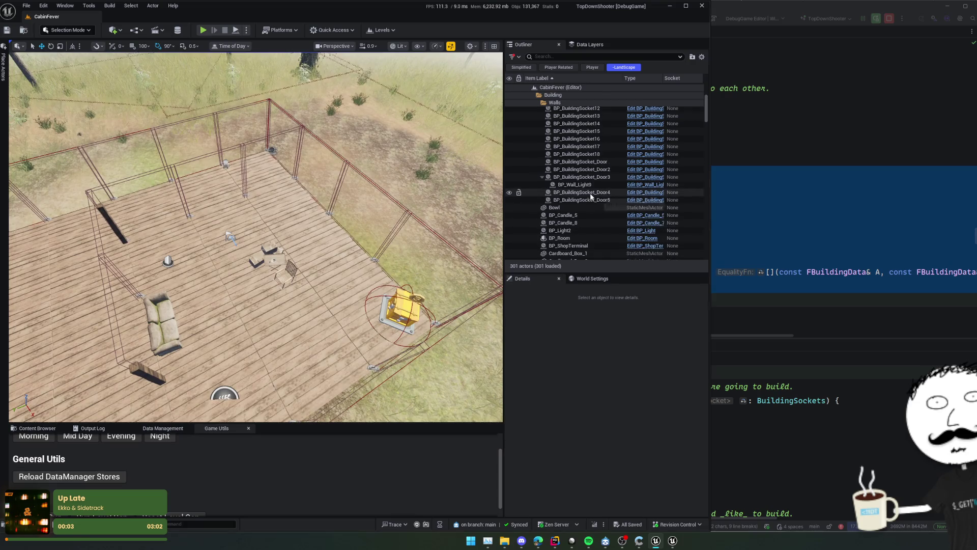
Inspect the wall light BP_Wall_Light9 and its socket blueprint, then view World Settings' Proc Gen modules
double_click(577, 208)
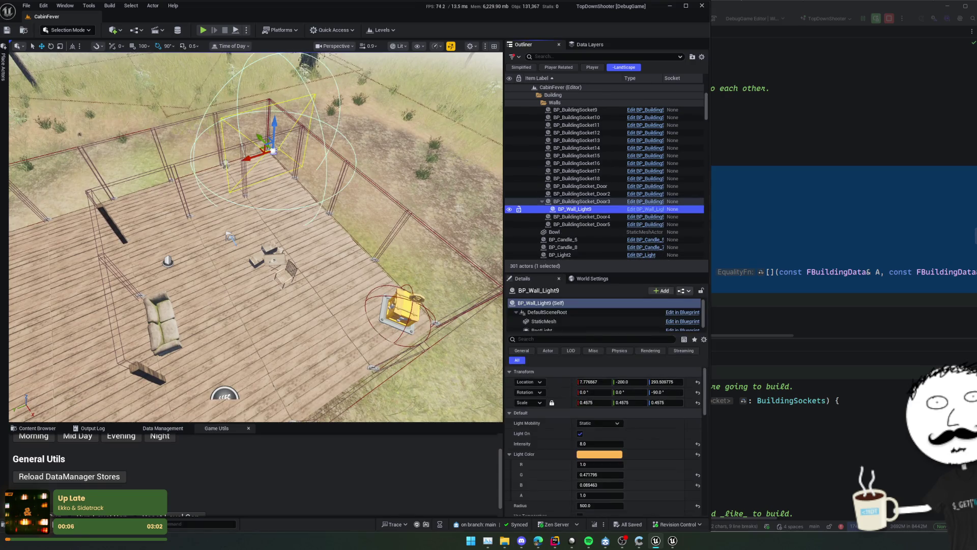
right_click(430, 206)
type("s")
left_click(645, 201)
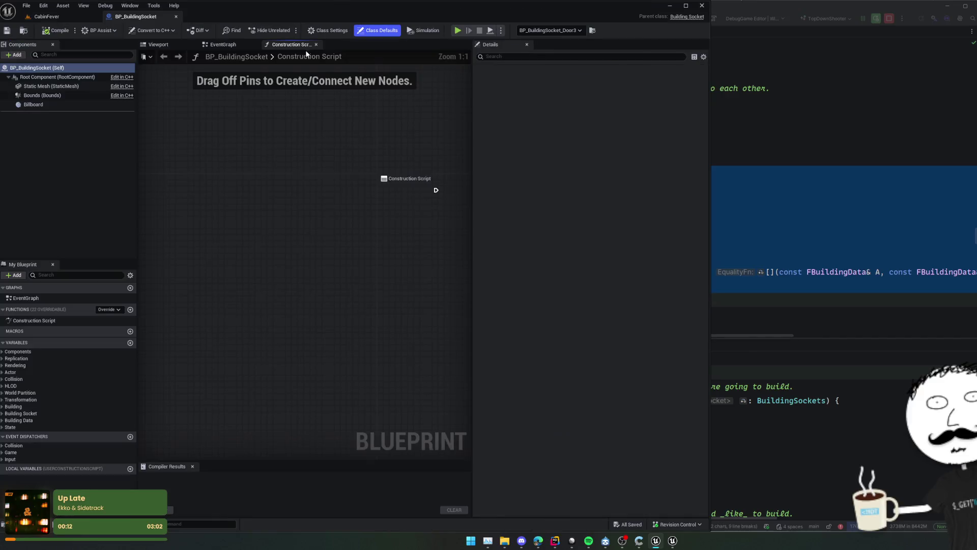
left_click(176, 17)
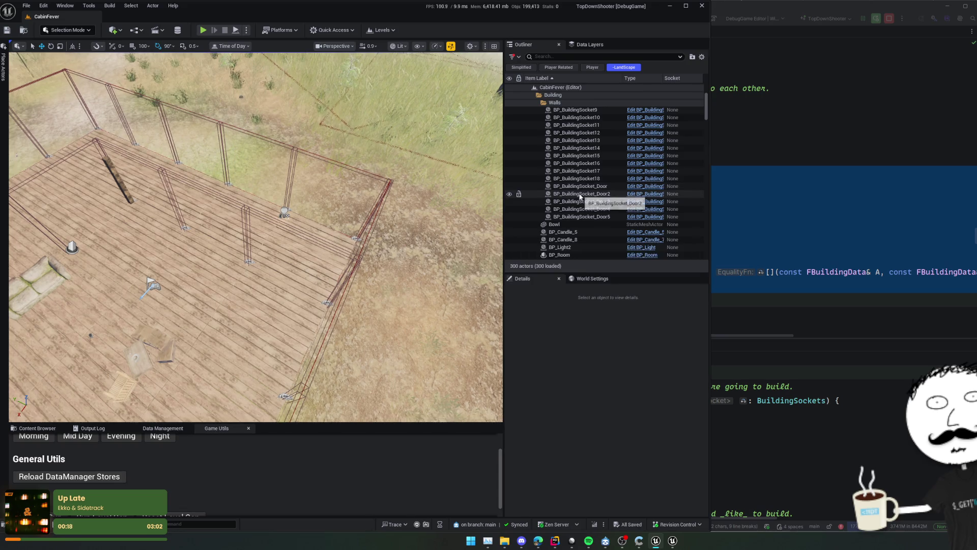
scroll(580, 201, "down", 4)
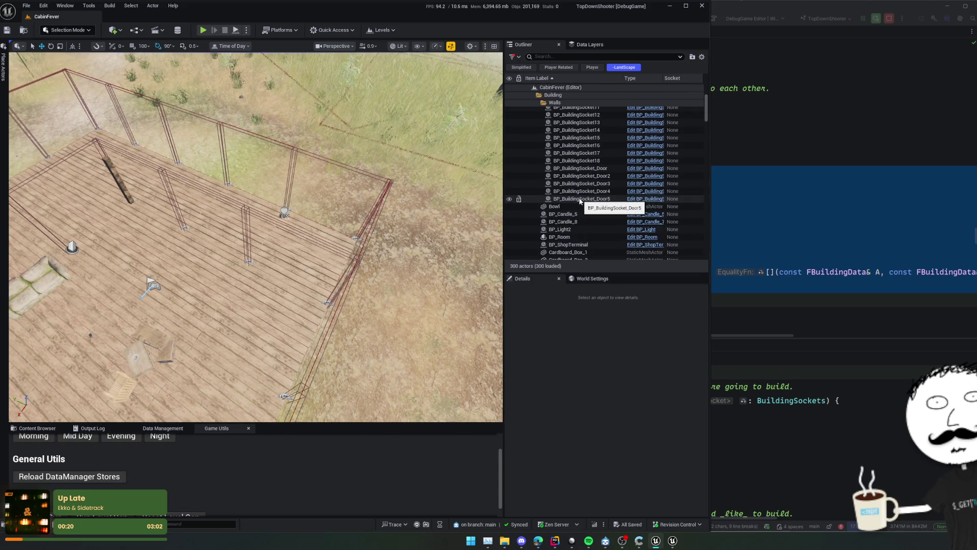
scroll(580, 202, "down", 2)
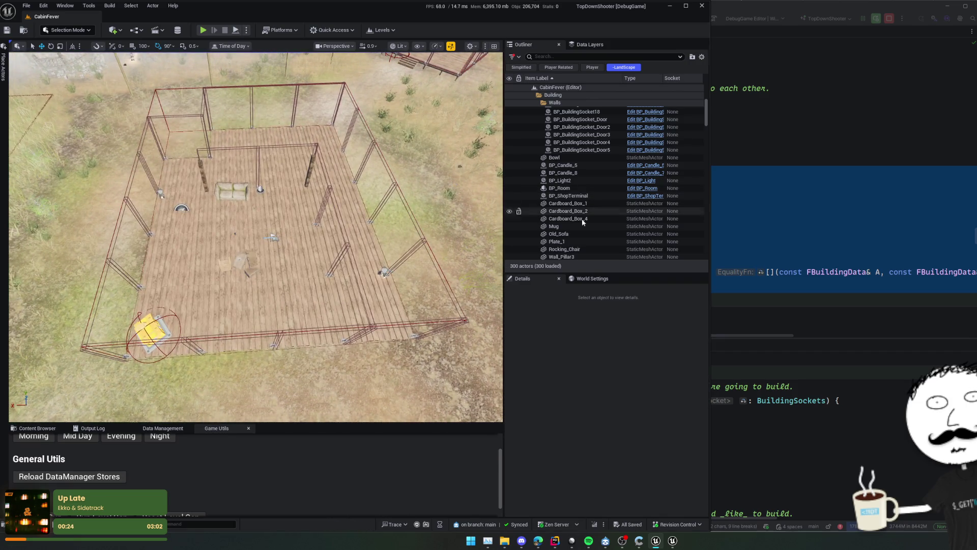
left_click(591, 278)
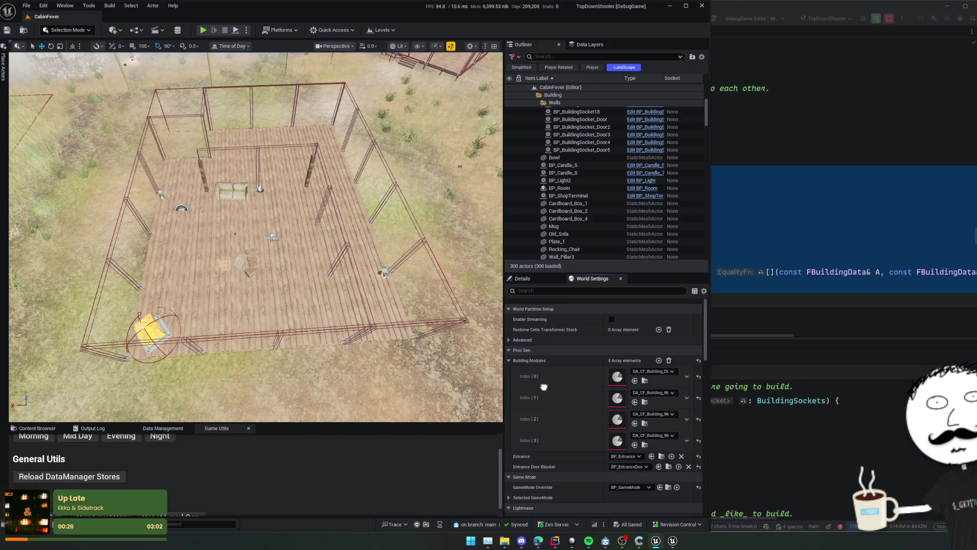
In Rider, scroll BuildingSocket.cpp up to the BoxOverlapActorsWithOrientation neighbour search near line 54
key("alt+Tab")
left_click(493, 282)
scroll(493, 281, "up", 5)
scroll(493, 281, "up", 20)
scroll(501, 296, "up", 15)
left_click(499, 272)
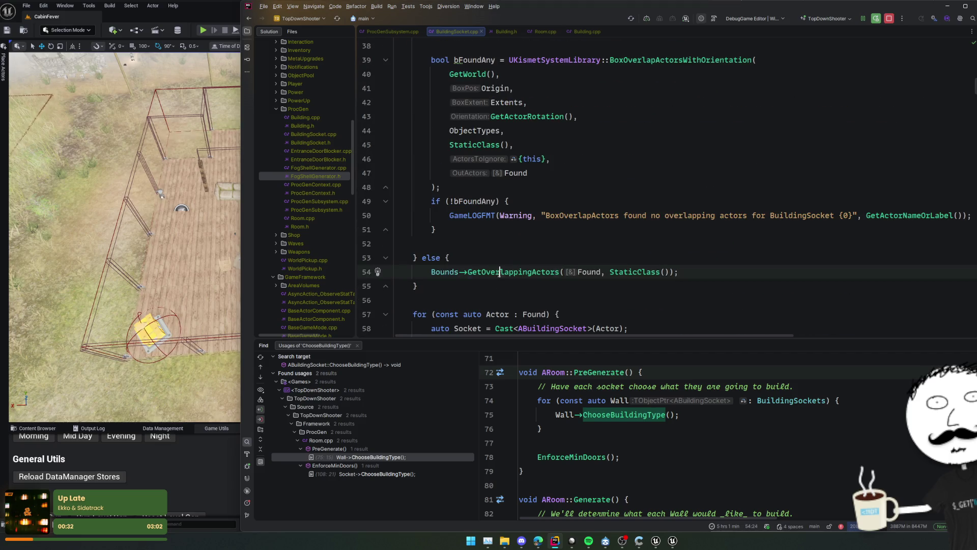
Place a breakpoint at line 57 of BuildingSocket.cpp and move it to line 58
left_click(367, 315)
key("alt+Tab")
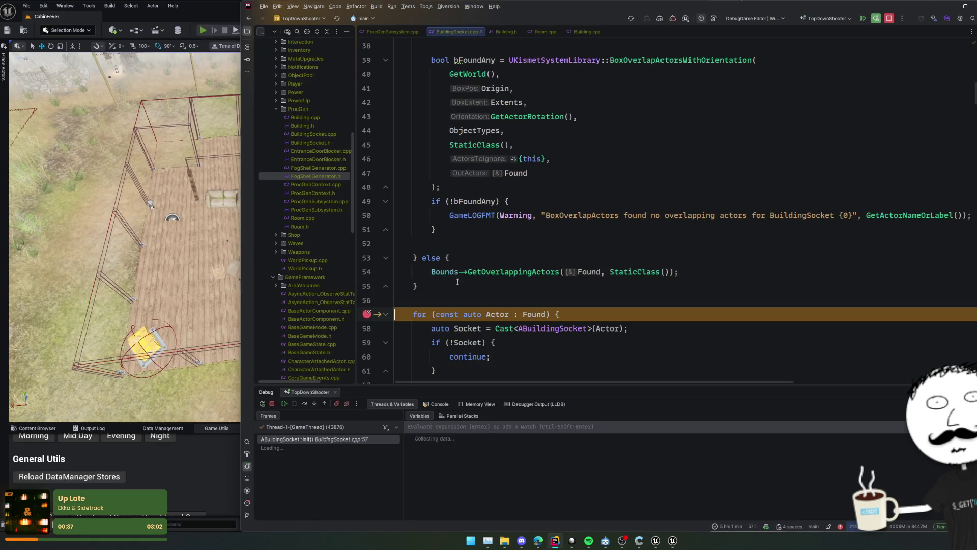
left_click(458, 282)
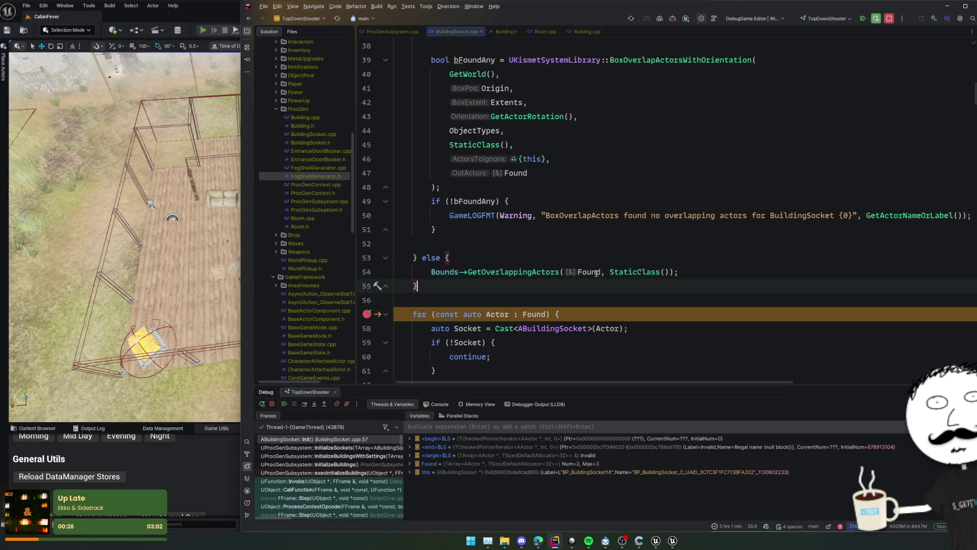
mouse_move(597, 274)
left_click_drag(367, 313, 368, 328)
Resume the debugger, stop the play session, and tick Enable Streaming in World Settings
left_click(286, 404)
left_click(233, 450)
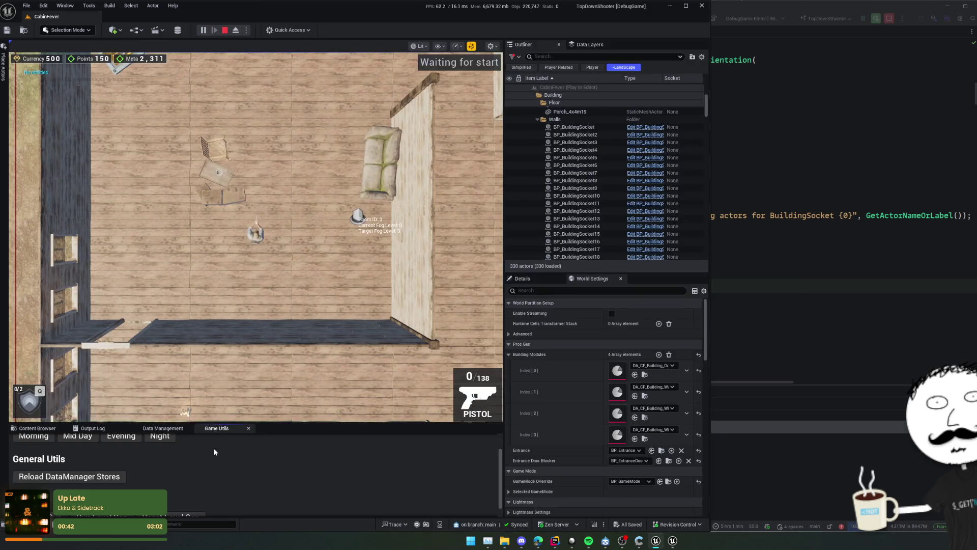
left_click(227, 31)
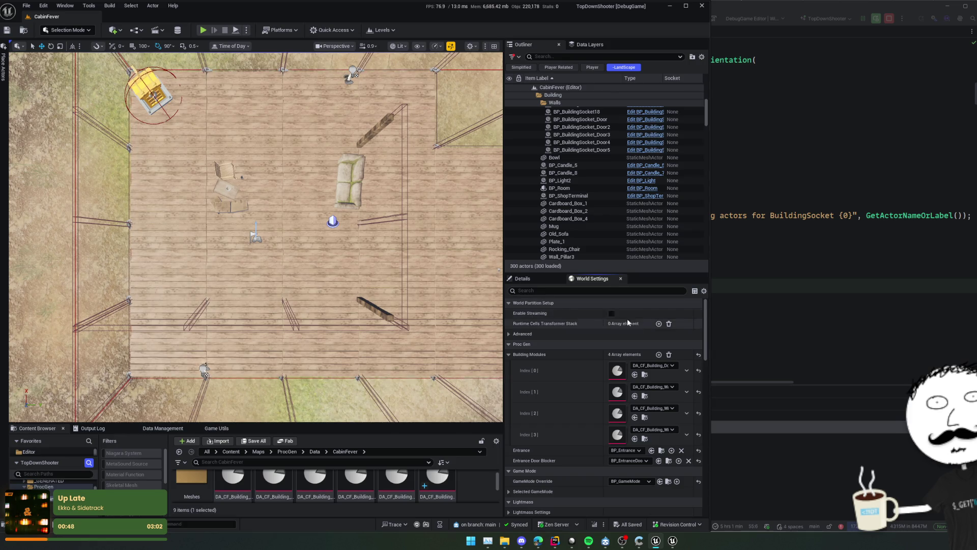
left_click(611, 313)
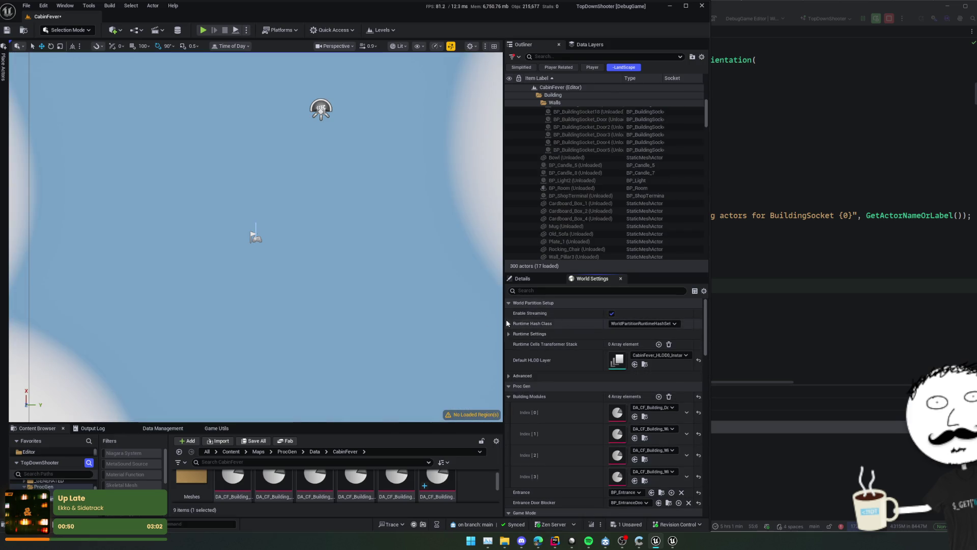
In the World Partition map, load the region around the origin, then unload it
left_click(497, 416)
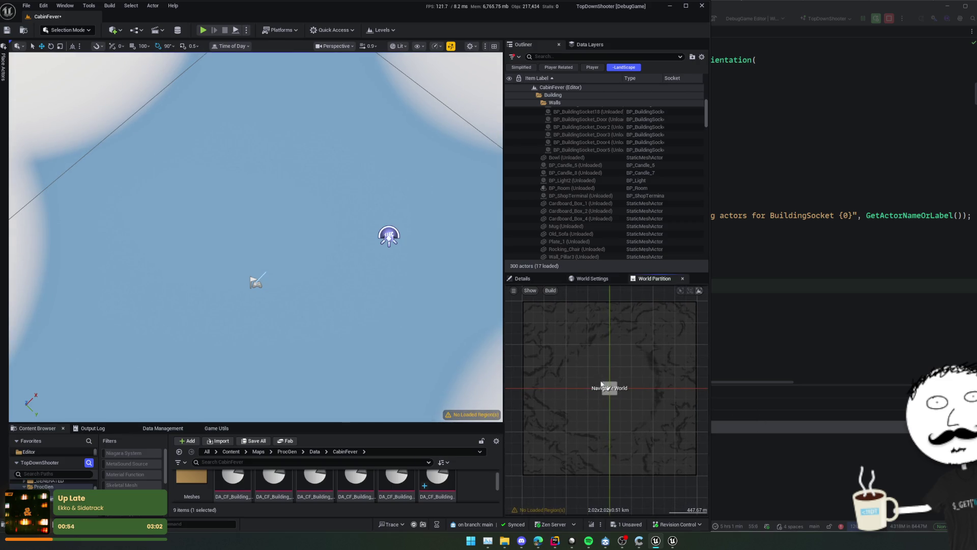
right_click(620, 399)
left_click(667, 411)
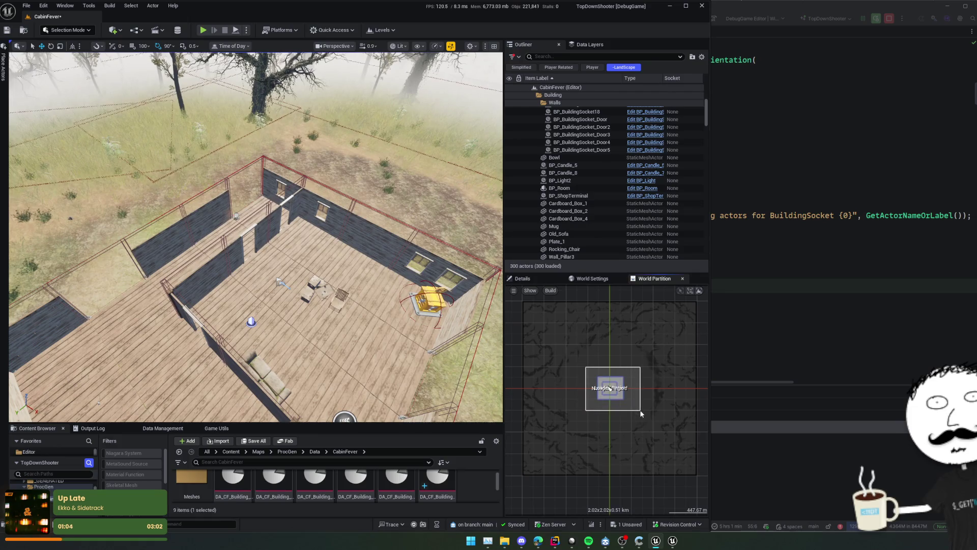
right_click(636, 412)
left_click(606, 396)
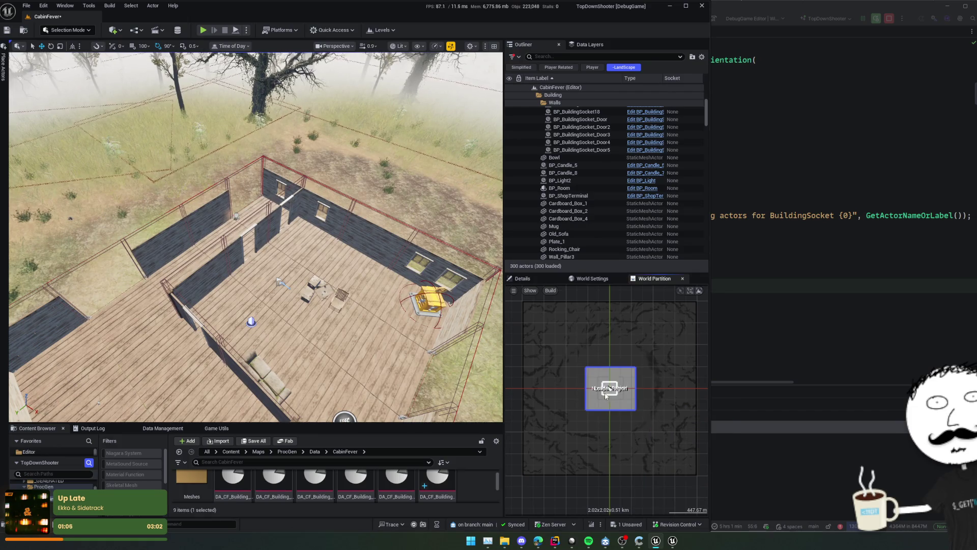
right_click(611, 392)
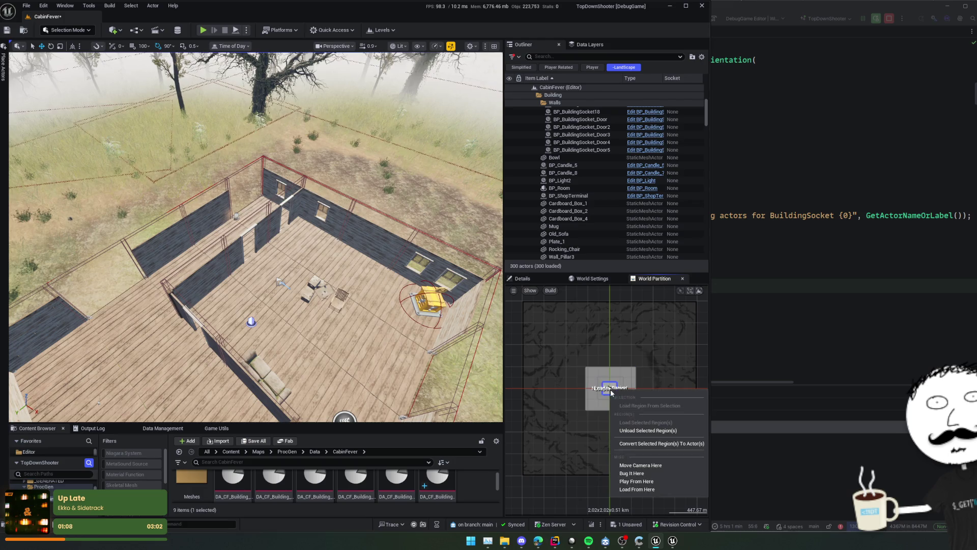
mouse_move(560, 349)
left_mouse_down()
mouse_move(635, 417)
mouse_move(656, 423)
left_mouse_up()
right_click(625, 408)
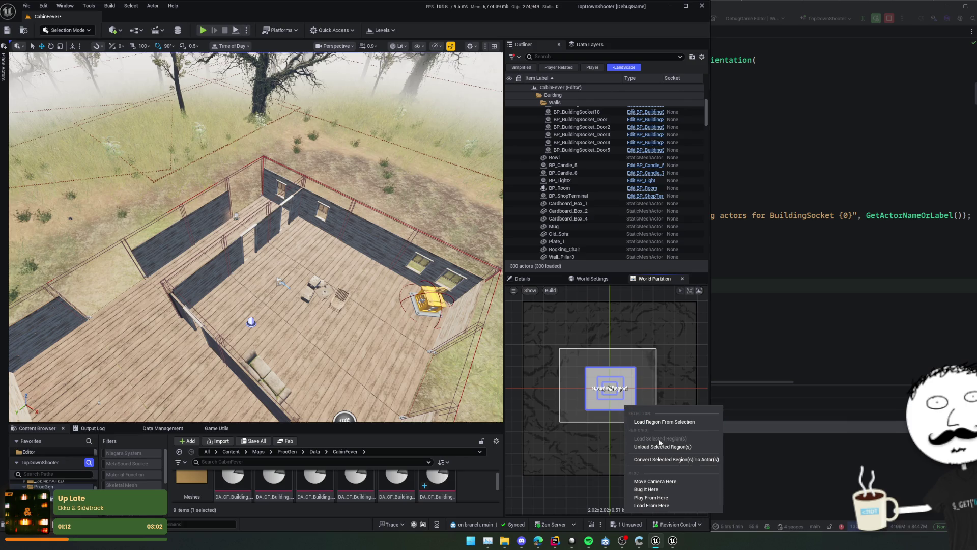
left_click(662, 447)
Load the marquee-selected cabin region from selection, save CabinFever, and return to World Settings
left_click_drag(584, 366, 633, 412)
right_click(627, 401)
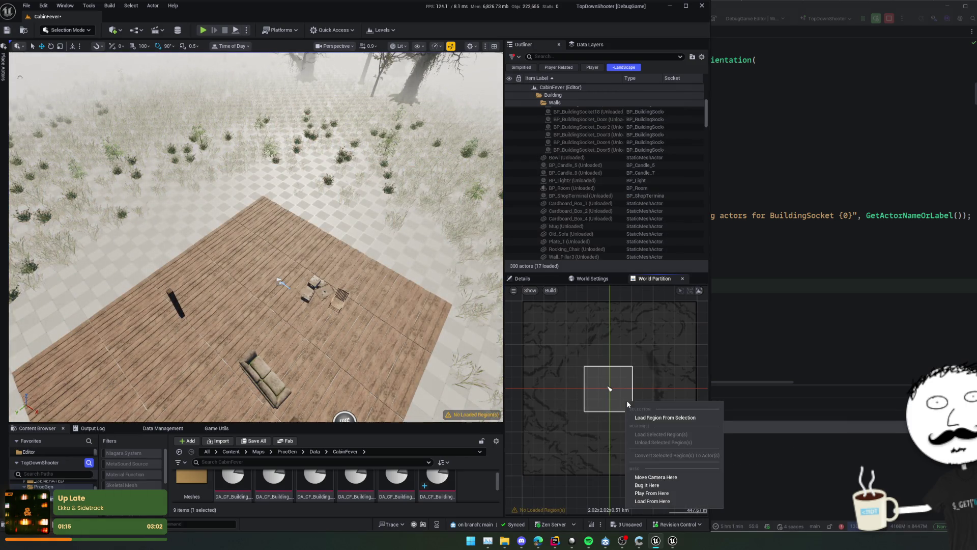
left_click(676, 418)
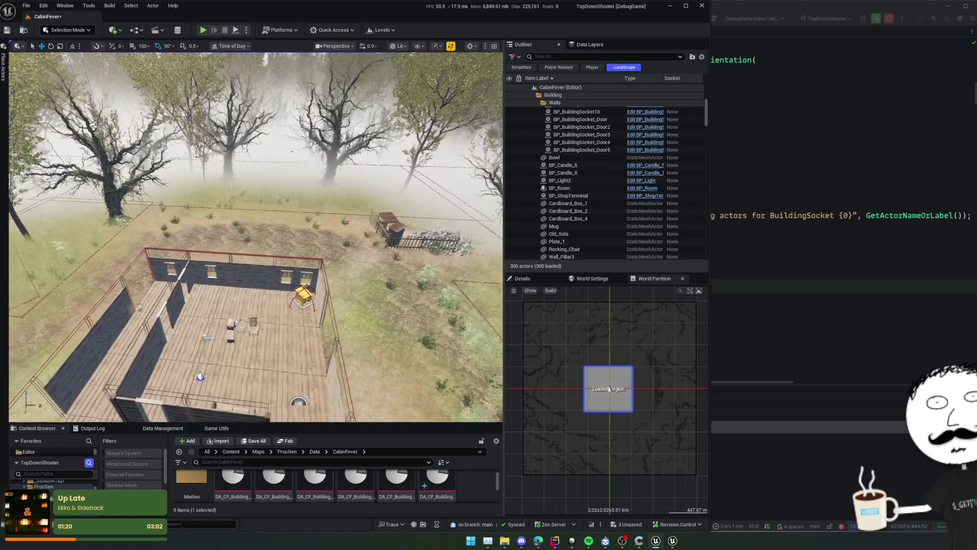
key("ctrl+s")
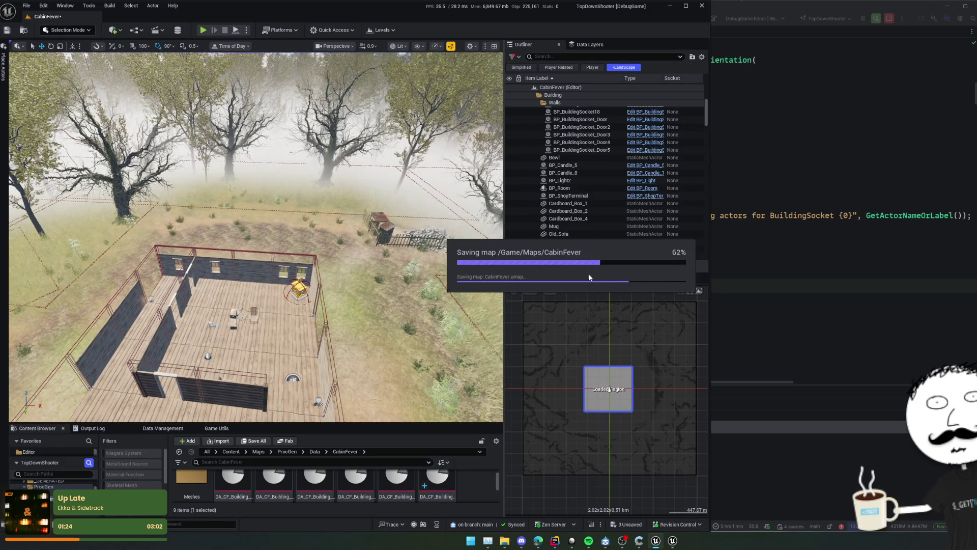
left_click(586, 279)
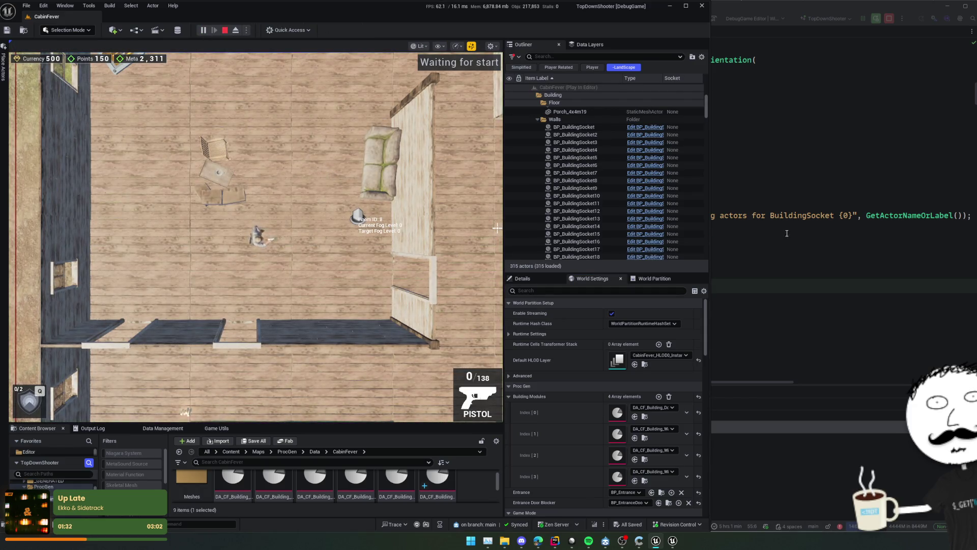
Add a breakpoint on BuildingSocket.cpp line 57's found-actors loop, resume past it, and end play
left_click(788, 232)
scroll(569, 241, "up", 2)
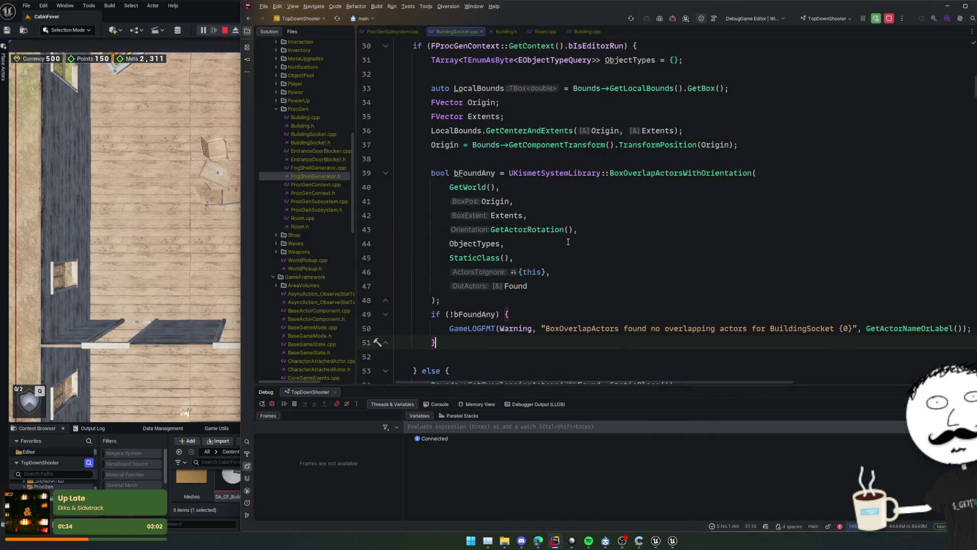
scroll(568, 242, "down", 4)
left_click(367, 257)
left_click(220, 31)
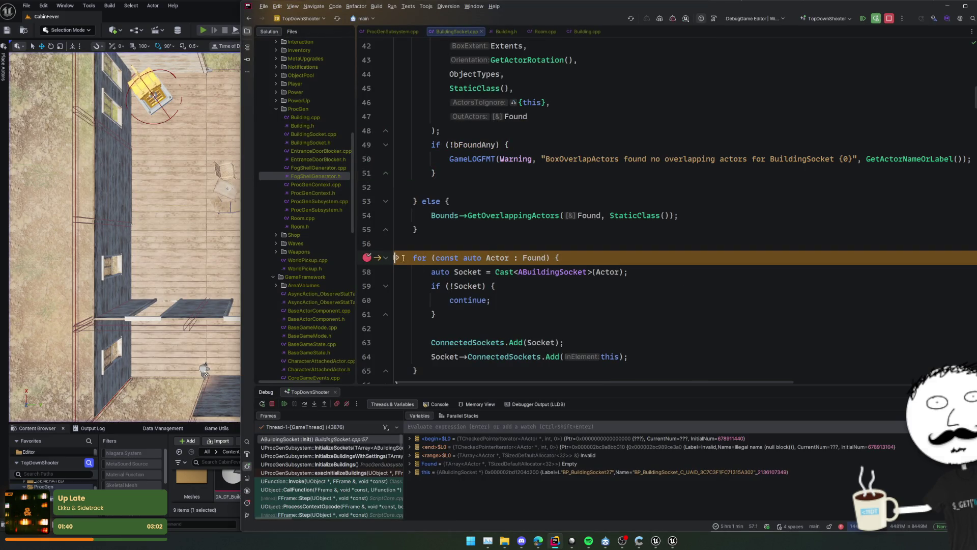
left_click(285, 403)
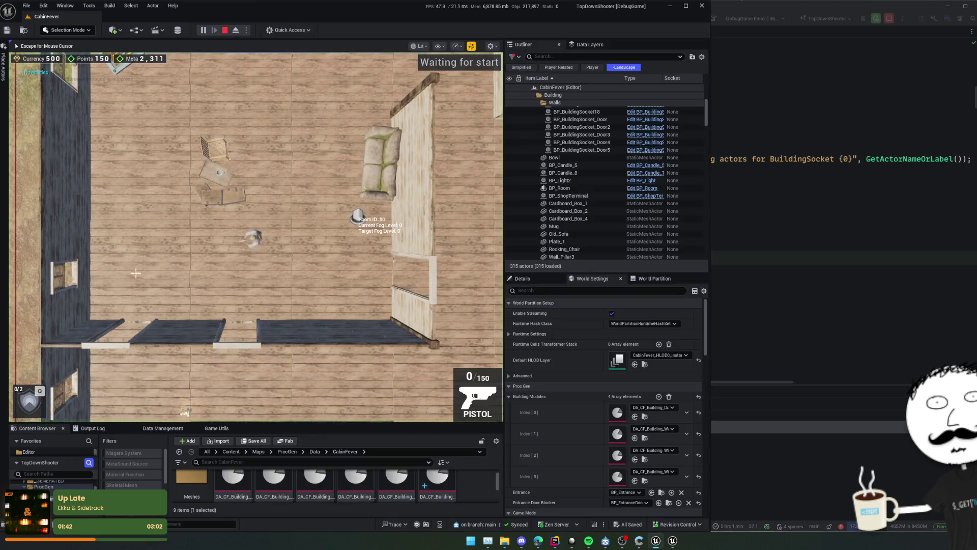
key("Escape")
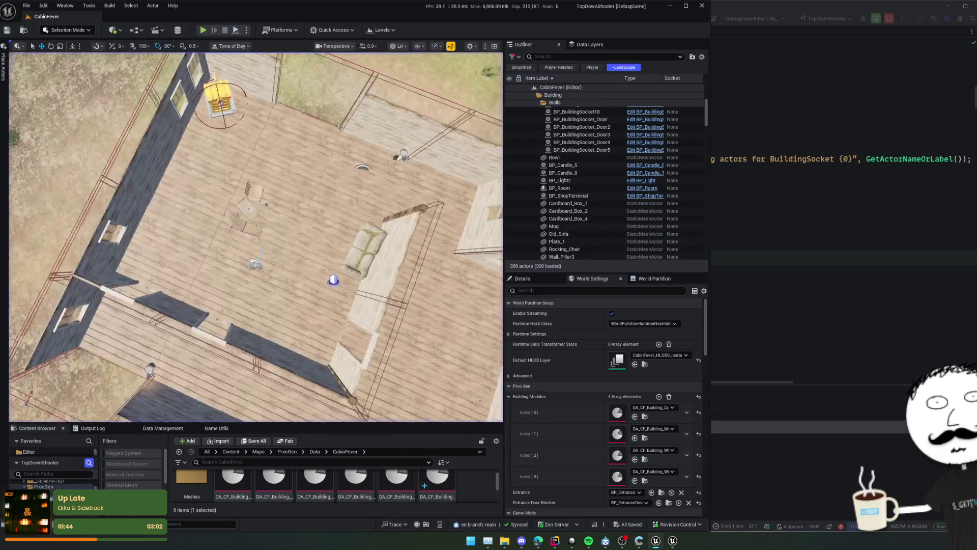
Select the wall sockets through the last door socket in the Outliner and show their details
scroll(594, 203, "down", 3)
left_click(594, 236)
scroll(594, 204, "up", 3)
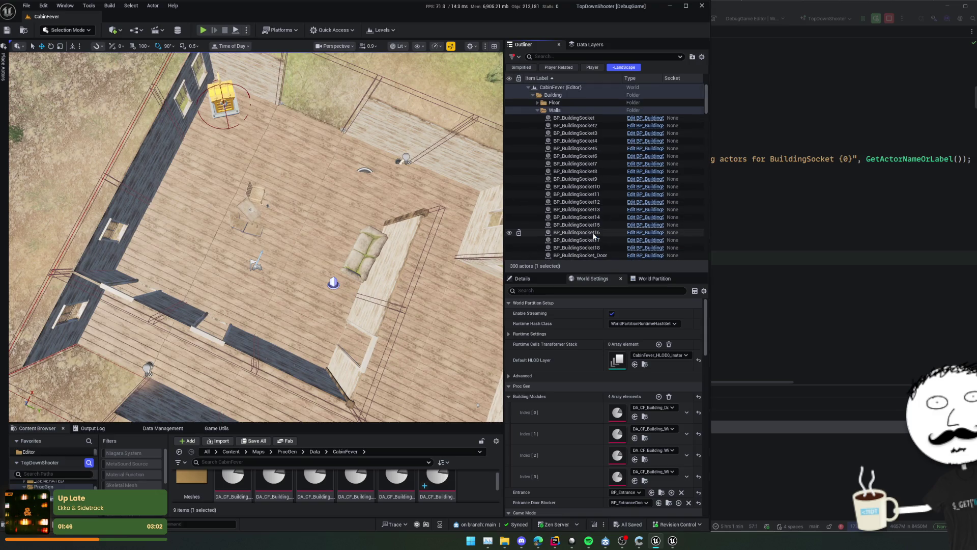
left_click(565, 118, "shift")
left_click(524, 279)
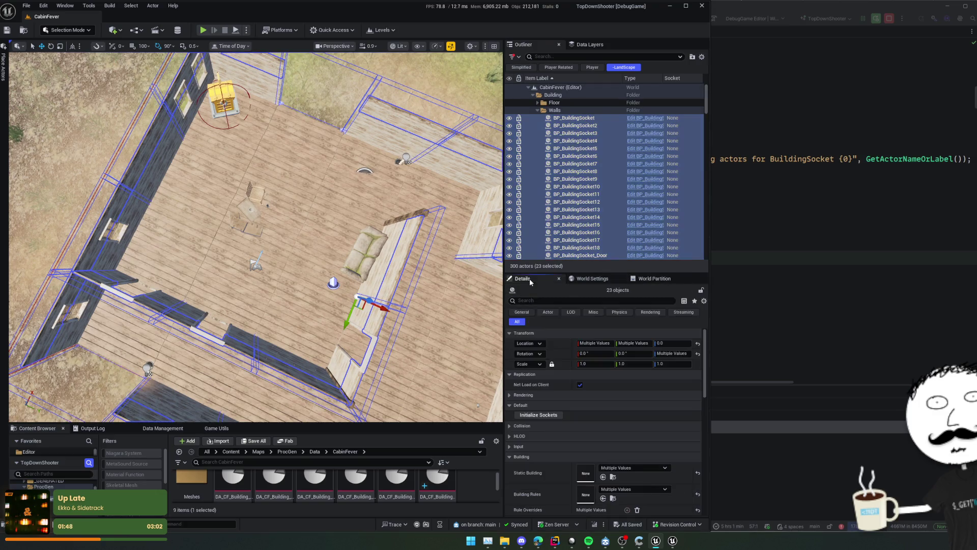
type("grne")
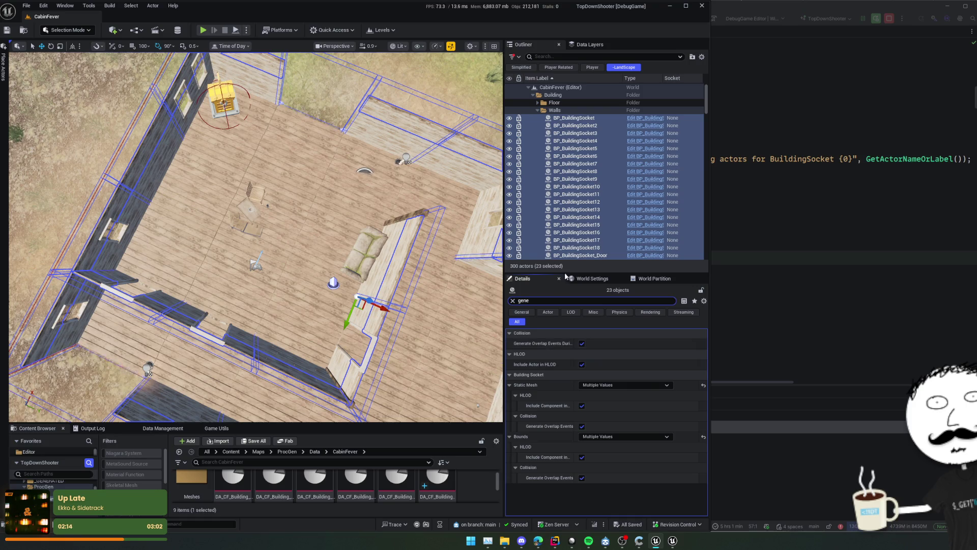
Enable Generate Overlap Events During Level Streaming on BP_Room, save, and start play with Alt+P
left_click(538, 103)
left_click(538, 103)
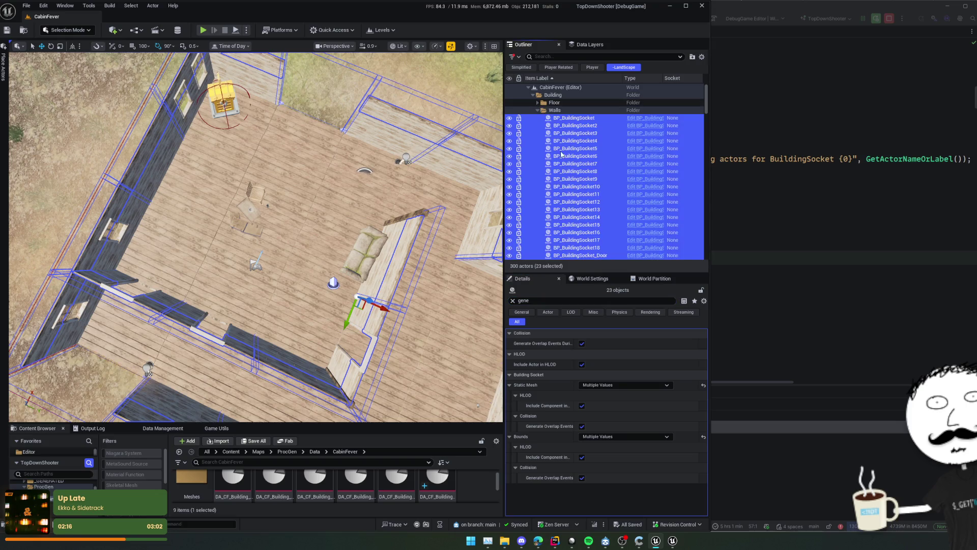
scroll(574, 198, "down", 5)
left_click(575, 200)
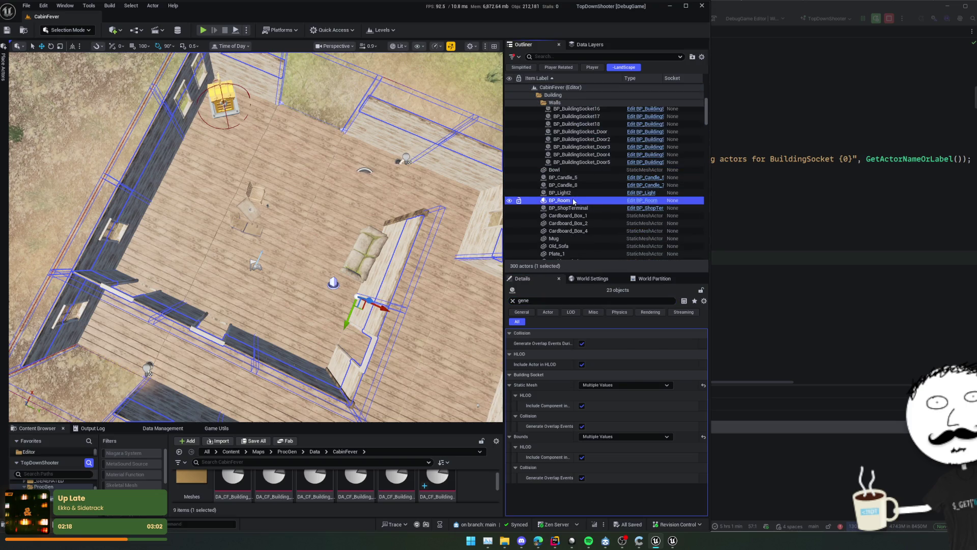
scroll(605, 386, "down", 2)
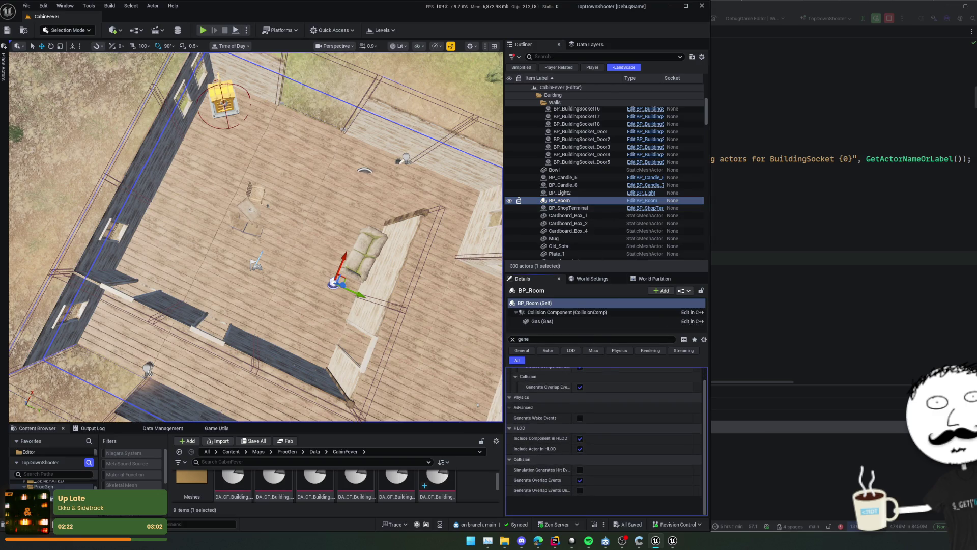
scroll(598, 408, "up", 1)
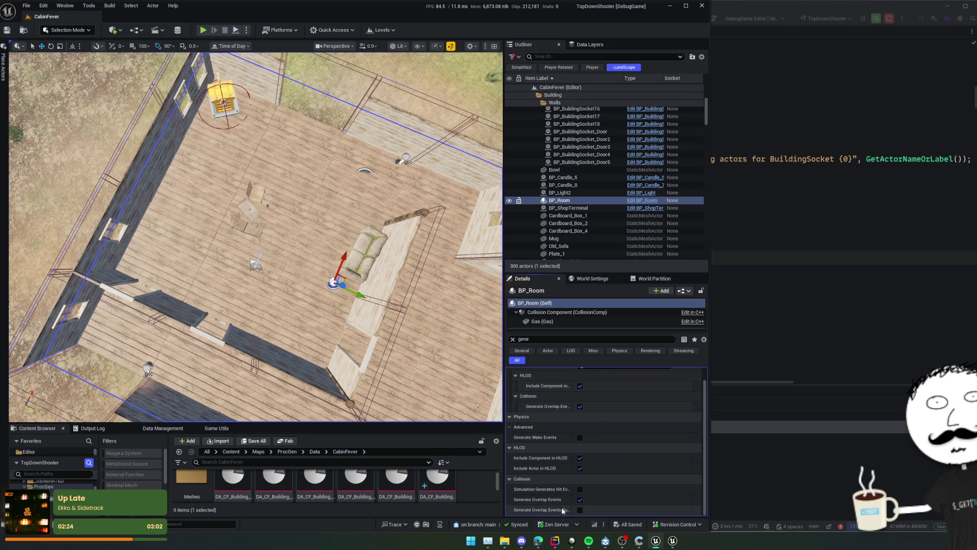
mouse_move(562, 511)
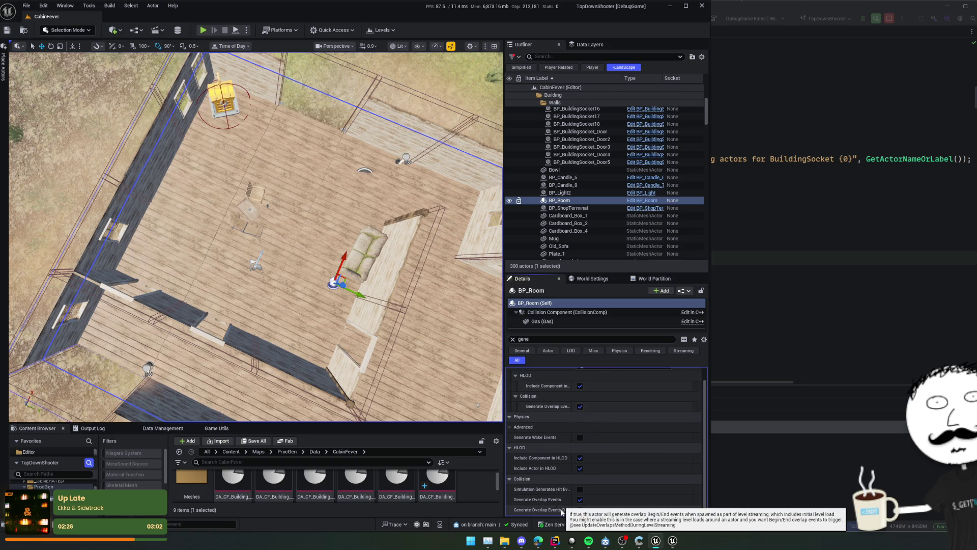
left_click(580, 509)
key("ctrl+s")
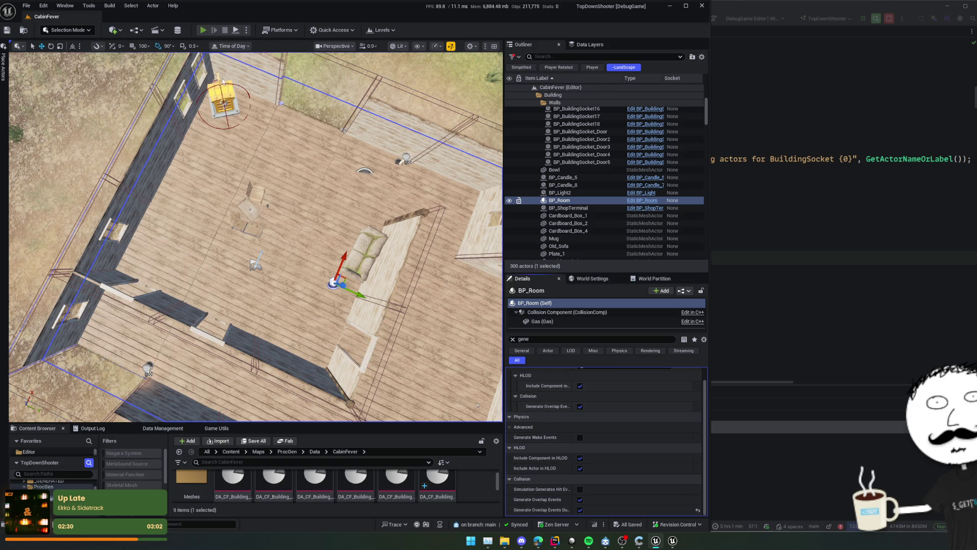
key("alt+p")
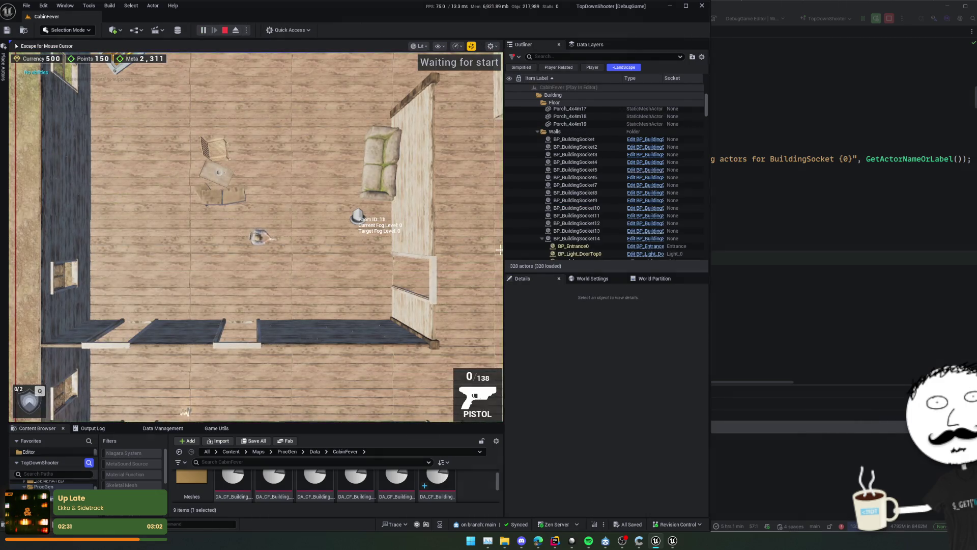
Toggle the breakpoint on the found-actors loop in Rider and check the paused code
left_click(806, 235)
left_click(366, 257)
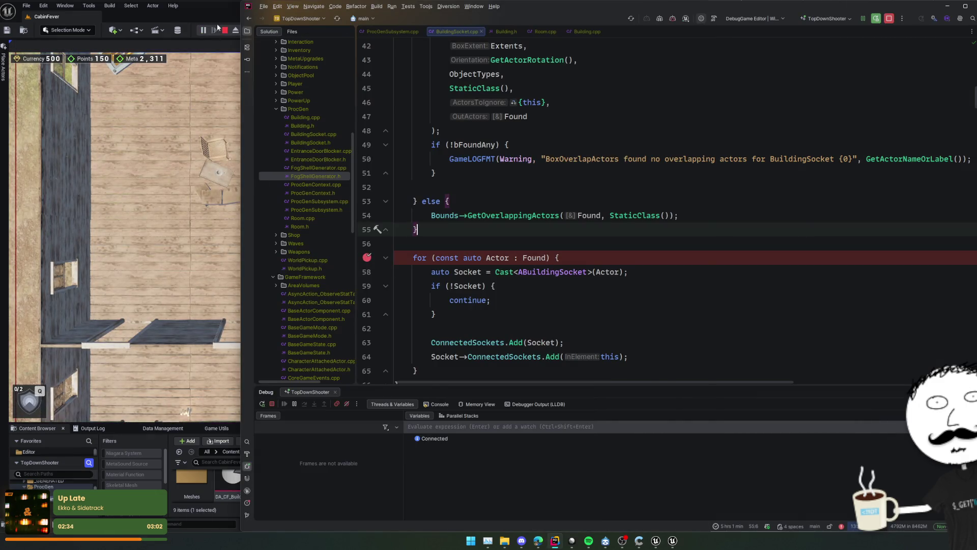
left_click(212, 31)
key("Escape")
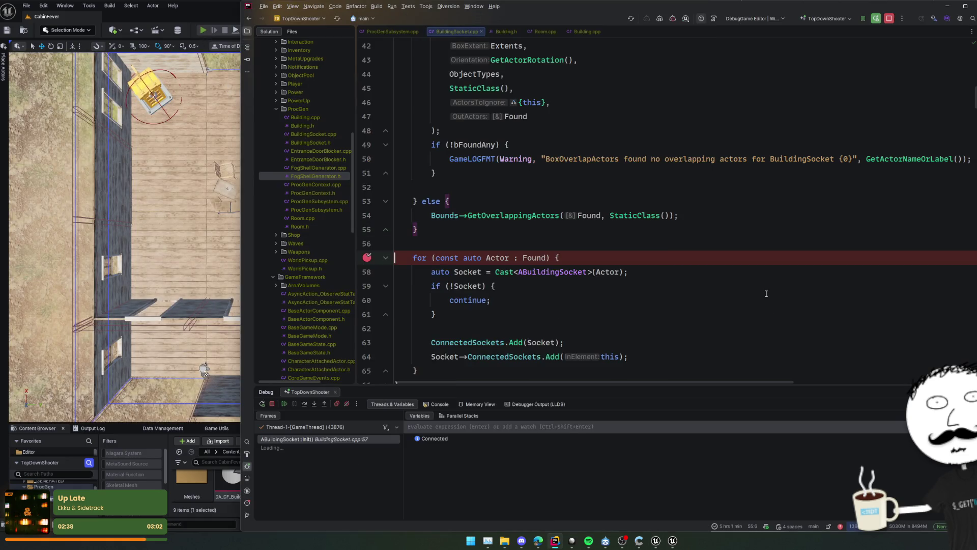
left_click(743, 298)
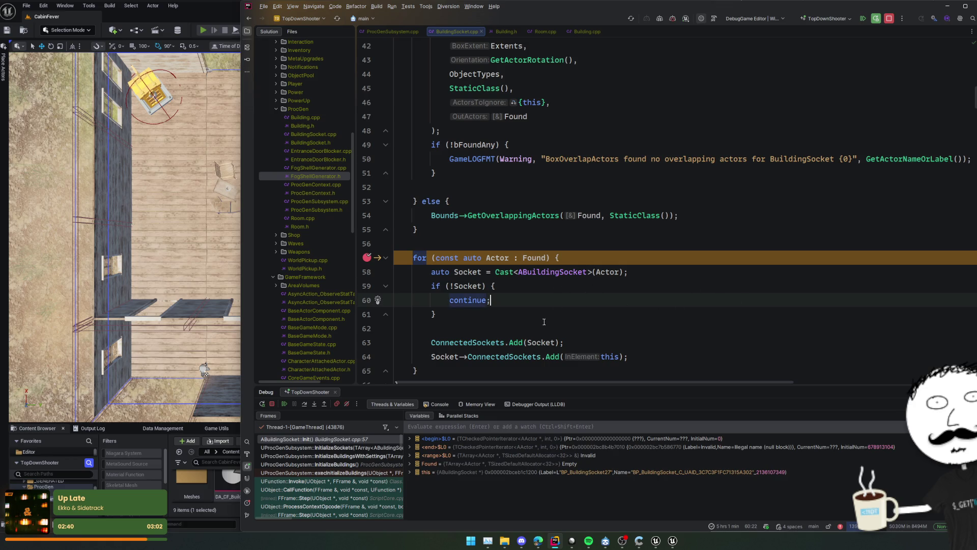
Resume through several socket hits, remove the line-57 breakpoint, and let the game keep running
left_click(284, 404)
left_click(284, 403)
left_click(284, 403)
left_click(367, 356)
left_click(367, 257)
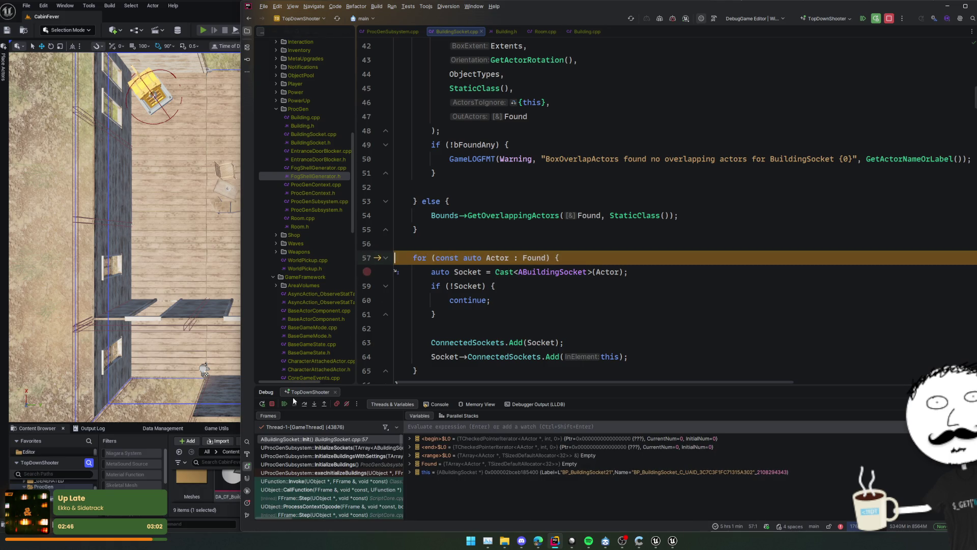
left_click(284, 404)
left_click(189, 335)
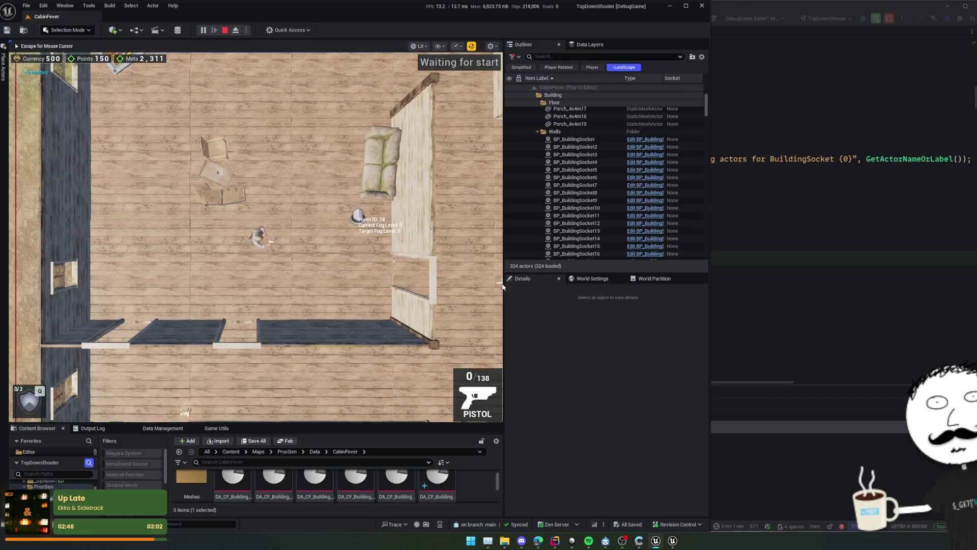
Stop play and disable Enable Streaming in CabinFever's World Settings, confirming the prompt
key("Escape")
left_click(585, 279)
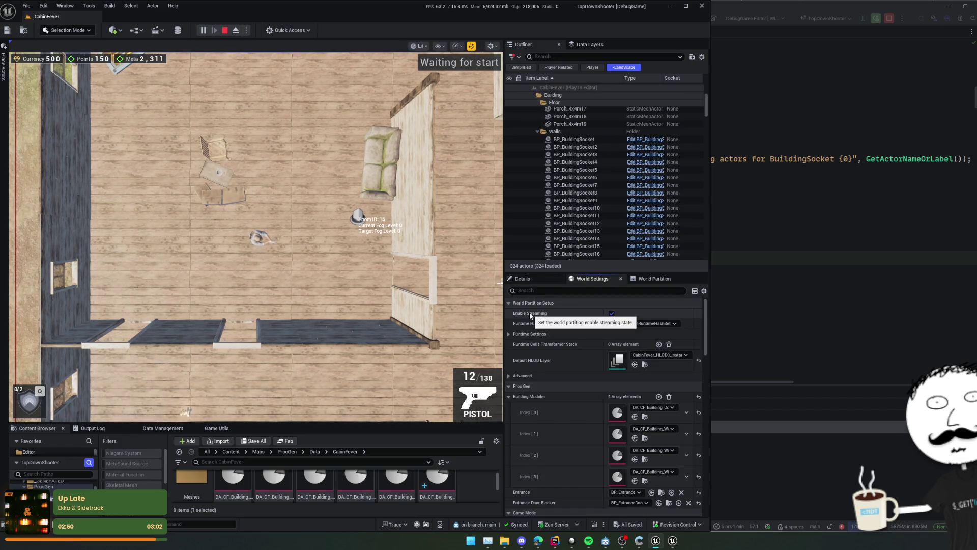
left_click(226, 30)
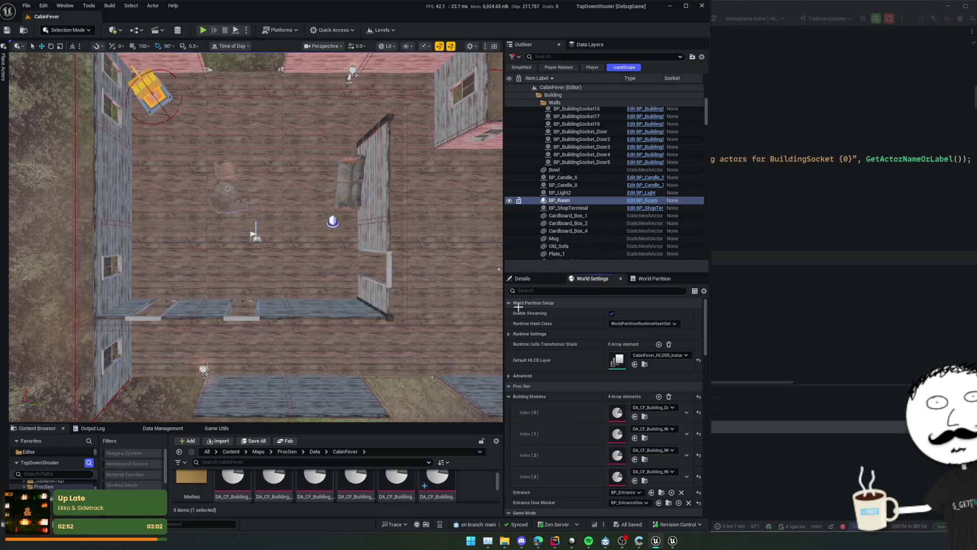
left_click(610, 313)
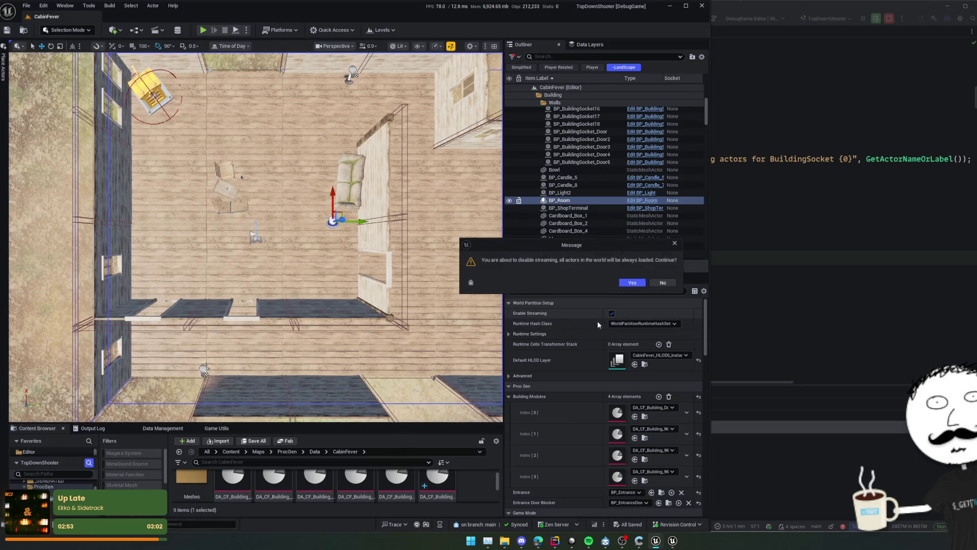
left_click(634, 283)
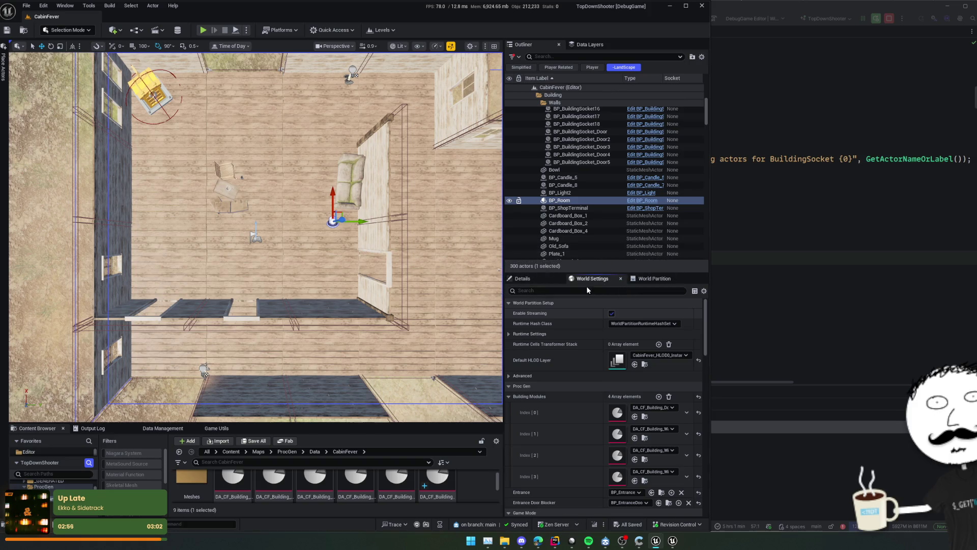
Save the CabinFever level and set a breakpoint on line 57 in Rider
scroll(560, 329, "down", 1)
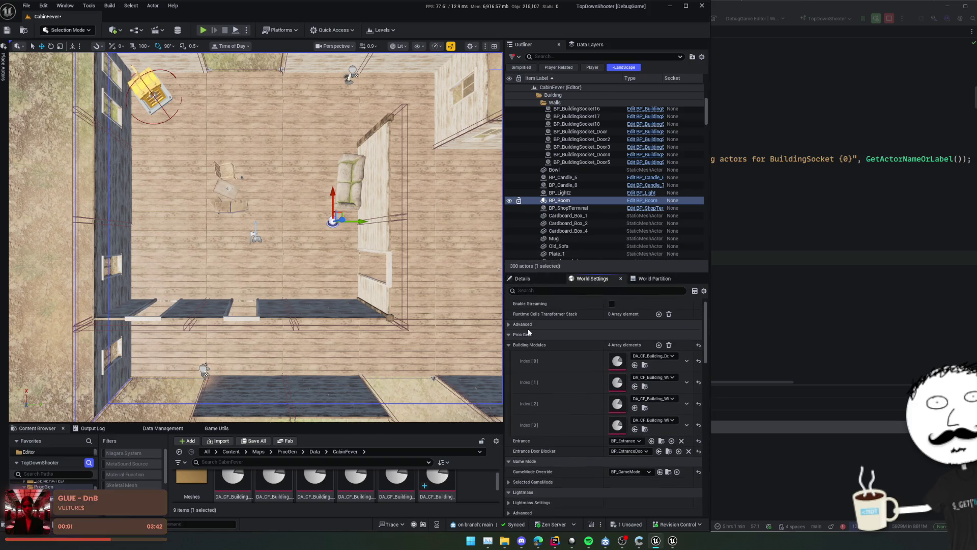
scroll(554, 367, "down", 5)
key("ctrl+s")
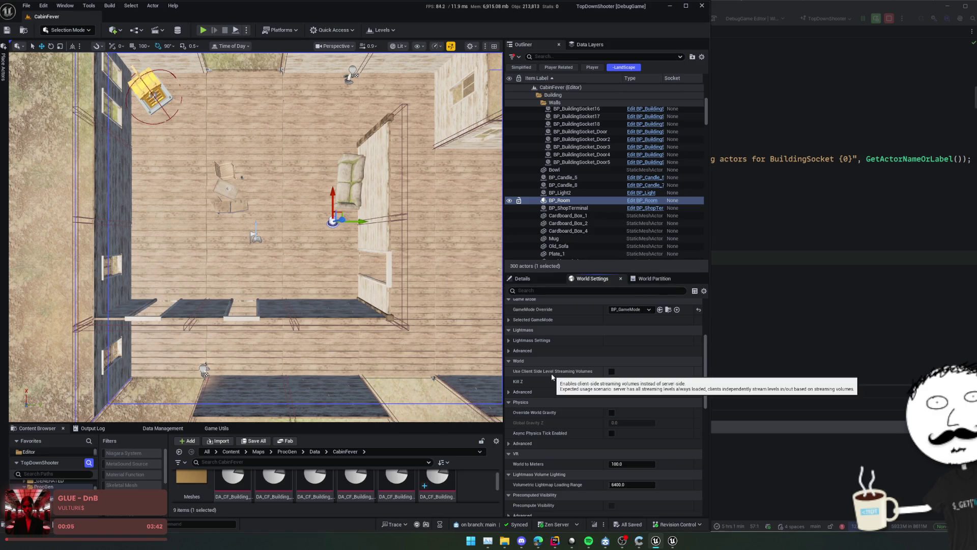
scroll(554, 374, "down", 5)
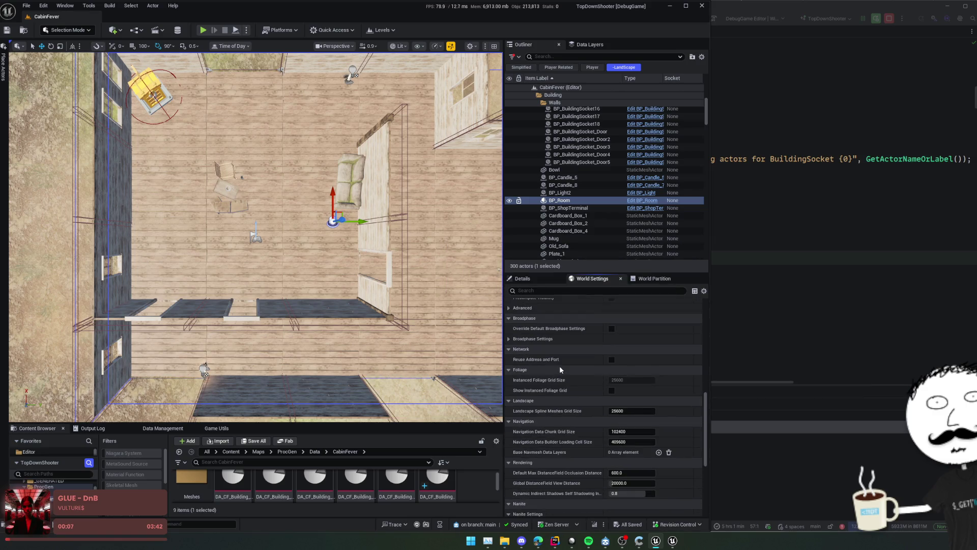
scroll(560, 367, "down", 2)
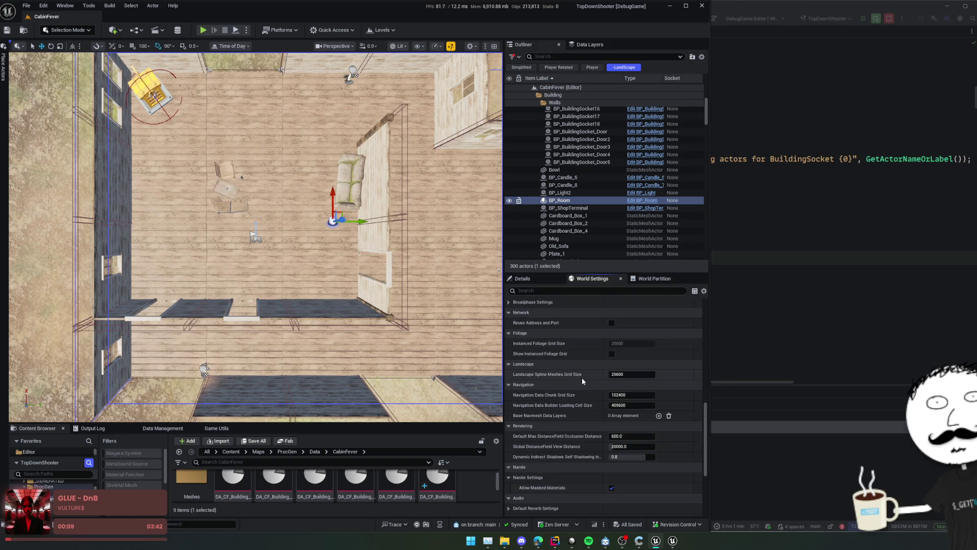
key("alt+Tab")
left_click(373, 257)
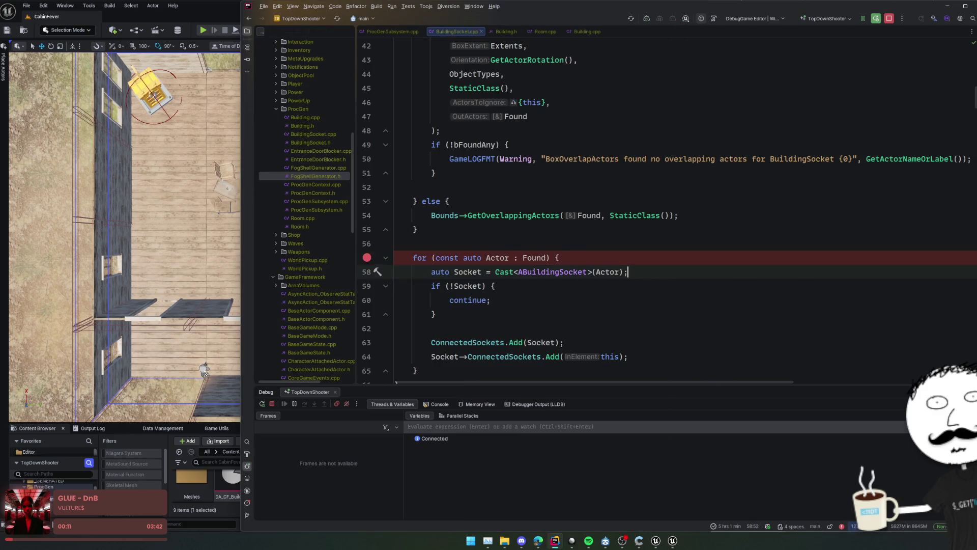
Play the level, clear the line-57 breakpoint and resume, zoom out over the cabin, then stop
key("alt+Tab")
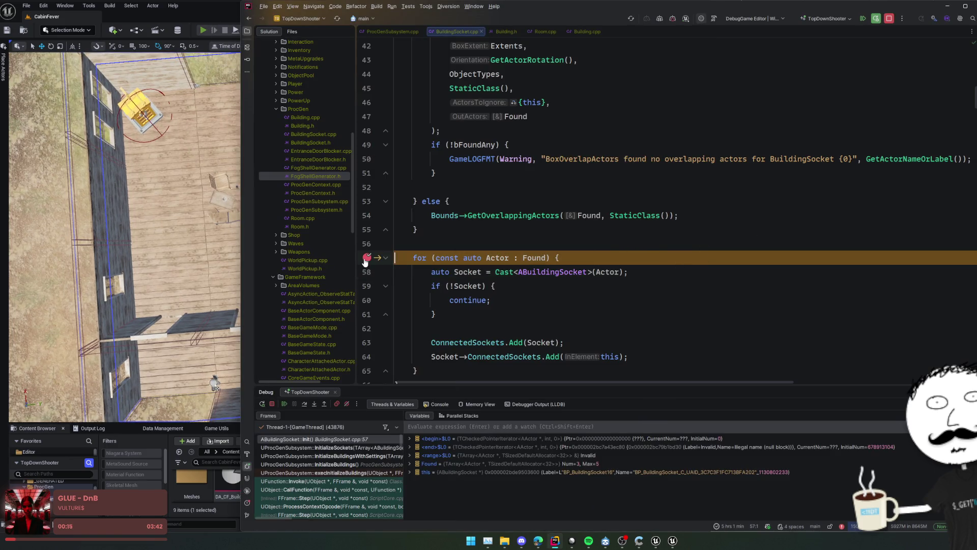
left_click(367, 258)
left_click(284, 403)
left_click(212, 299)
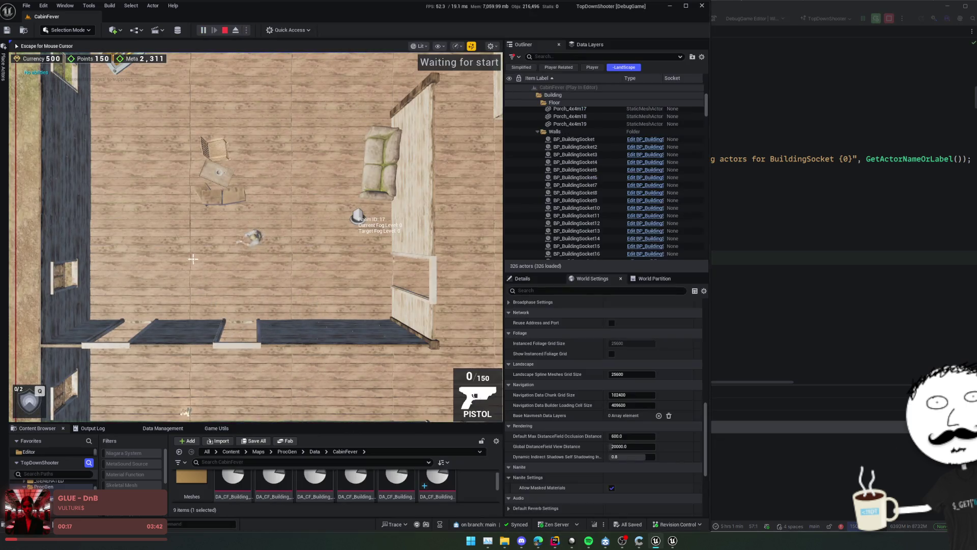
scroll(193, 259, "down", 5)
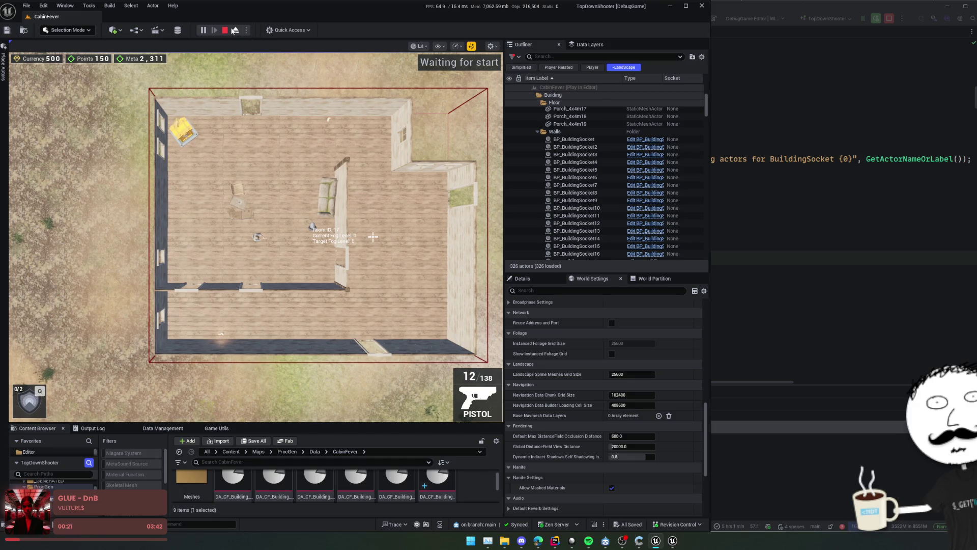
left_click(224, 30)
left_click(809, 207)
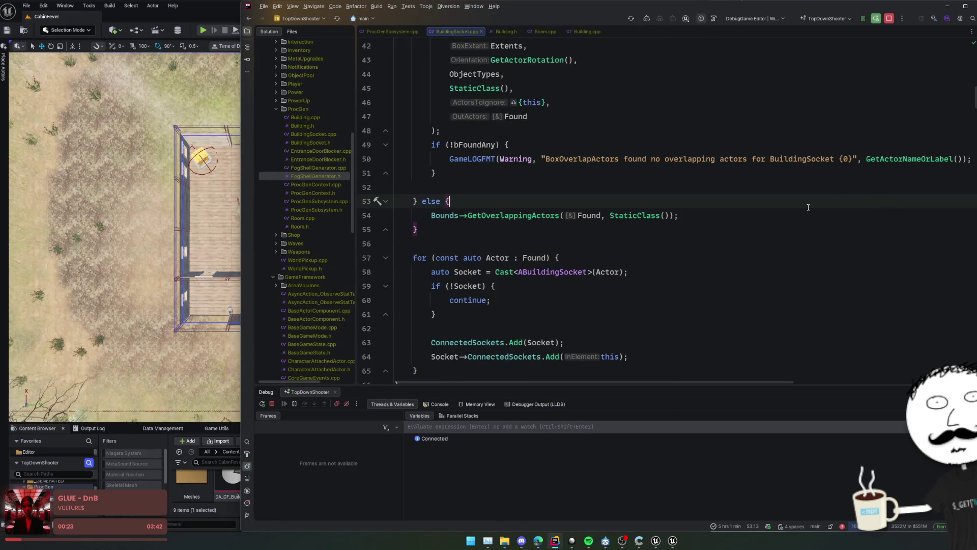
Open the commit dialog and review the BuildingSocket.cpp diff
key("ctrl+k")
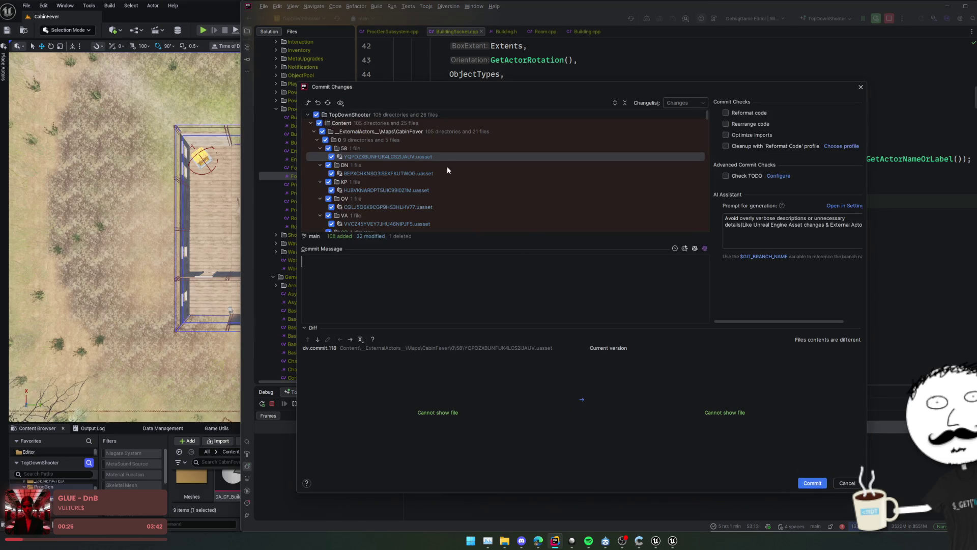
scroll(438, 176, "down", 10)
left_click(418, 218)
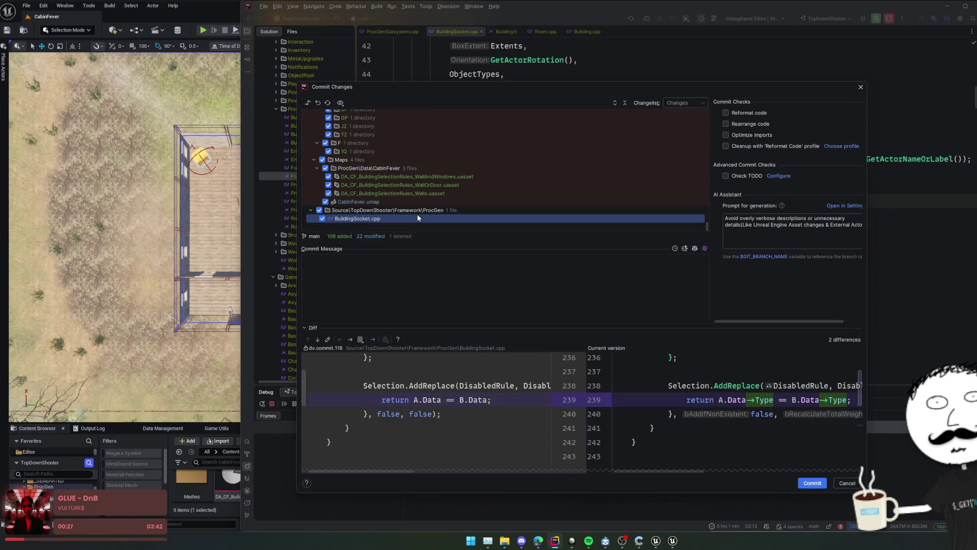
scroll(698, 383, "up", 1)
scroll(698, 382, "down", 20)
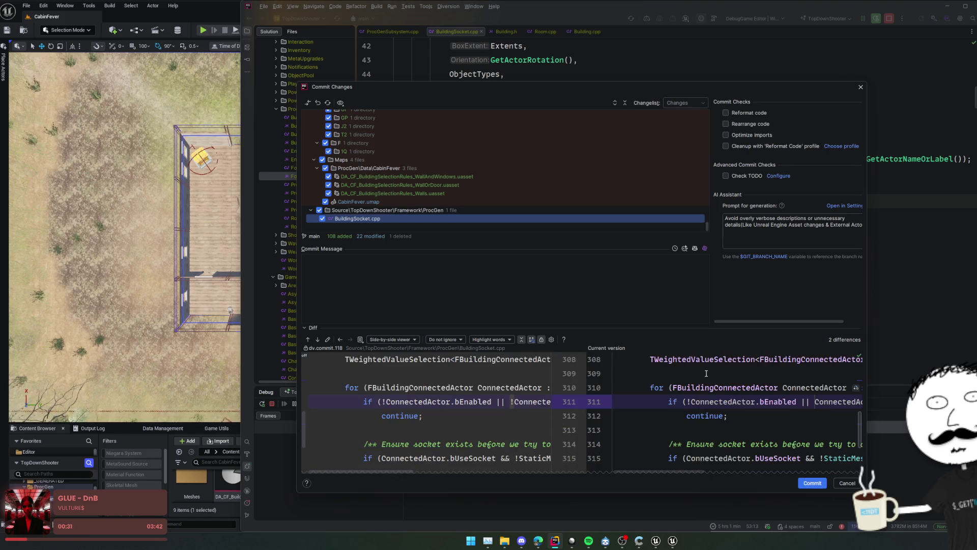
scroll(706, 372, "up", 1)
Write a two-line message on the soft-pointer spawning fix and neighbour type check, then commit
left_click(558, 287)
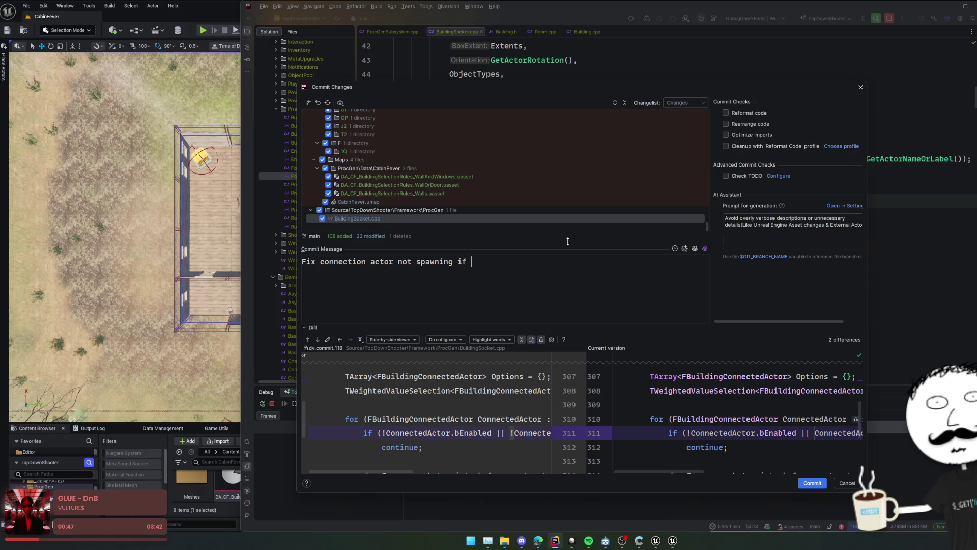
type("soft ptr isn't loaded yet")
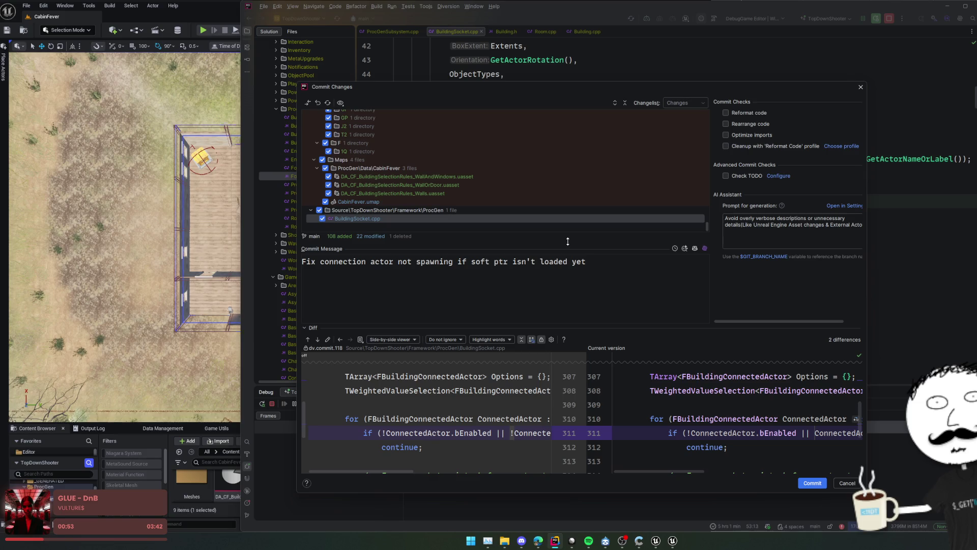
key("Return")
scroll(467, 396, "up", 10)
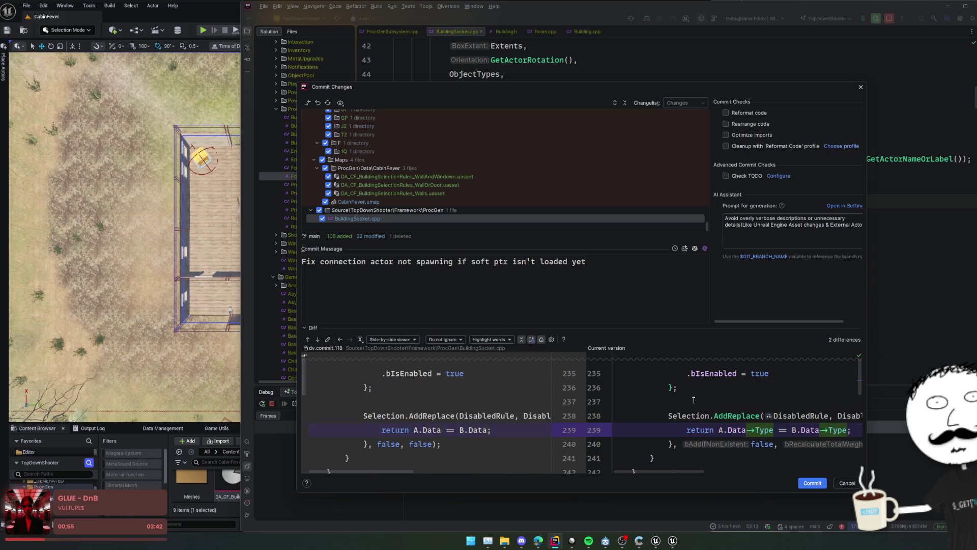
key("shift+F7")
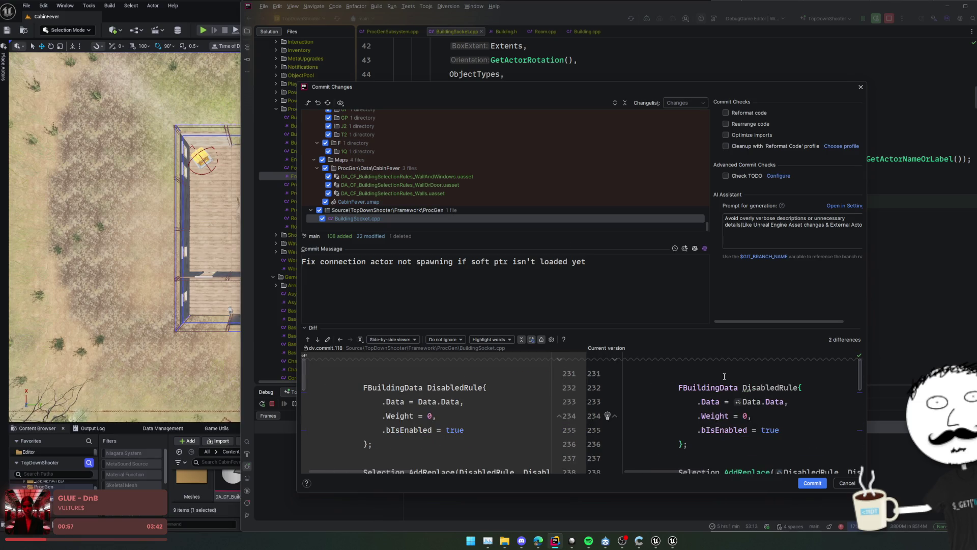
scroll(724, 376, "up", 3)
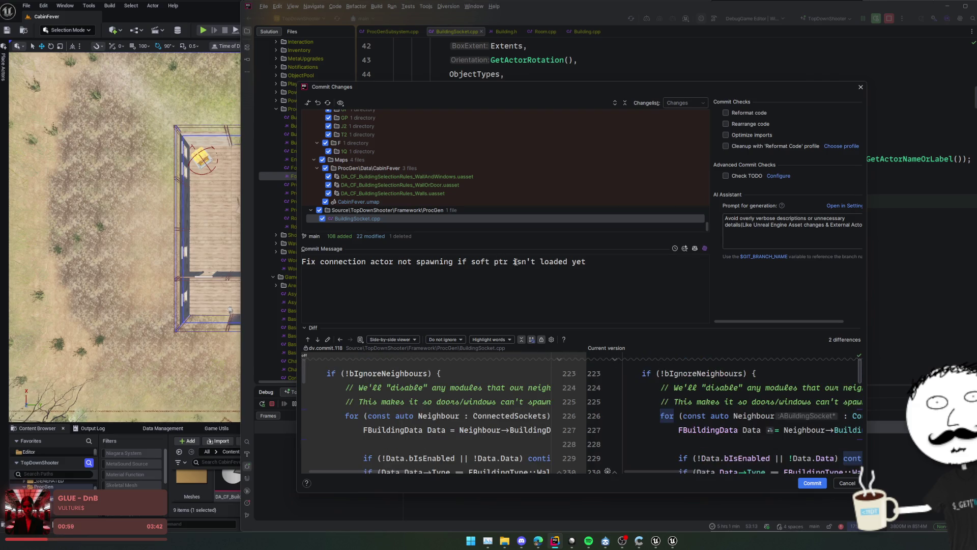
scroll(715, 381, "down", 4)
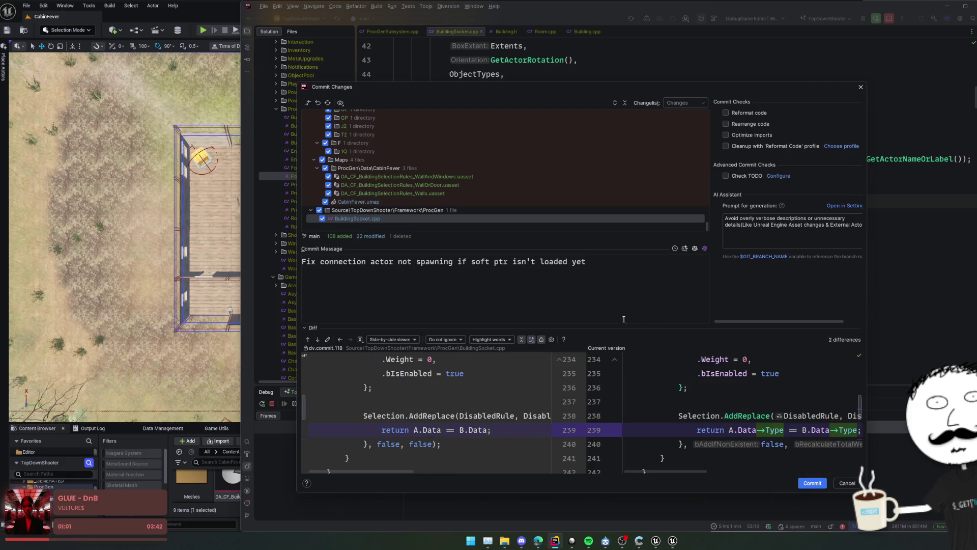
left_click(672, 284)
scroll(666, 366, "down", 3)
scroll(666, 374, "up", 3)
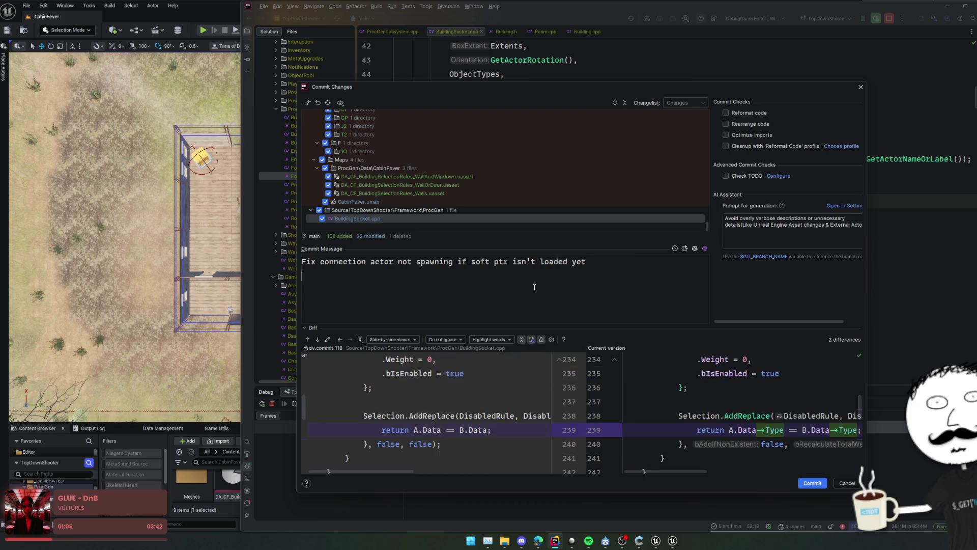
type("Change neighbour bu")
type("ild")
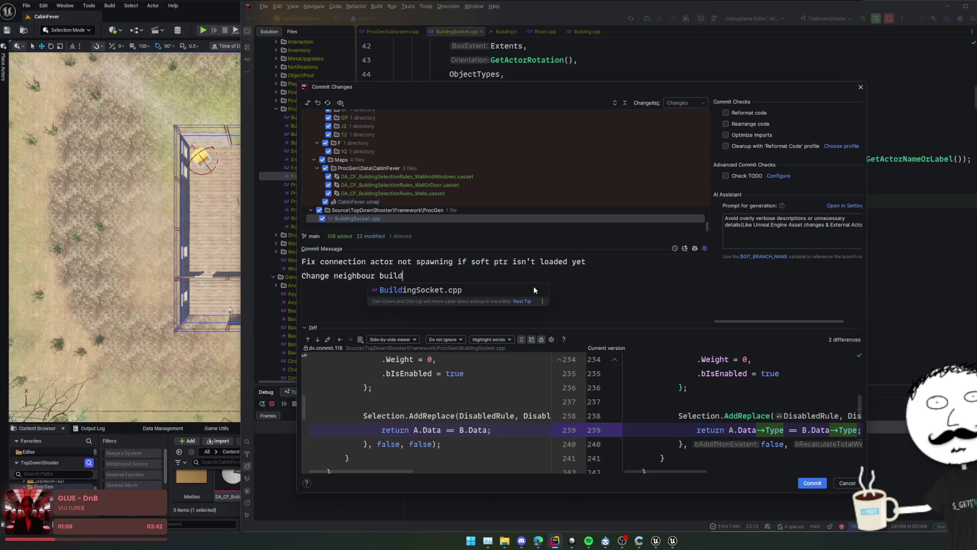
type("ing tye")
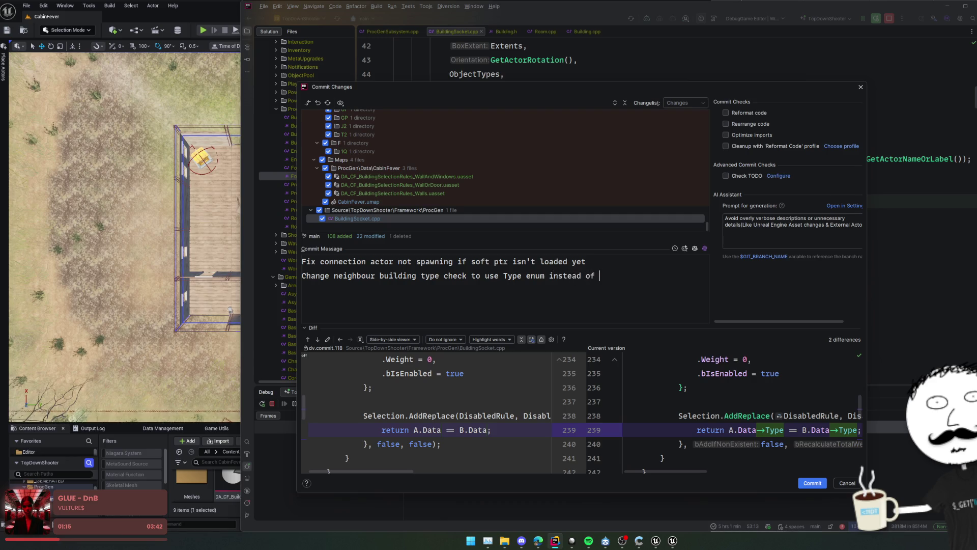
left_click(812, 483)
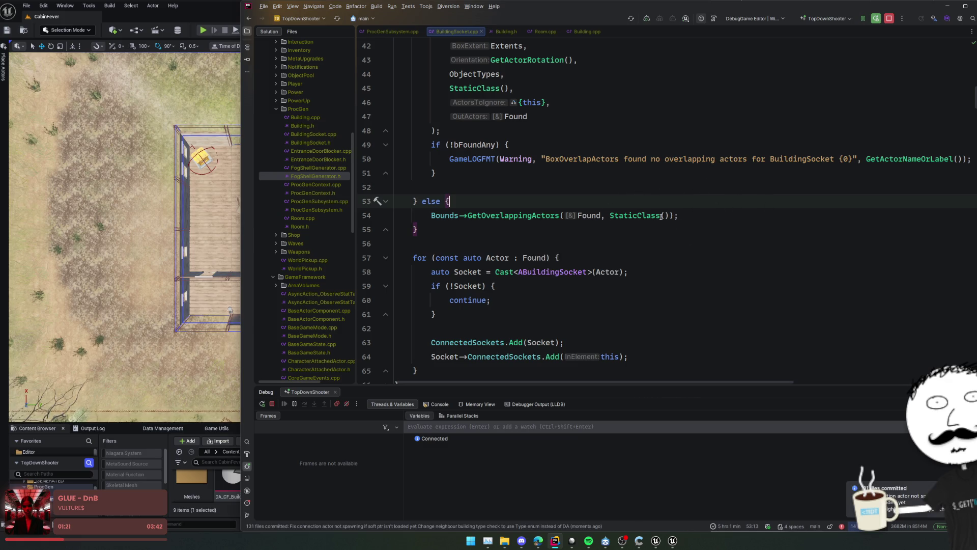
key("alt+Tab")
Frame the generated cabin room from several angles, then show item definitions like ID_PISTOL in Data Management
scroll(575, 396, "up", 10)
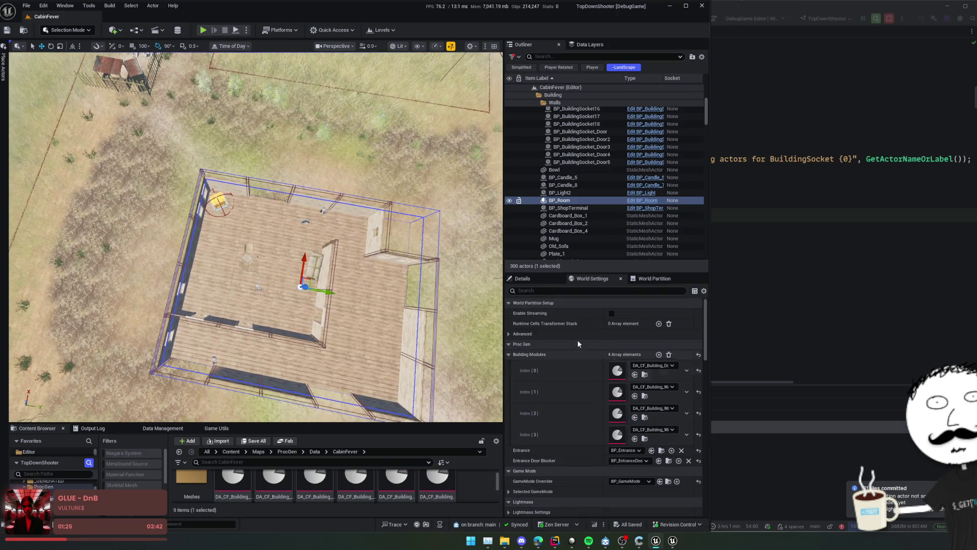
scroll(579, 389, "down", 1)
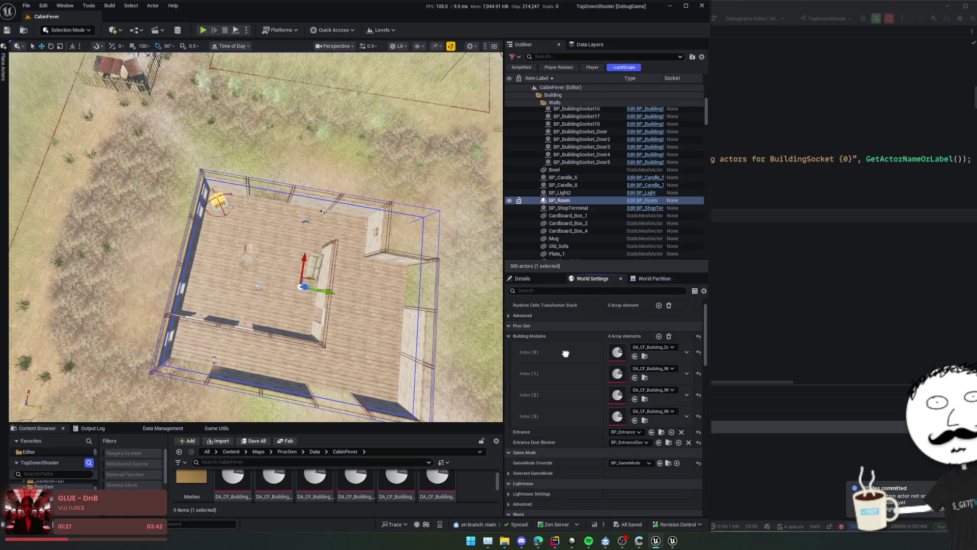
scroll(566, 353, "down", 1)
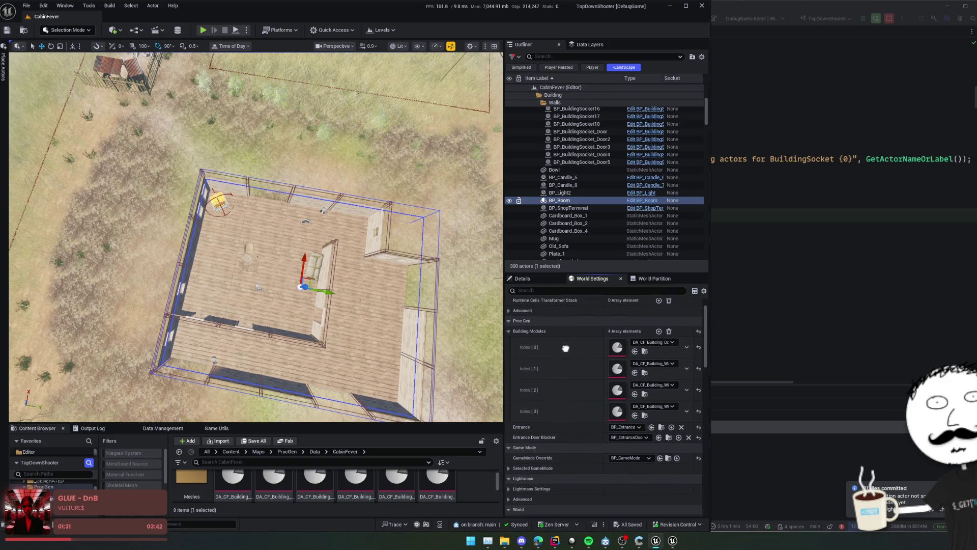
scroll(458, 397, "down", 5)
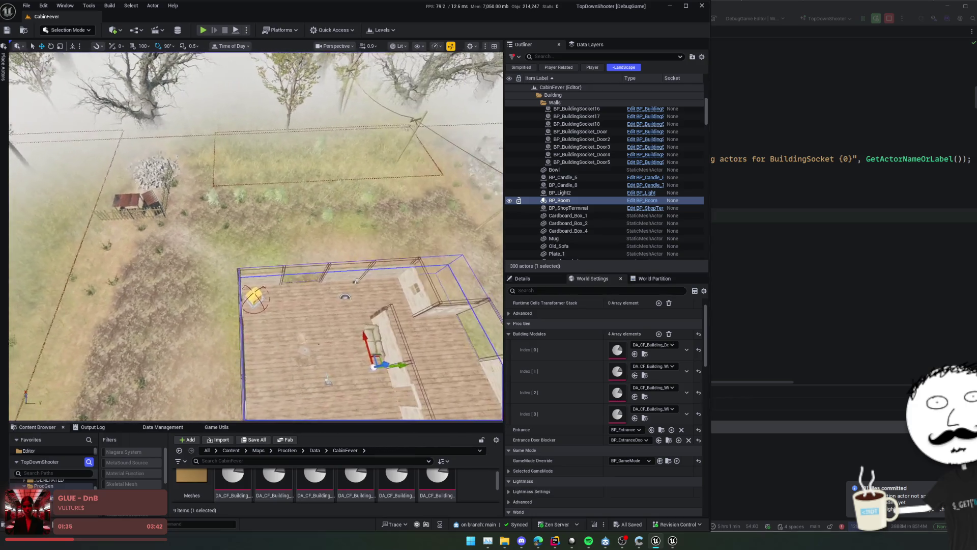
key("f")
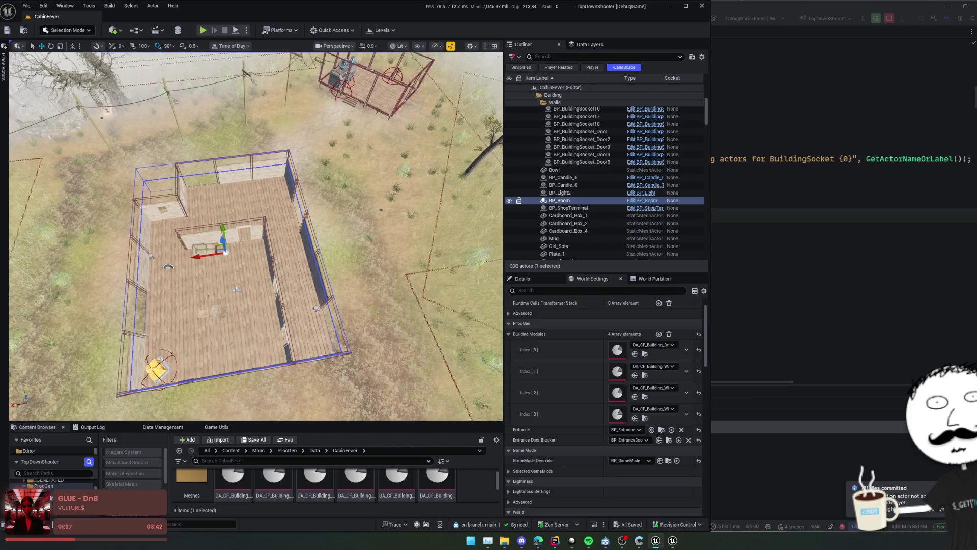
key("d")
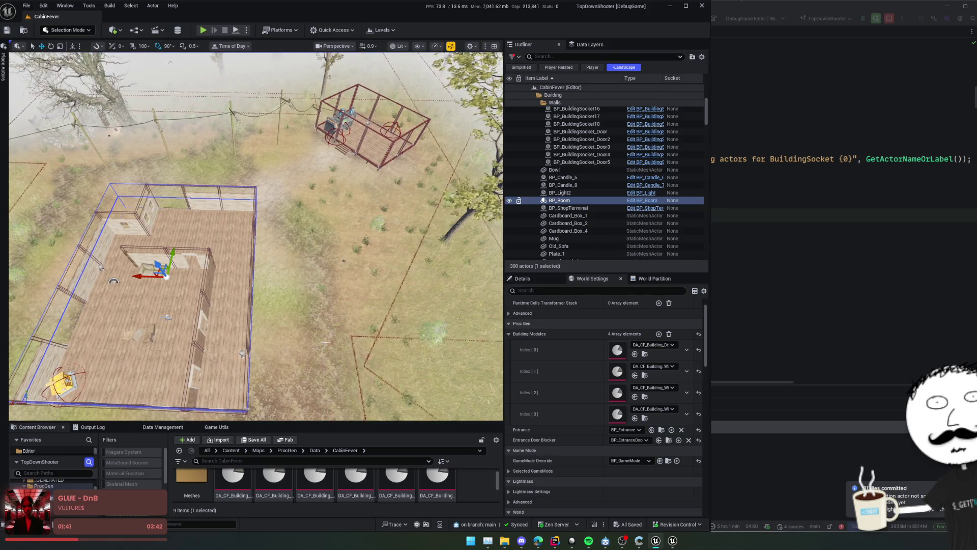
left_click(186, 430)
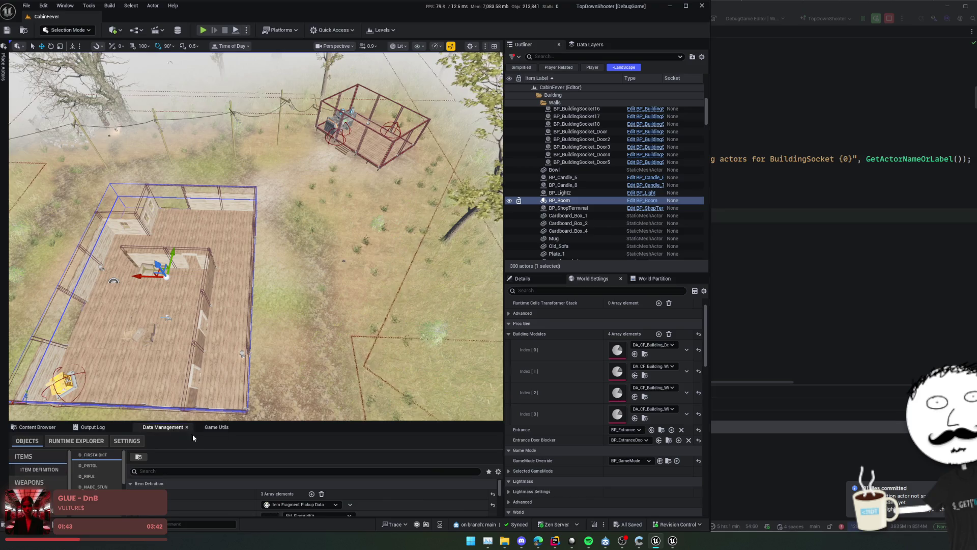
Enlarge the bottom panel, open Game Utils, and regenerate then clear the cabin back to 300 actors
left_click_drag(265, 421, 266, 387)
left_click(204, 387)
left_click(167, 503)
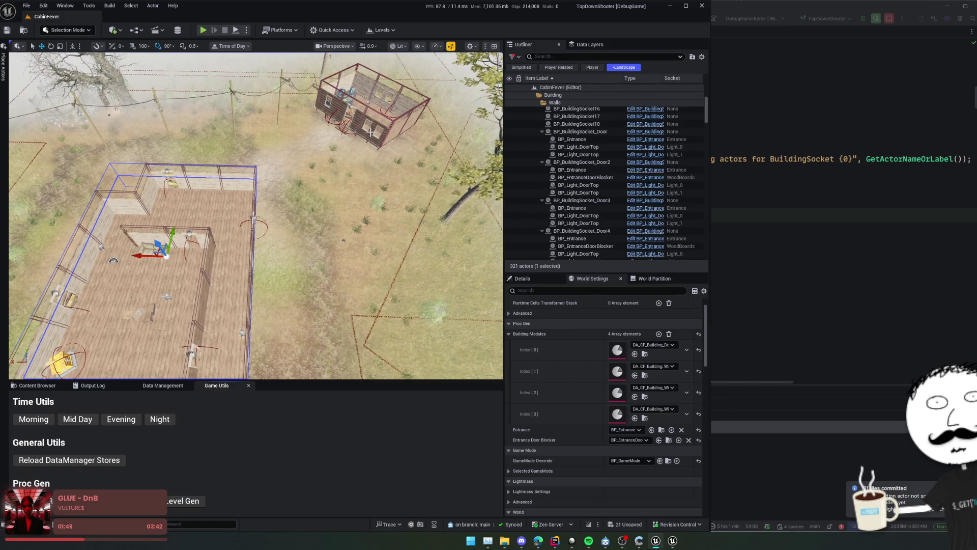
left_click(168, 502)
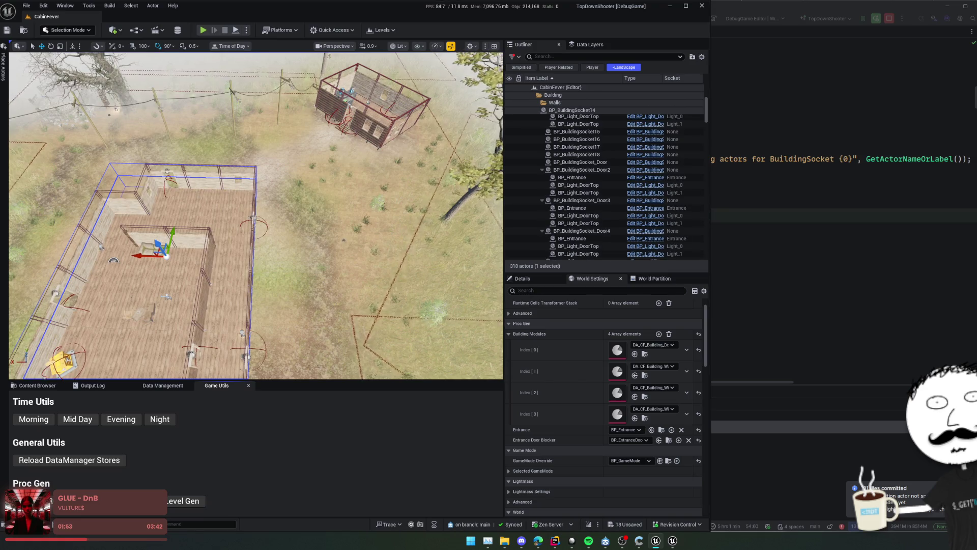
left_click(175, 501)
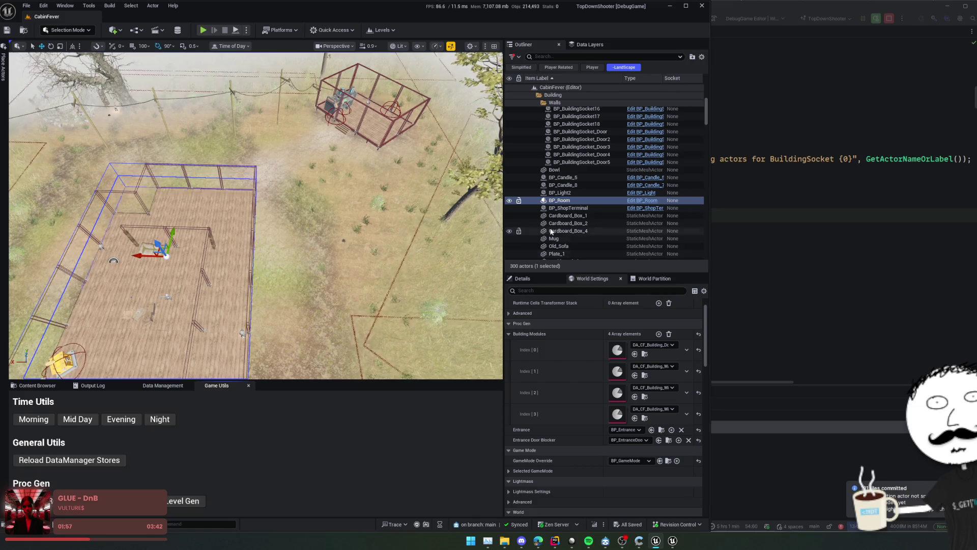
scroll(520, 228, "up", 5)
Fly to the generator room and delete both BP_Entrance actors, confirming each deletion
key("w")
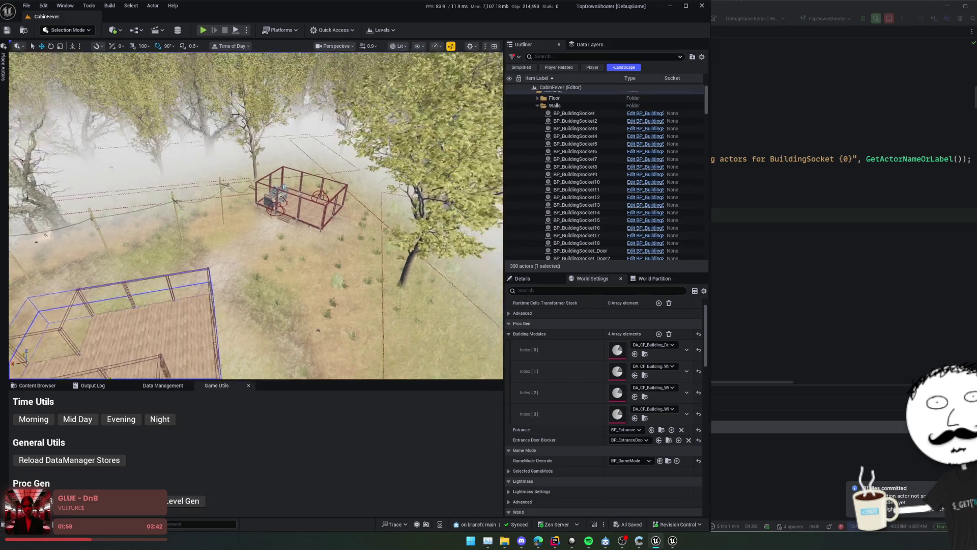
key("w")
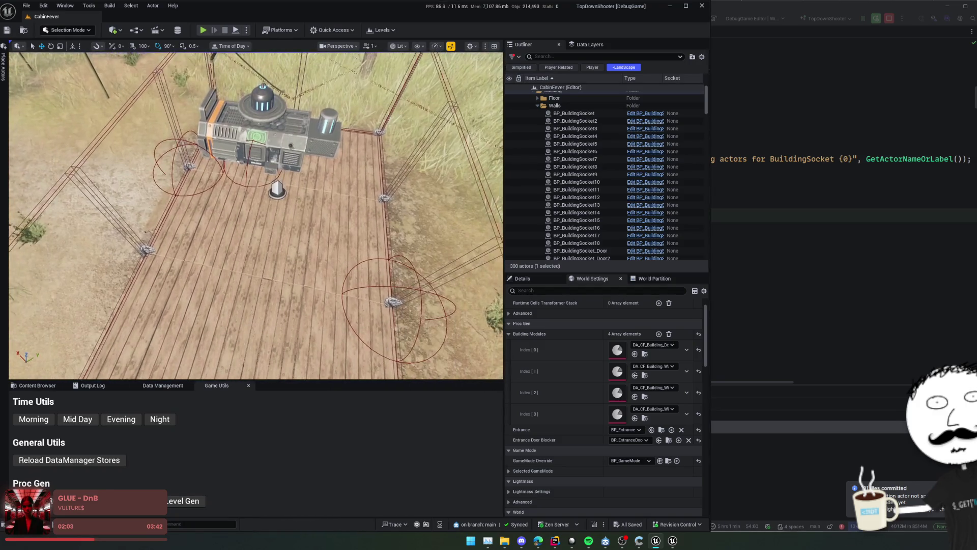
key("d")
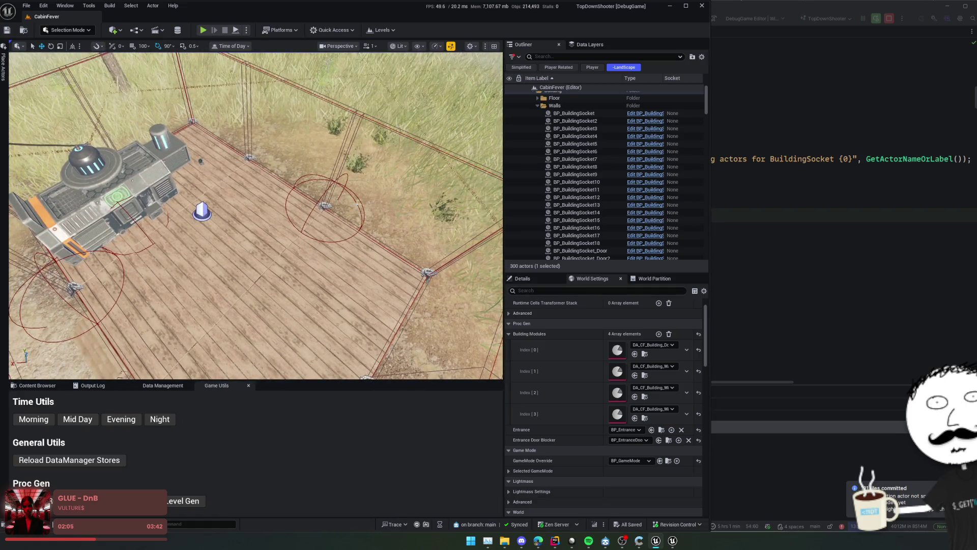
left_click(312, 218)
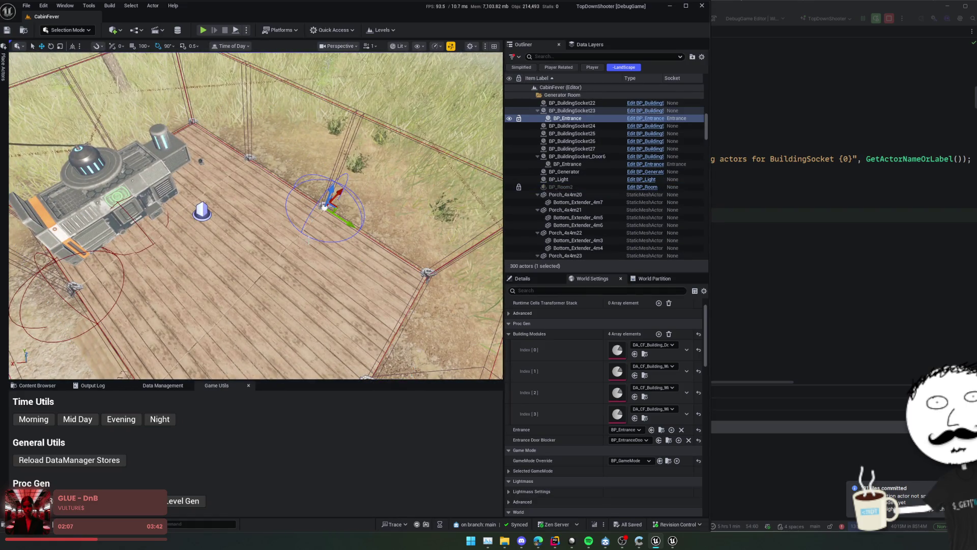
key("s")
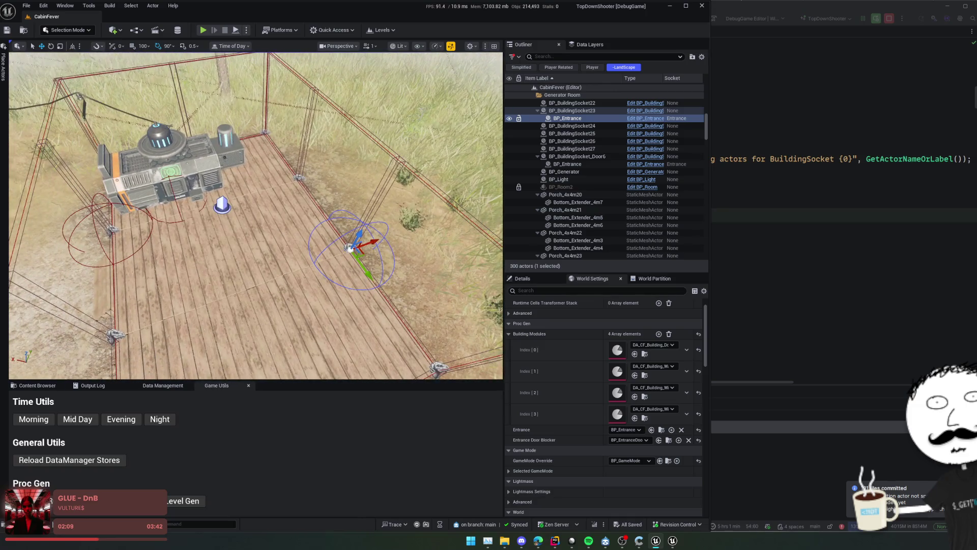
left_click(585, 118)
key("Delete")
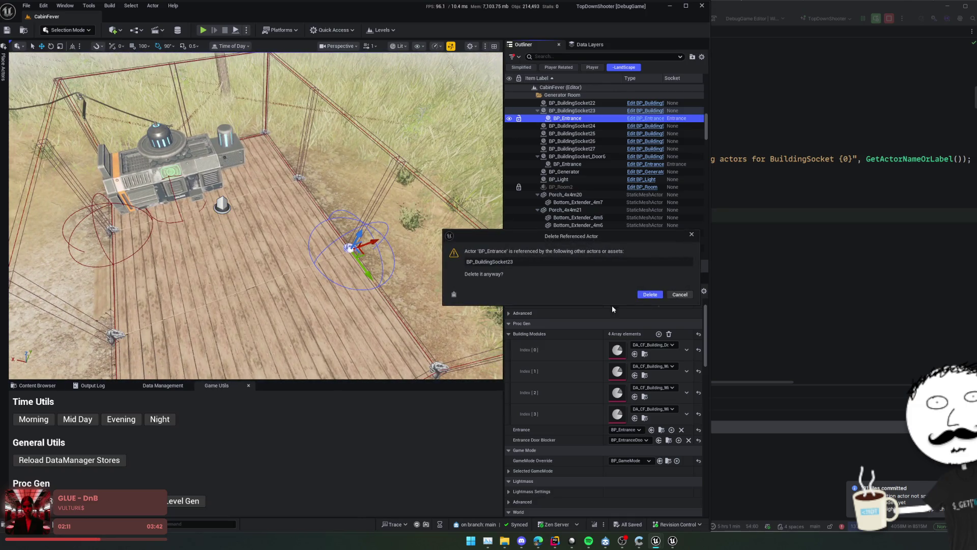
left_click(646, 294)
left_click(585, 157)
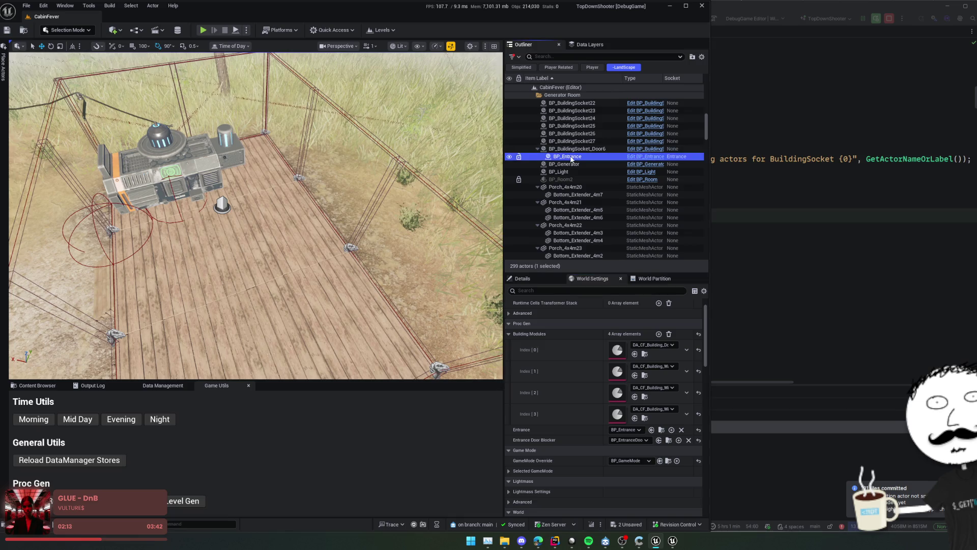
key("Delete")
left_click(643, 294)
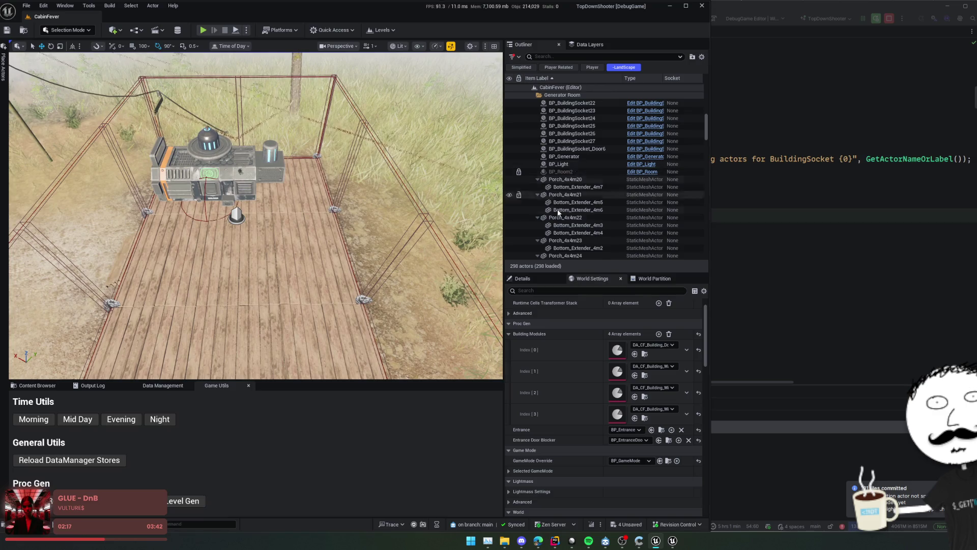
Focus on BP_BuildingSocket19, then select BP_BuildingSocket27 and show its details with Generic Building Rules
scroll(580, 204, "up", 2)
left_click(584, 110)
double_click(584, 111)
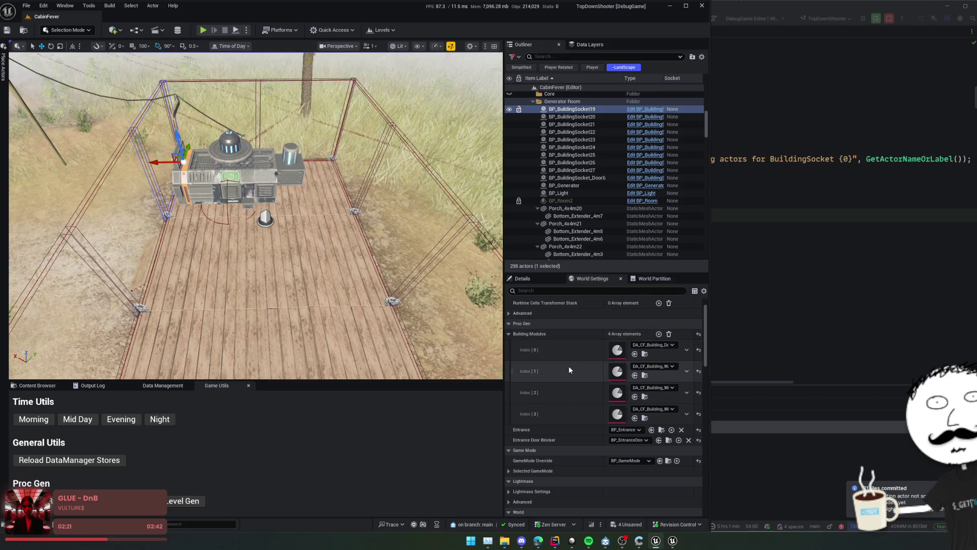
scroll(555, 347, "down", 1)
left_click_drag(304, 63, 336, 73)
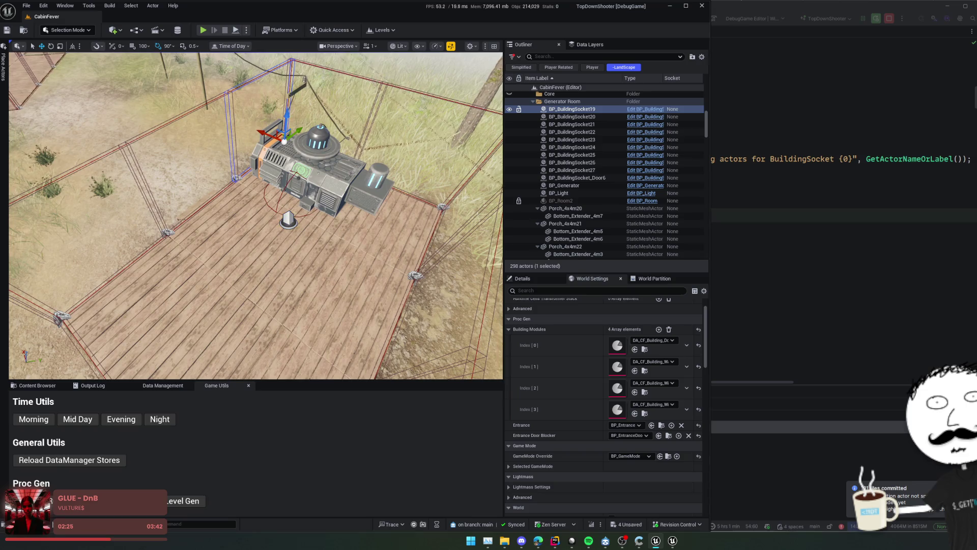
left_click(374, 81)
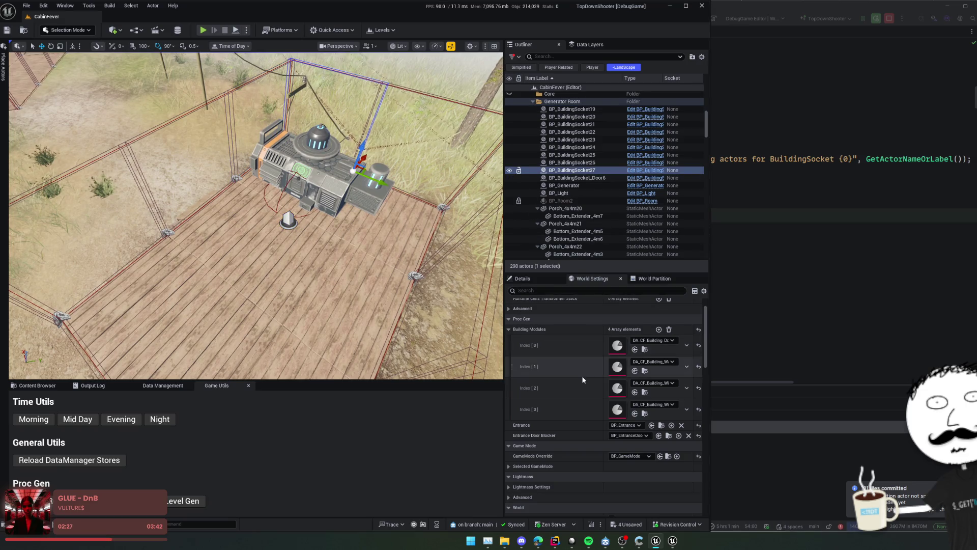
scroll(565, 361, "down", 1)
scroll(565, 365, "up", 2)
scroll(565, 368, "down", 1)
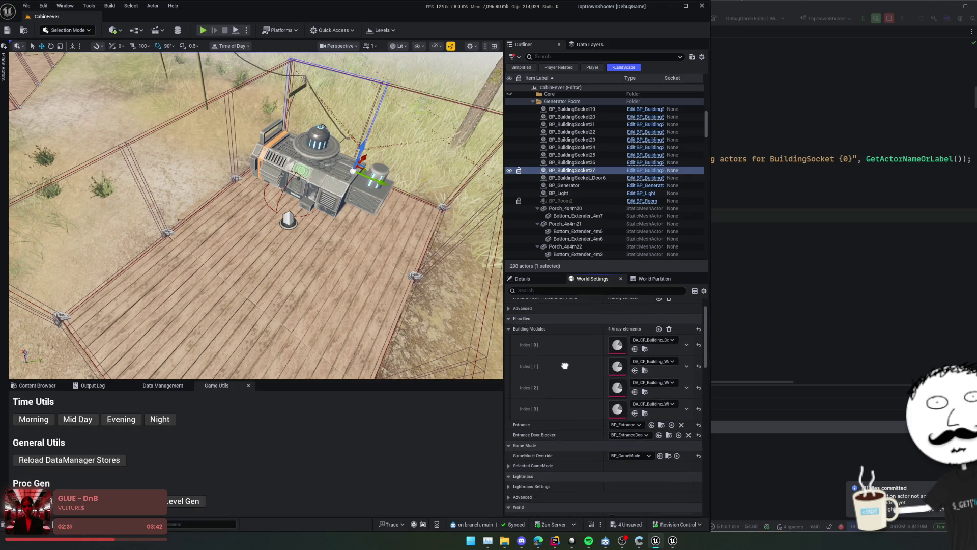
scroll(564, 366, "down", 2)
scroll(565, 407, "up", 5)
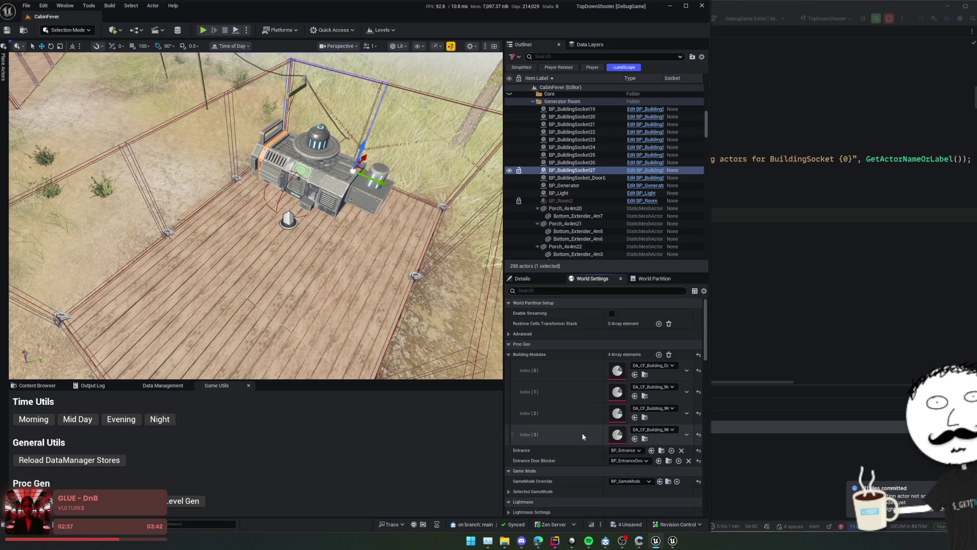
left_click(545, 279)
scroll(562, 456, "down", 2)
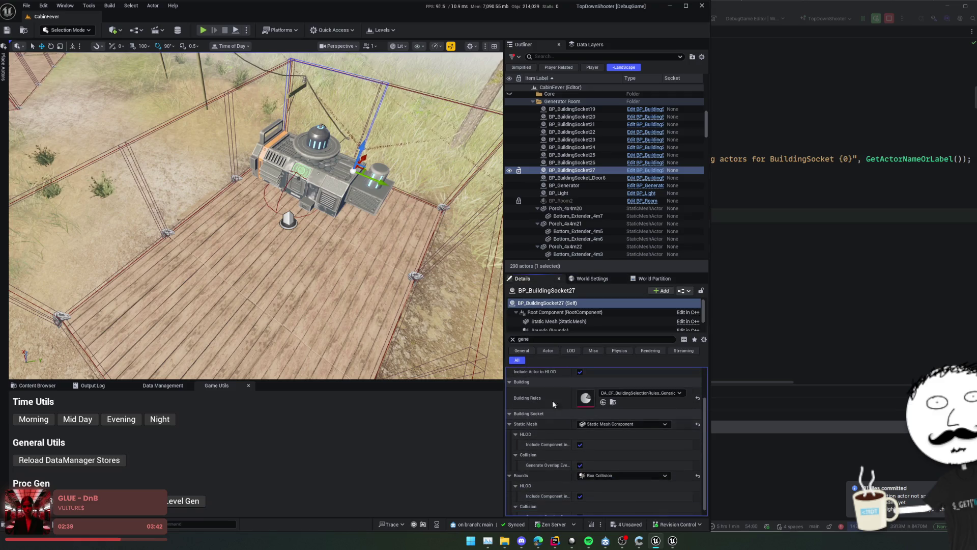
Expand socket 27's first rule override and bring up the CabinFever data assets in Data Management
key("Escape")
scroll(539, 429, "down", 4)
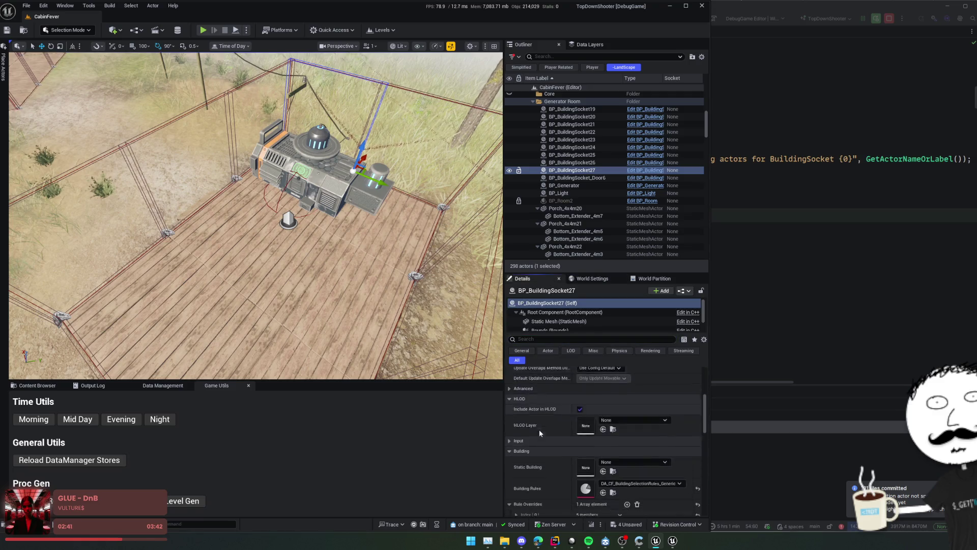
scroll(526, 379, "down", 2)
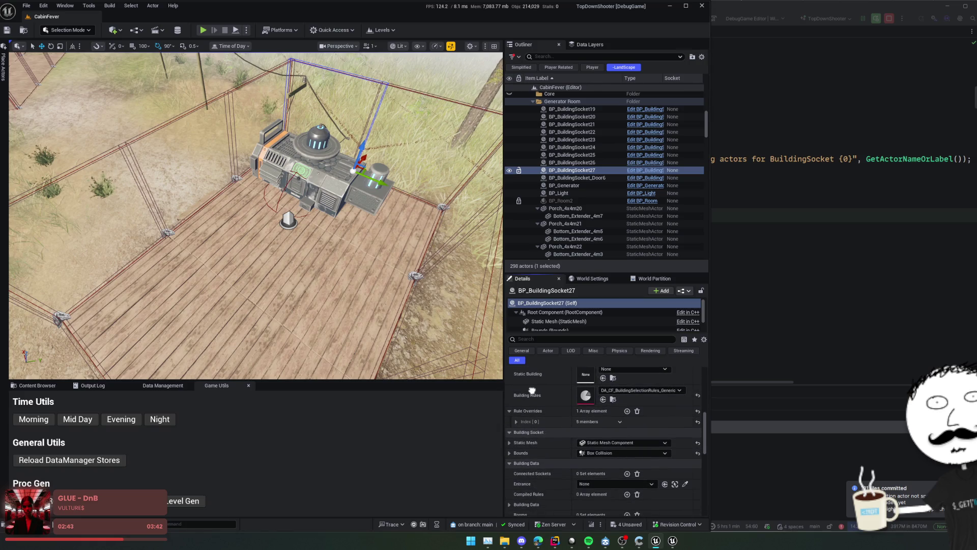
left_click(516, 423)
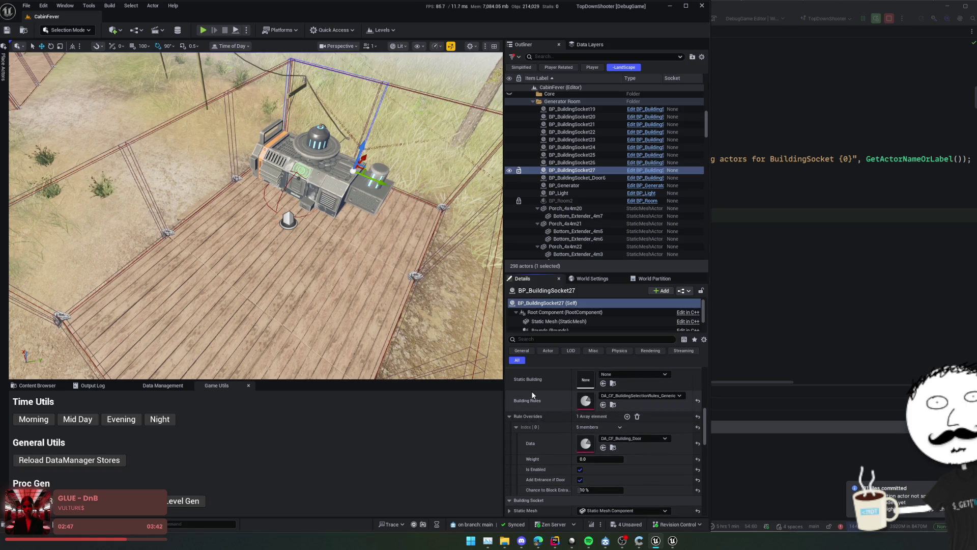
left_click(94, 387)
left_click(170, 389)
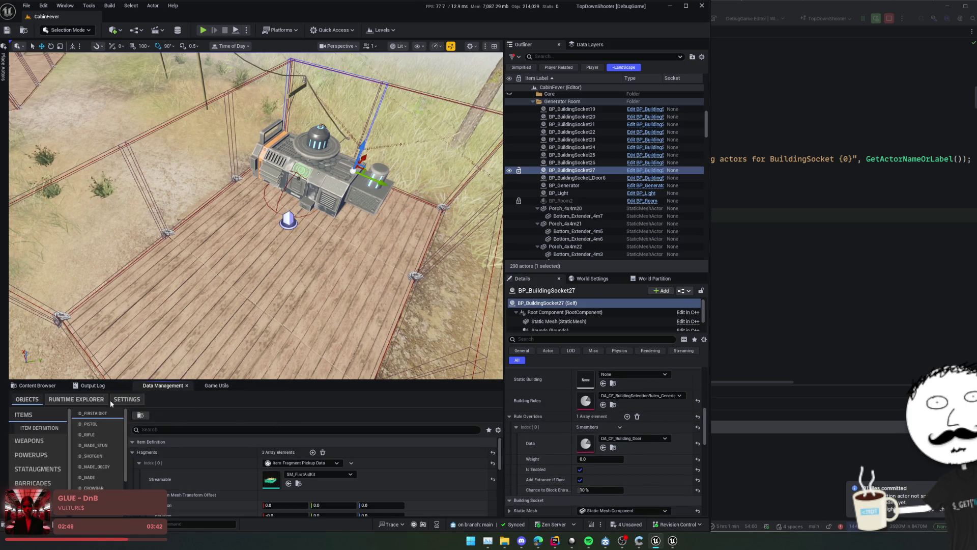
left_click(53, 385)
Orbit the generator to inspect its four gaps and remove socket 27's rule override
scroll(374, 472, "down", 1)
scroll(548, 399, "down", 1)
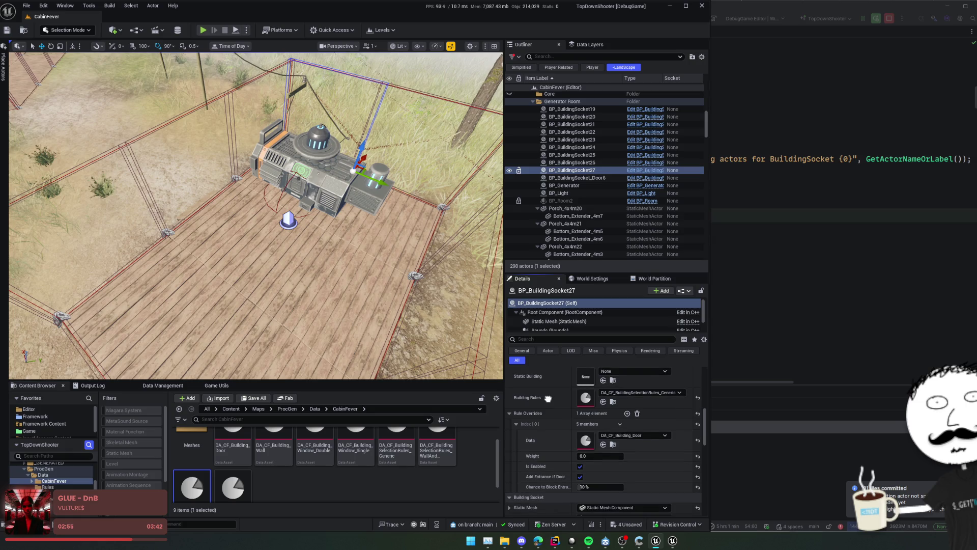
scroll(548, 399, "up", 1)
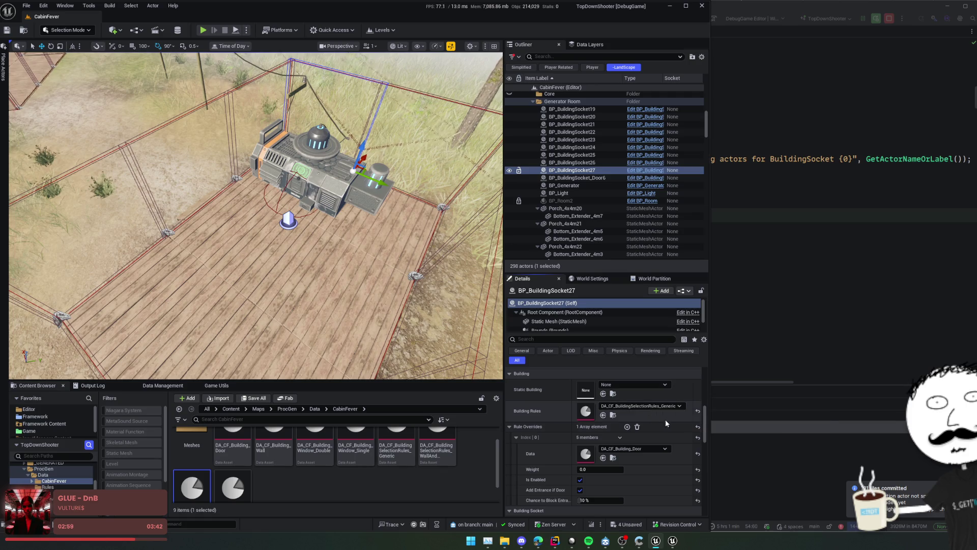
left_click_drag(254, 214, 346, 202)
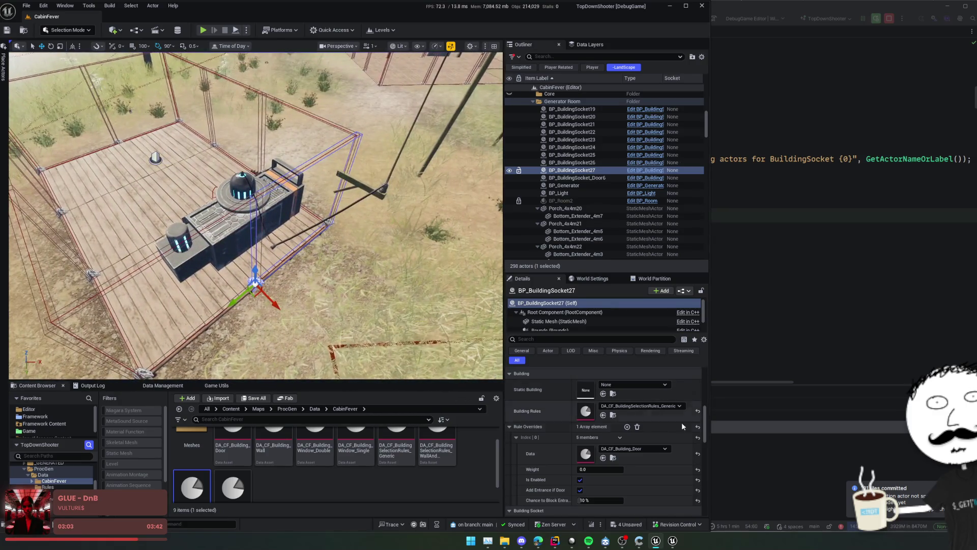
left_click(637, 427)
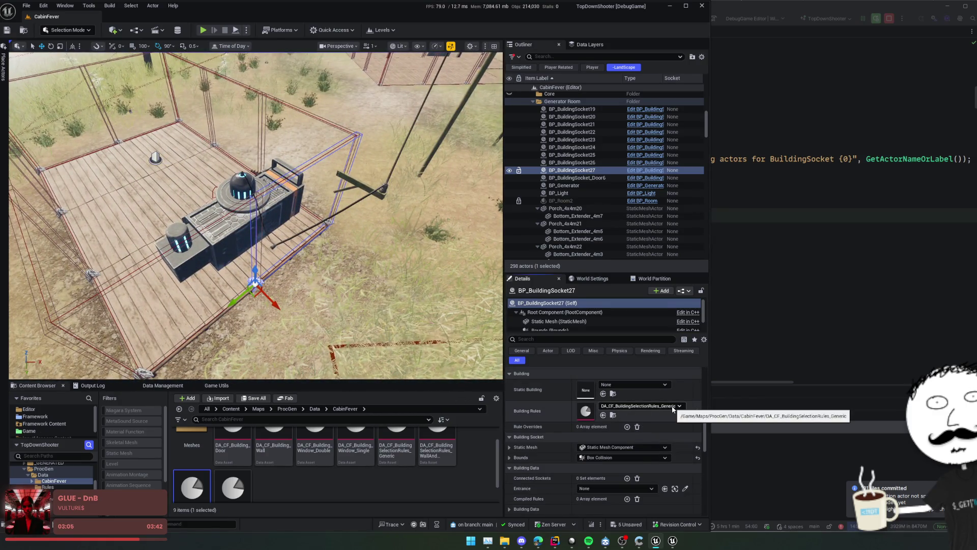
Set BP_BuildingSocket27's Static Building to DA_CF_Building_Window_Single
left_click(666, 405)
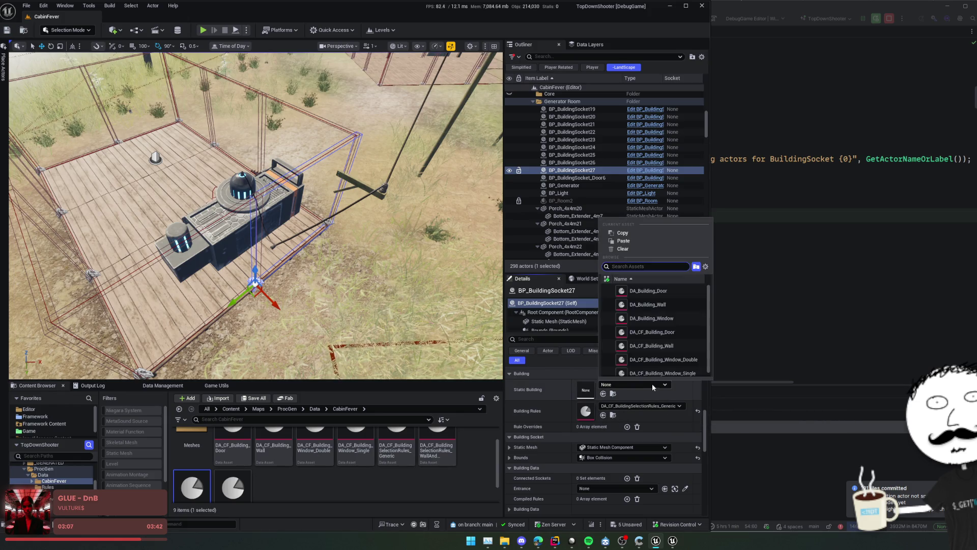
scroll(662, 331, "down", 1)
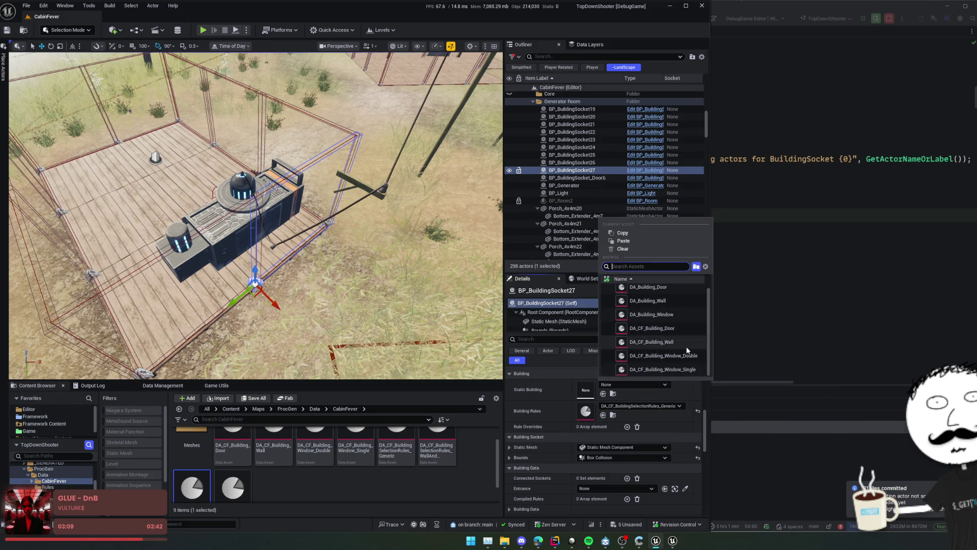
left_click(662, 370)
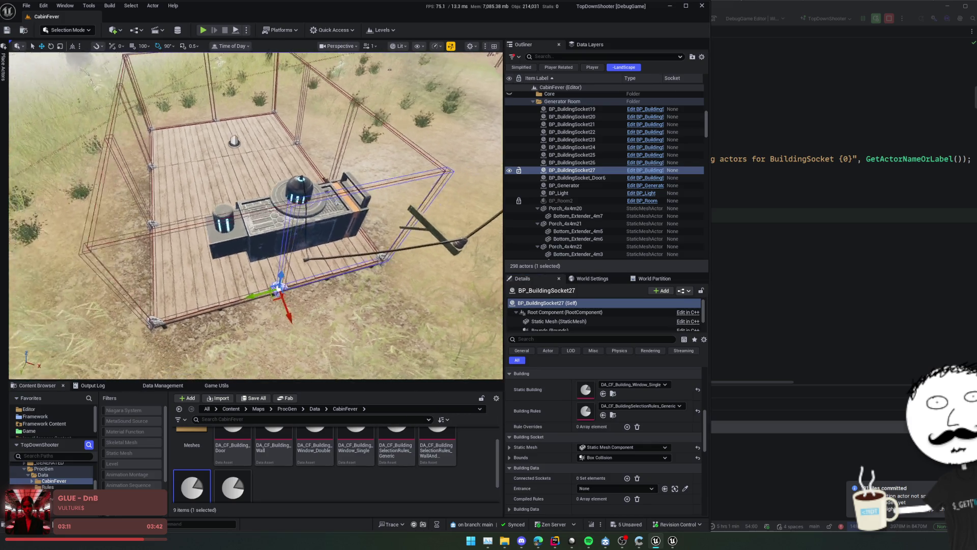
Select BP_BuildingSocket26 and empty its Rule Overrides list to 0 elements
left_click(572, 162)
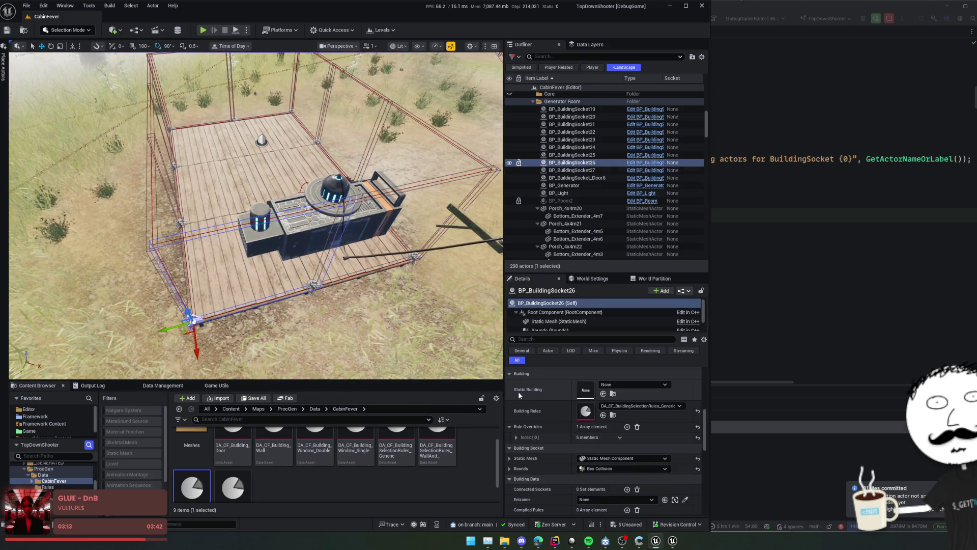
left_click(516, 437)
scroll(519, 423, "down", 1)
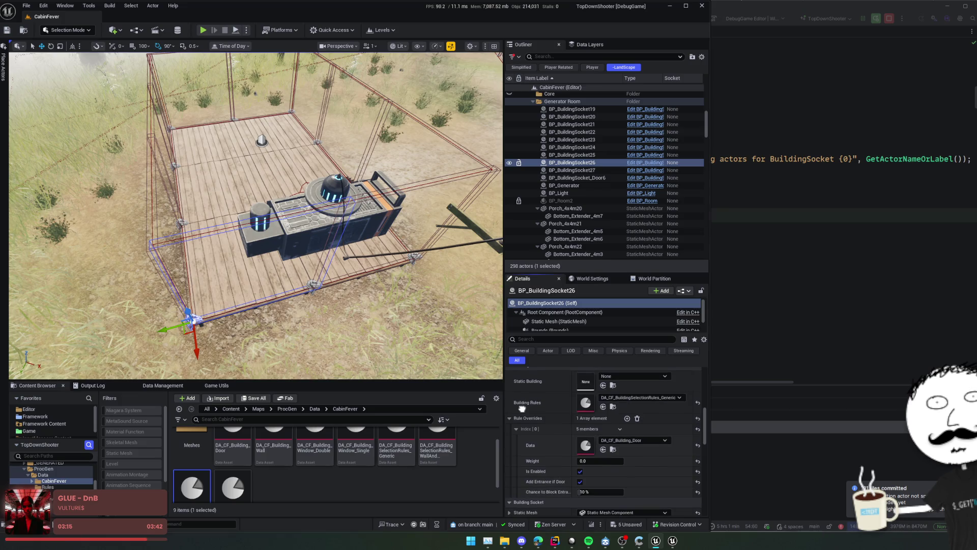
left_click(637, 418)
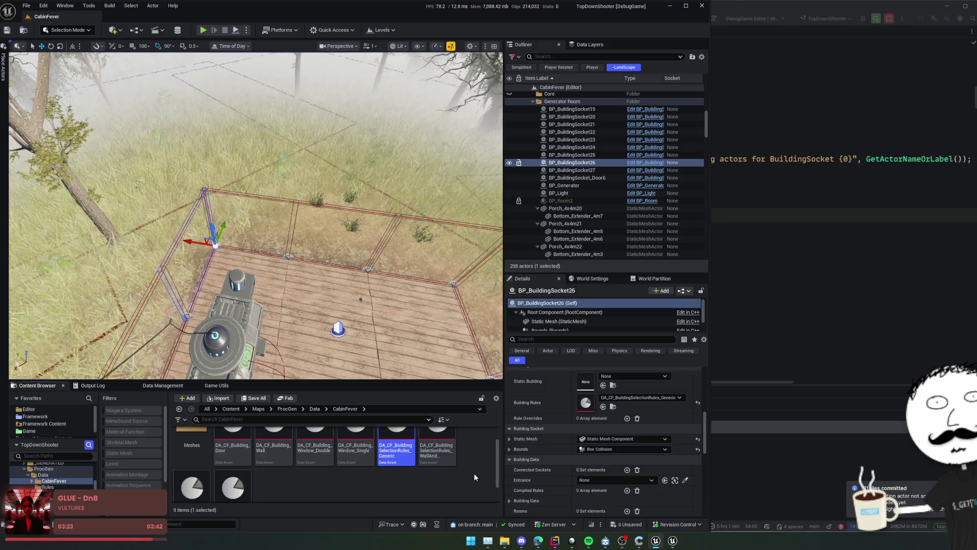
Rename the Generic selection rules asset to DA_CF_BSR_Generic
scroll(474, 473, "up", 1)
key("F2")
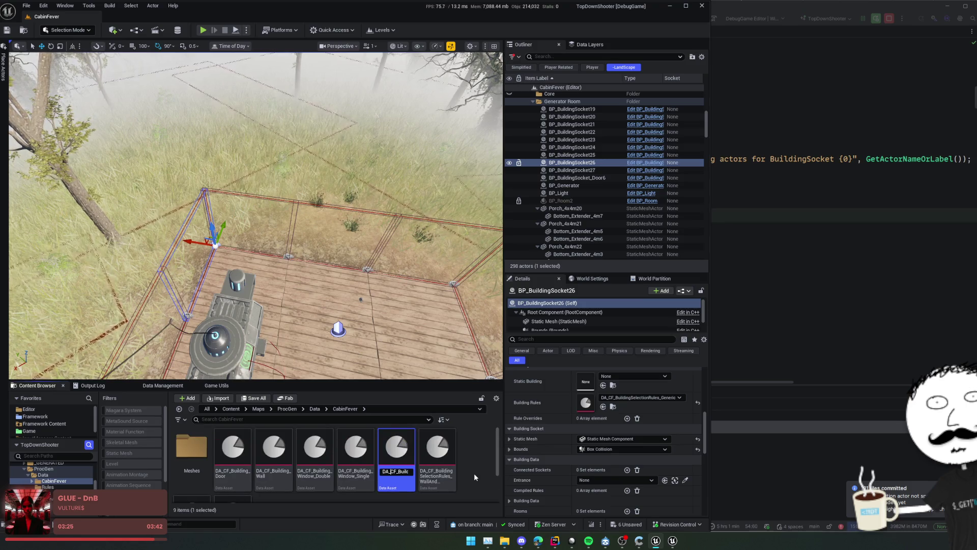
key("shift+Right")
key("shift+Right")
key("shift+Right")
key("shift+Right")
key("shift+Right")
key("shift+Right")
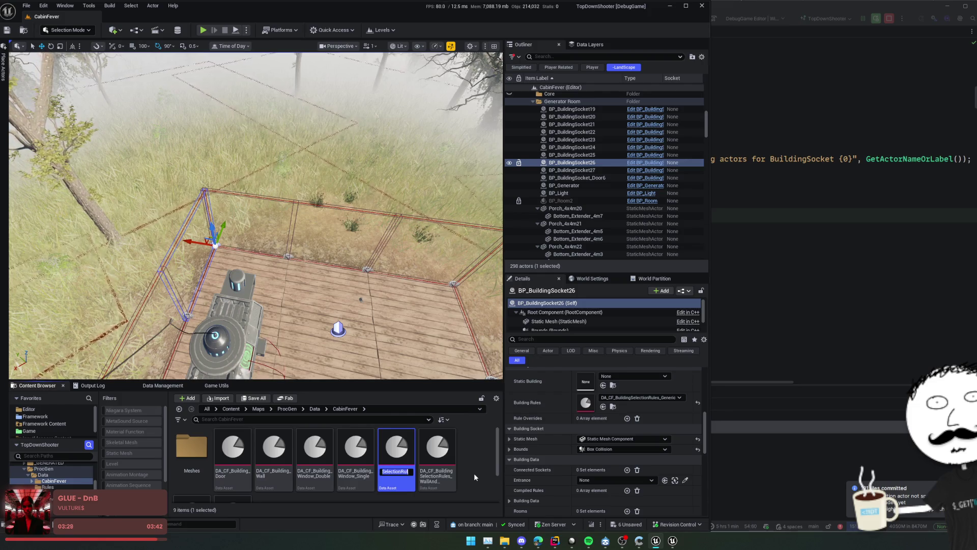
type("F_BSR_Gene")
key("Return")
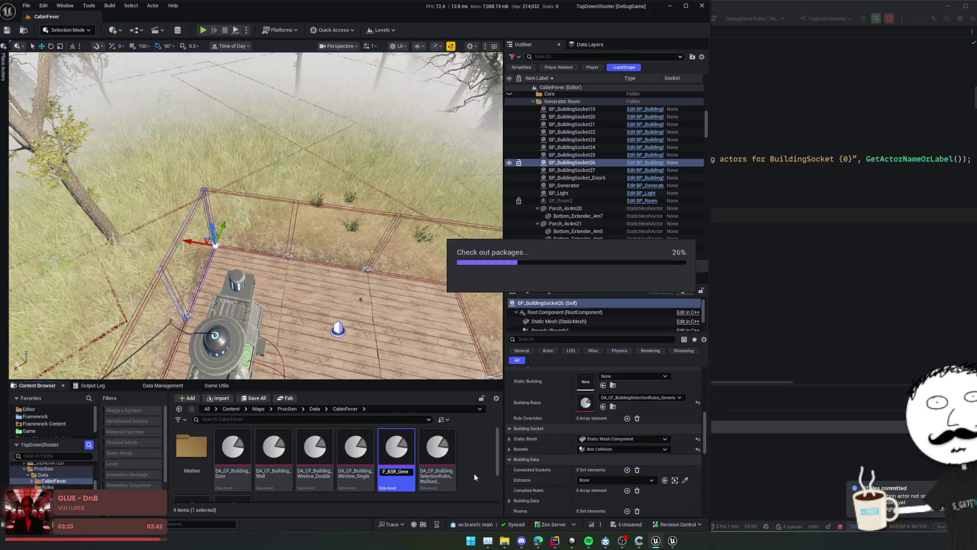
Rename the wall-and-windows selection rules asset to DA_CF_BSR_WallAndWindows
scroll(458, 479, "down", 1)
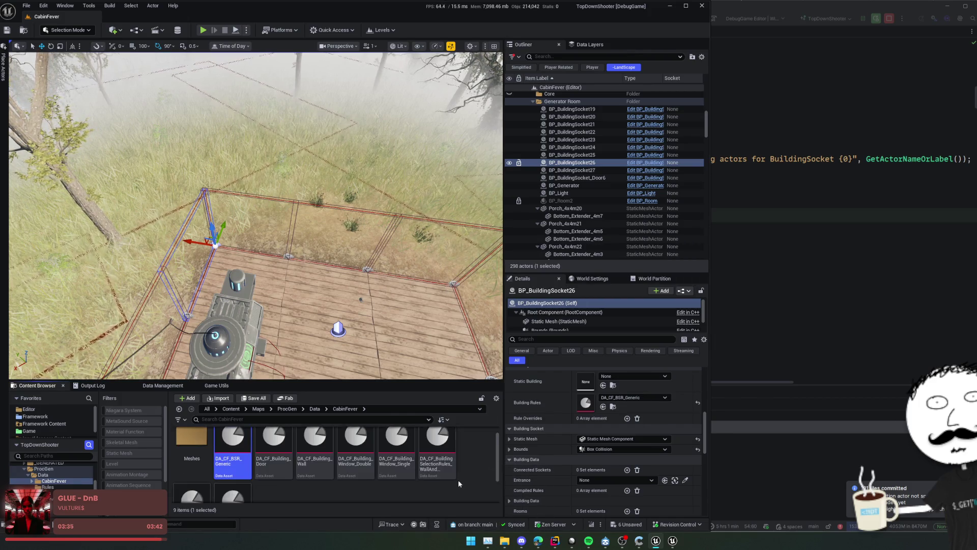
left_click(402, 491)
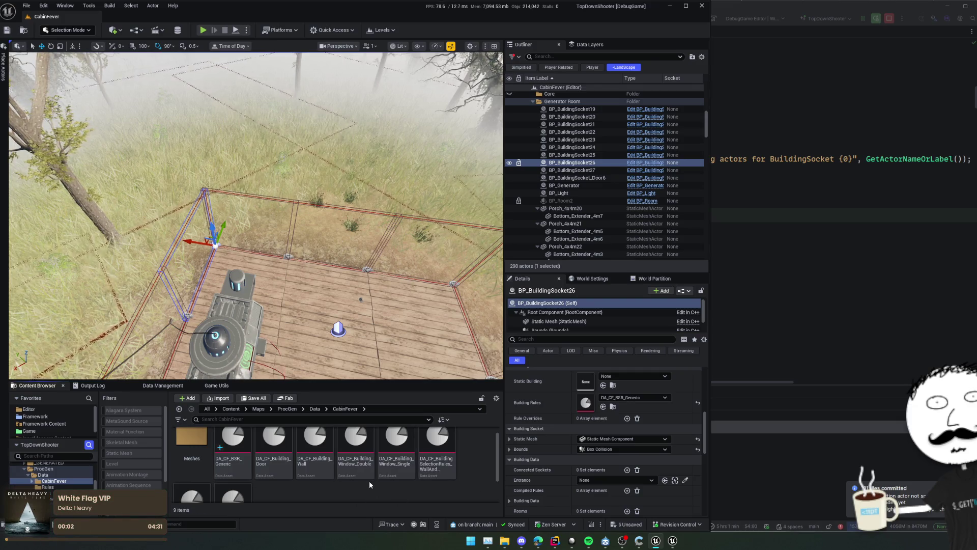
left_click(410, 468)
left_click(443, 471)
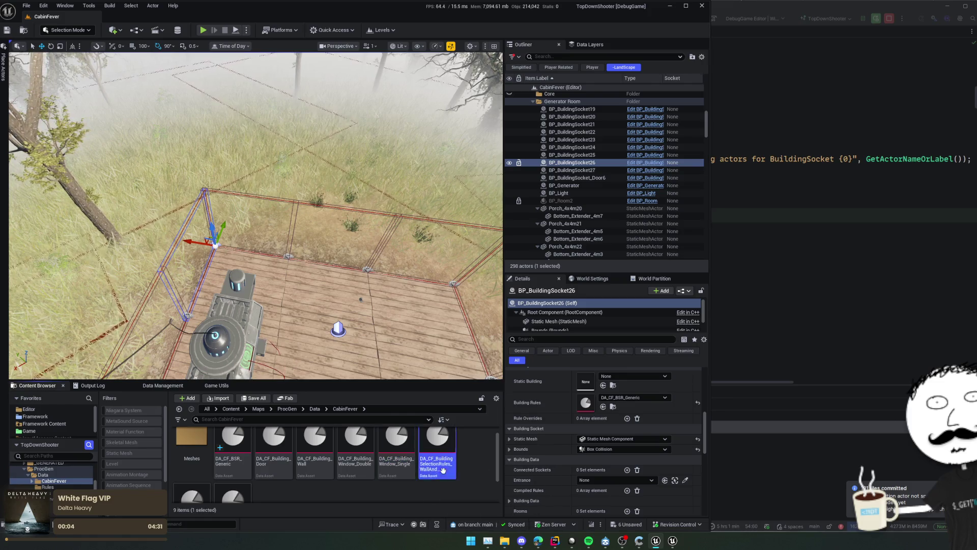
key("F2")
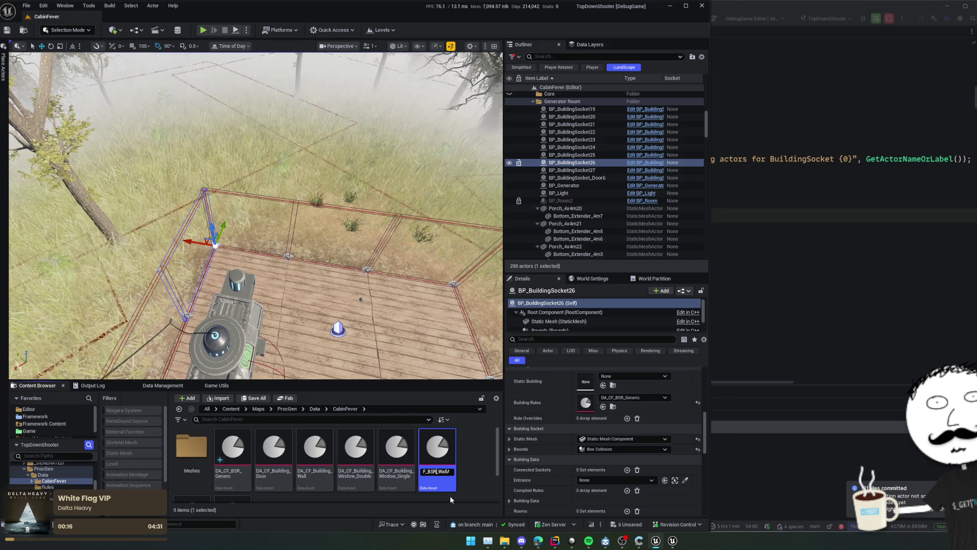
key("Return")
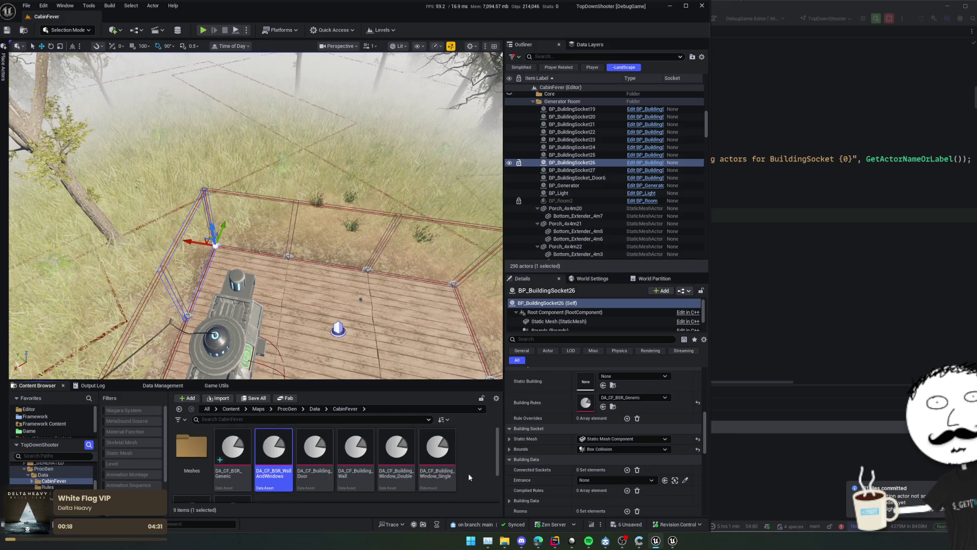
Edit the DA_CF_Building_Window_Single asset's name, leaving it unchanged
scroll(466, 470, "down", 1)
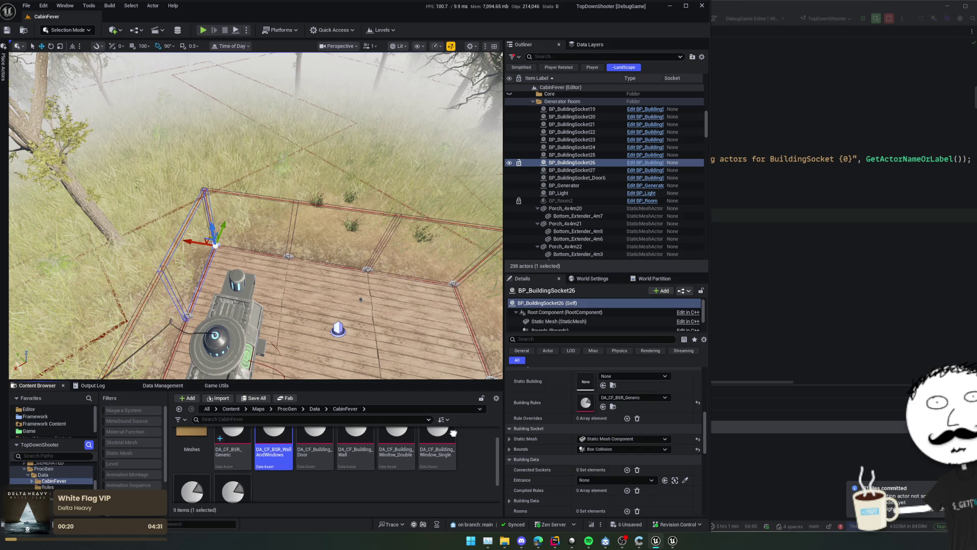
left_click(454, 461)
scroll(475, 474, "up", 1)
key("F2")
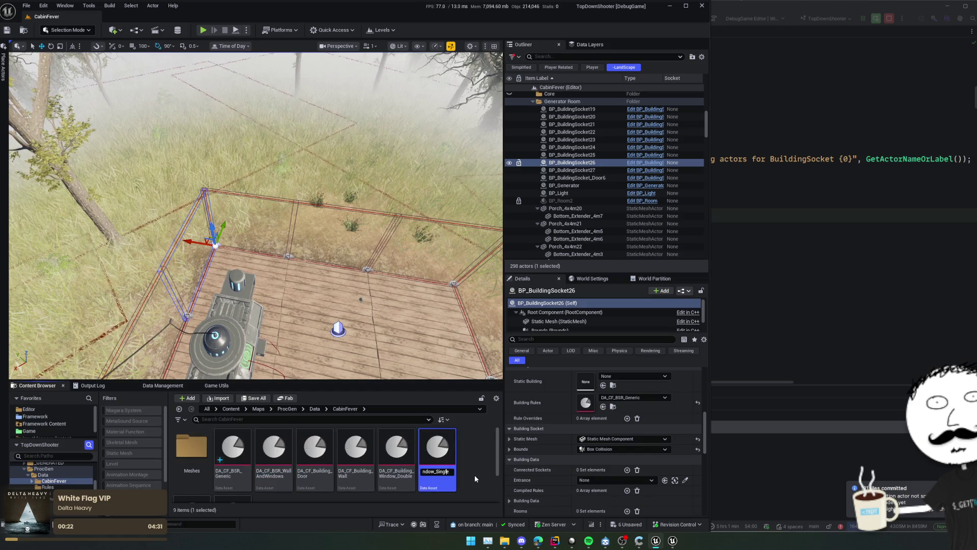
key("Left")
key("Left")
key("Left")
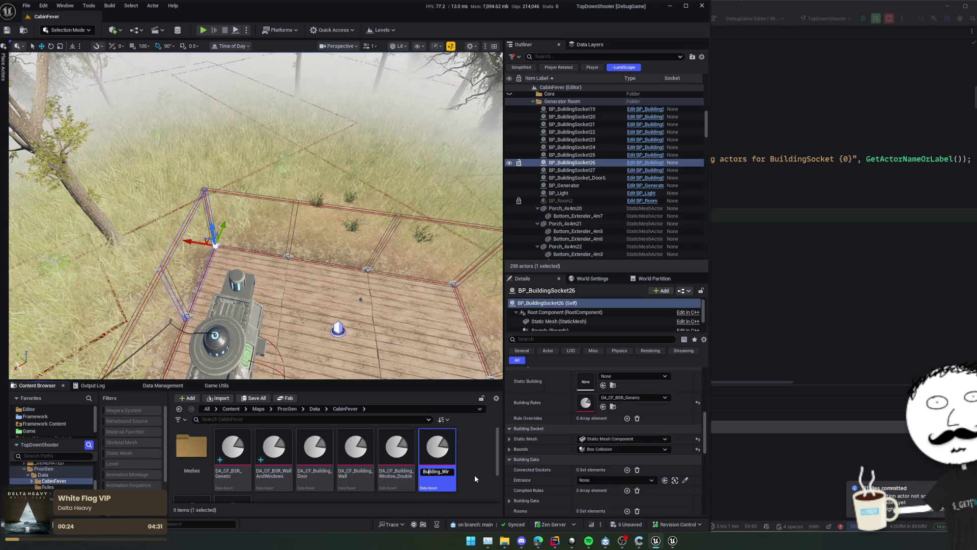
key("Left")
key("Left")
key("Left")
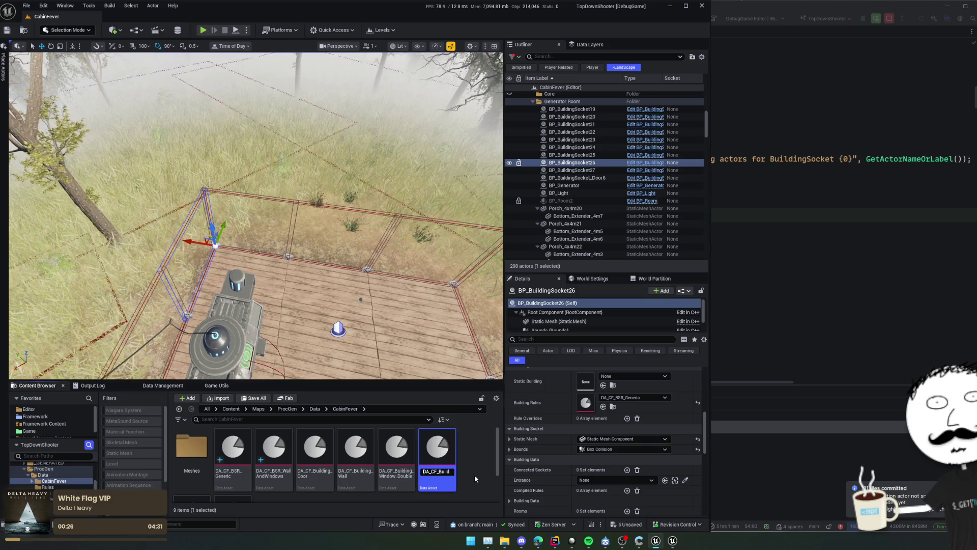
key("Right")
key("Right")
key("Right")
key("Return")
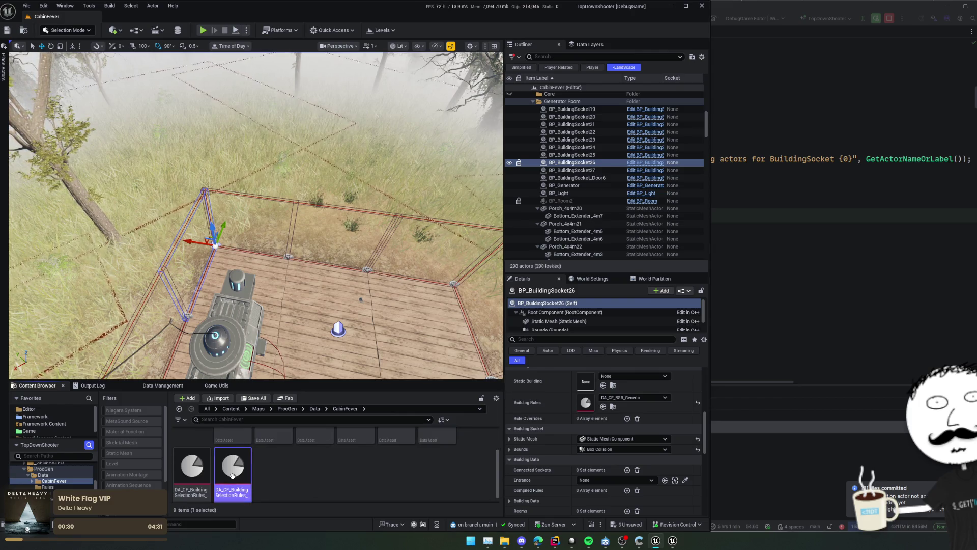
Rename the walls selection rules asset to DA_CF_BSR_Walls
left_click(231, 492)
key("Right")
key("Right")
key("Right")
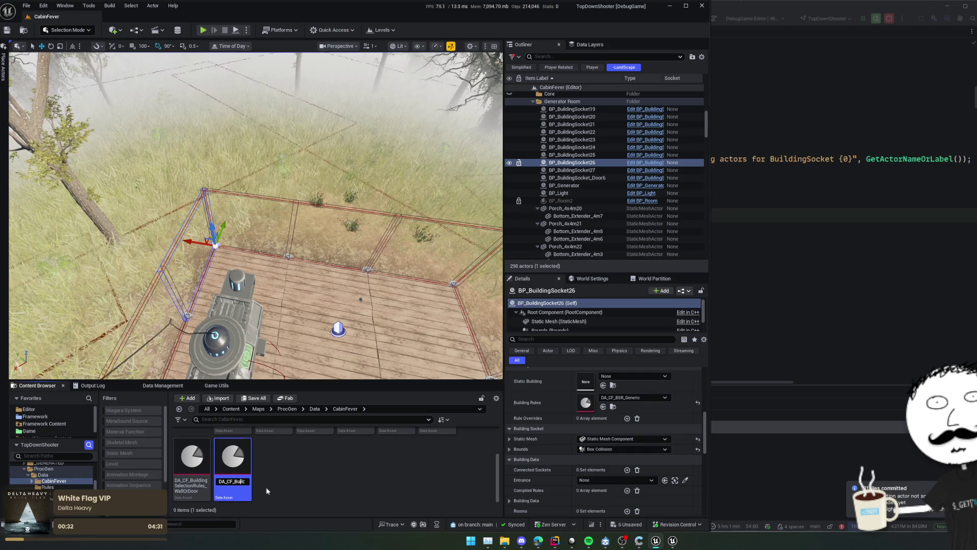
key("Right")
key("Right")
key("Right")
key("ctrl+BackSpace")
type("BSR")
key("Return")
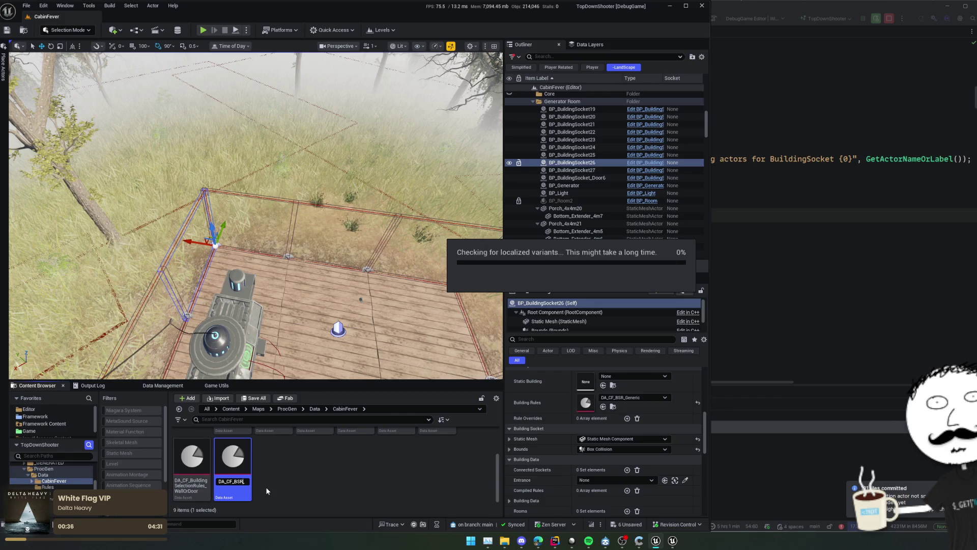
Rename the wall-or-door selection rules asset to DA_CF_BSR_WallOrDoor
scroll(191, 468, "down", 2)
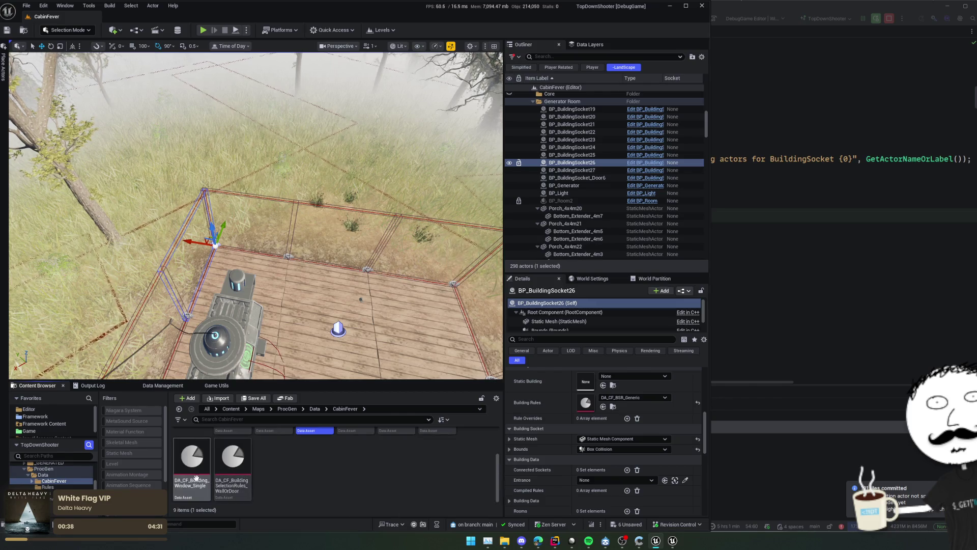
left_click(233, 458)
key("F2")
type("\\")
key("BackSpace")
key("ctrl+BackSpace")
type("BSR_")
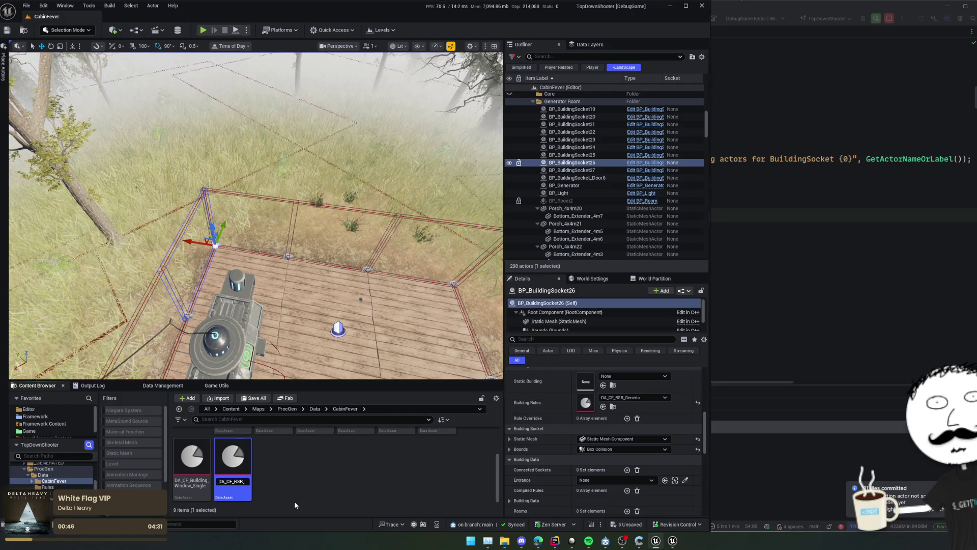
key("Return")
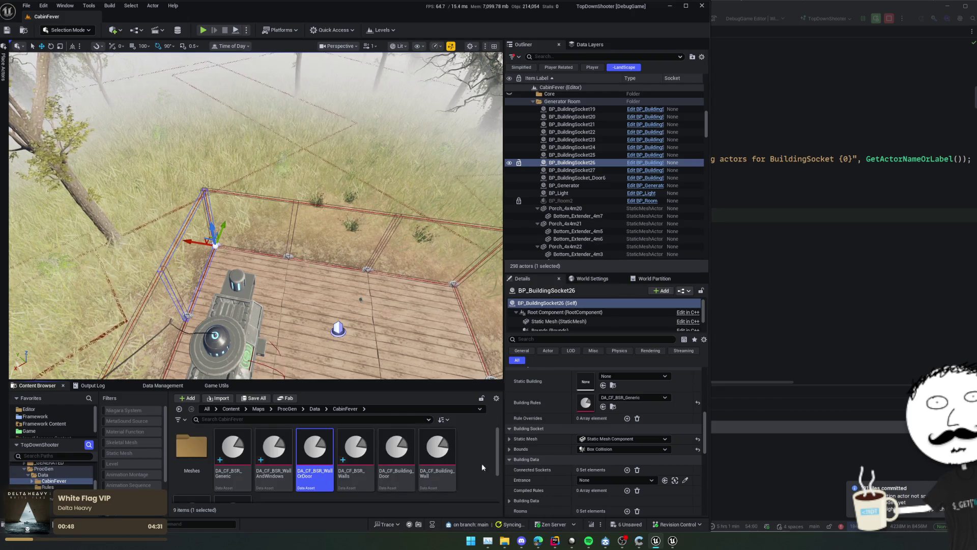
Assign DA_CF_BSR_WallAndWindows as building socket 26's Building Rules
left_click_drag(357, 255, 285, 259)
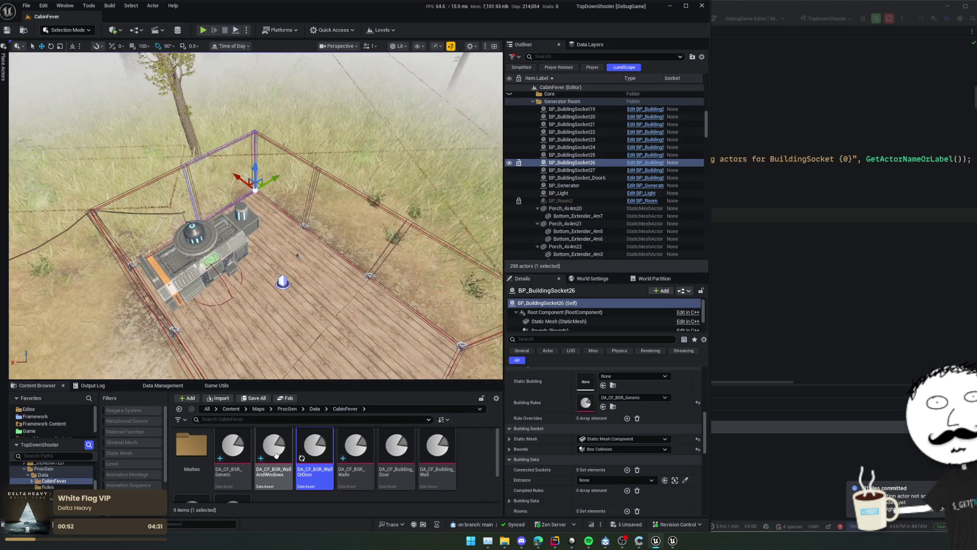
mouse_move(276, 454)
left_mouse_down()
mouse_move(544, 403)
mouse_move(495, 396)
left_mouse_up()
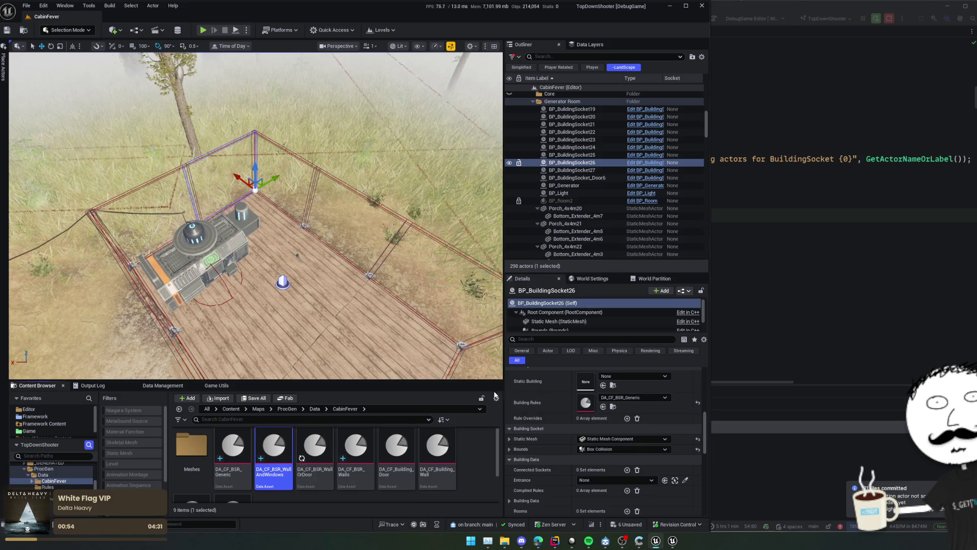
left_click_drag(274, 448, 585, 402)
Select building sockets 21 and 22 together on the cabin wall
left_click_drag(316, 214, 292, 187)
left_click(292, 186)
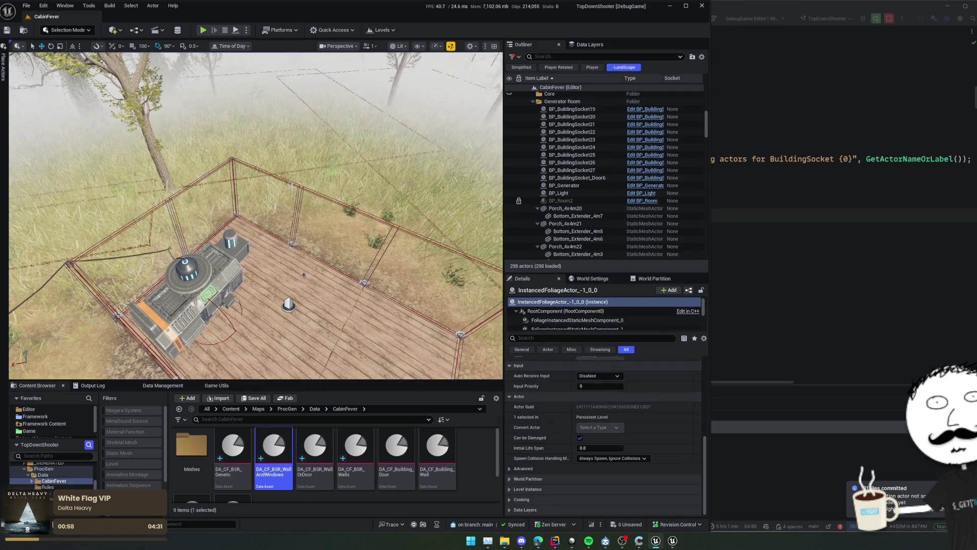
left_click(291, 185)
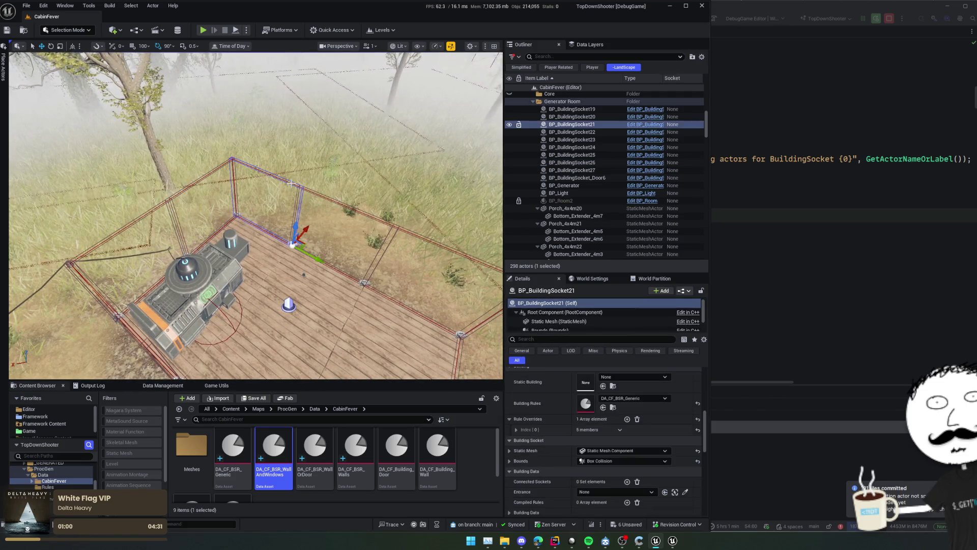
left_click(434, 245, "ctrl")
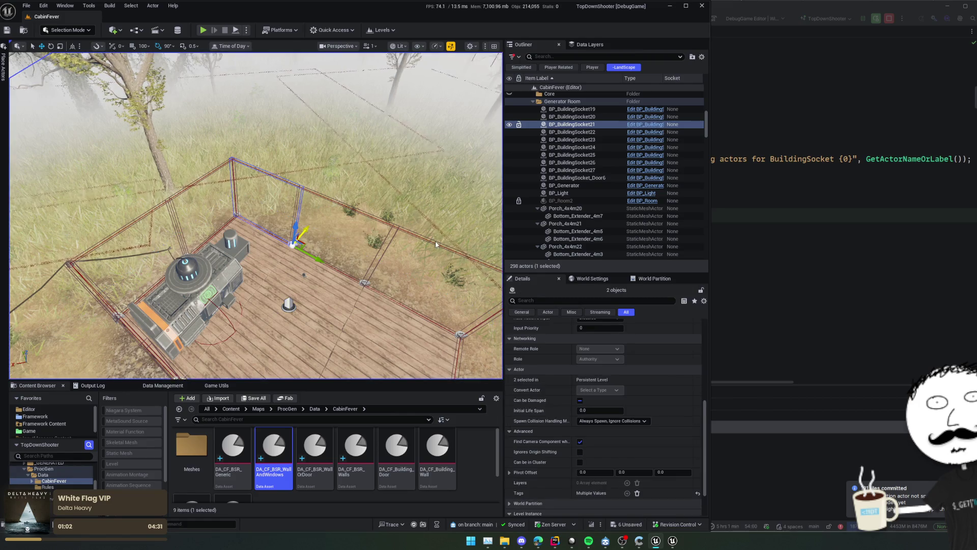
left_click(244, 170)
left_click_drag(244, 171, 245, 170)
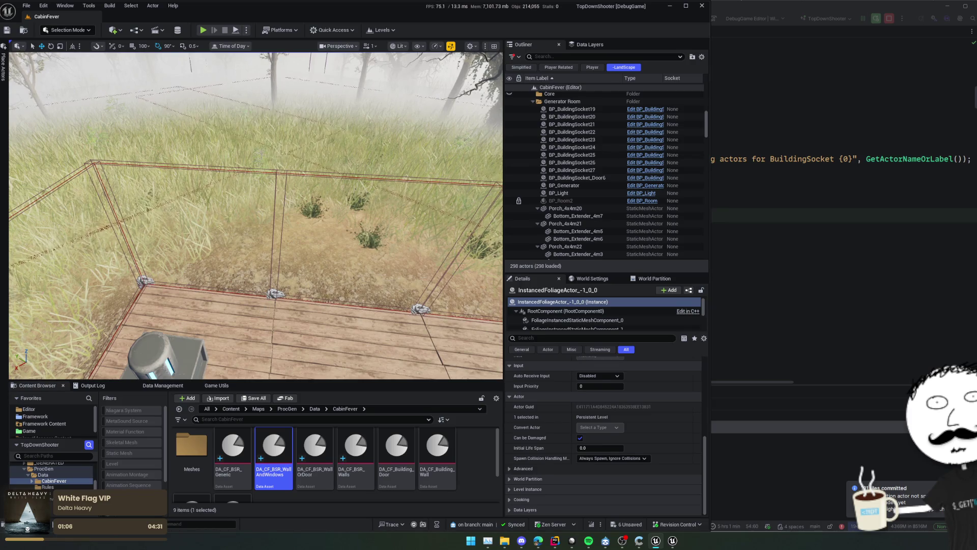
left_click(275, 294)
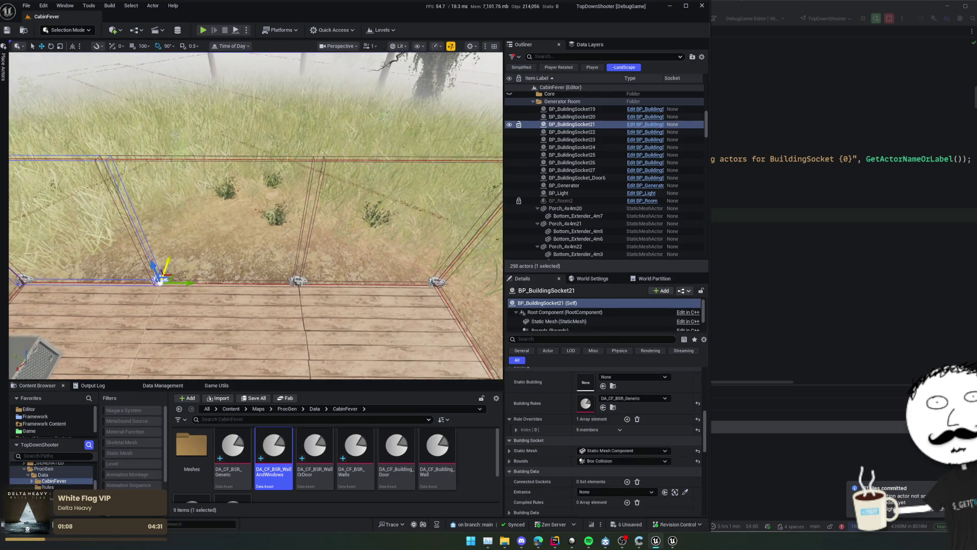
left_click(437, 281, "ctrl")
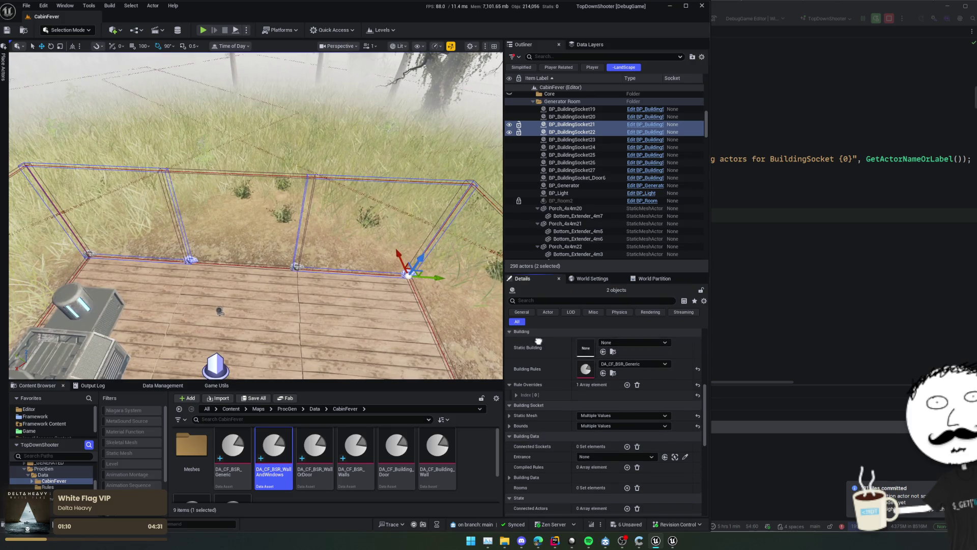
Apply DA_CF_BSR_WallAndWindows building rules to sockets 21 and 22
scroll(484, 462, "down", 1)
scroll(483, 462, "down", 1)
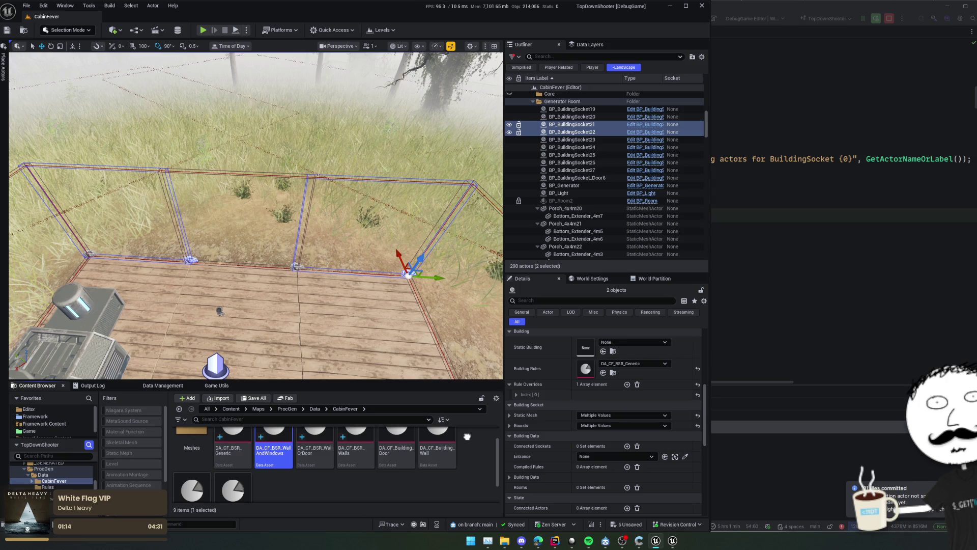
scroll(467, 436, "down", 3)
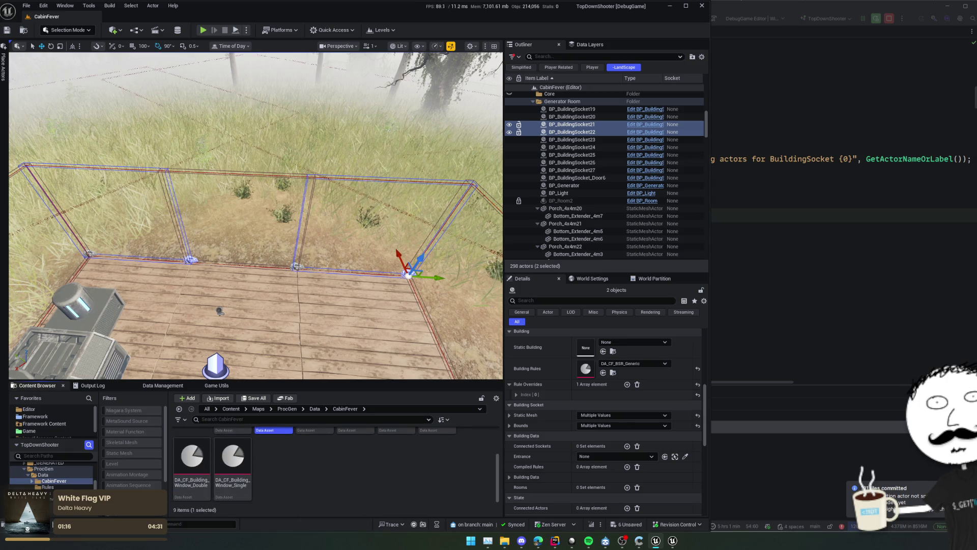
scroll(274, 437, "up", 4)
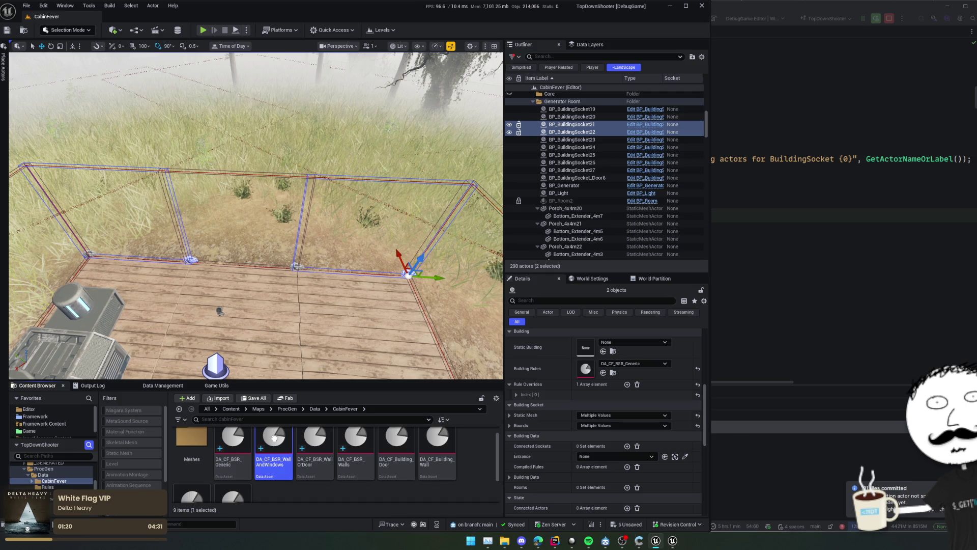
scroll(275, 437, "up", 1)
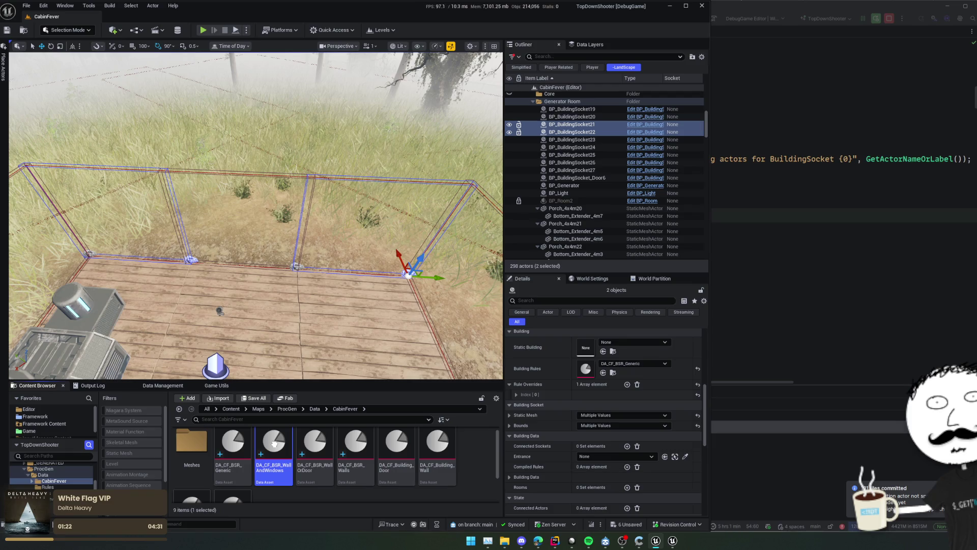
left_click_drag(275, 448, 587, 368)
left_click(234, 219)
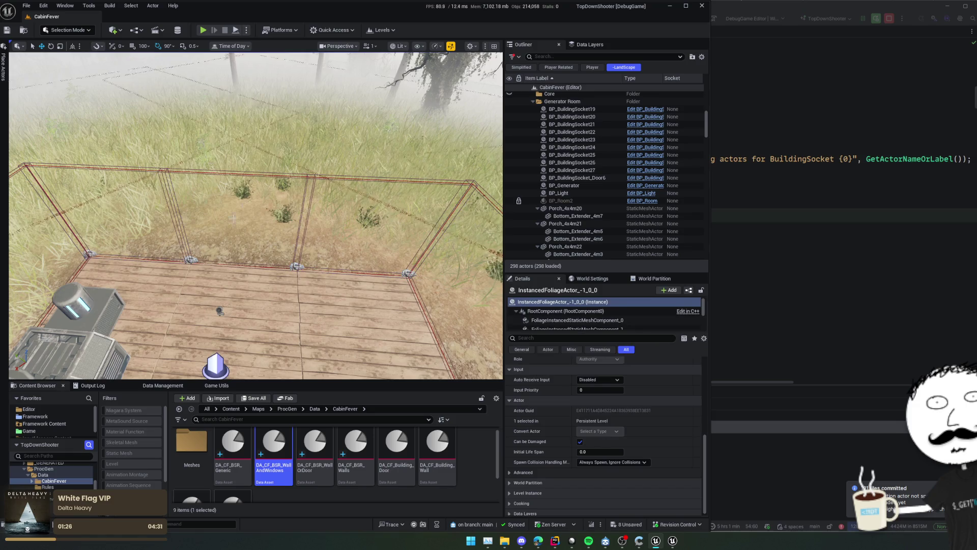
Give building socket 23 the DA_CF_BSR_Walls building rules
left_click(296, 265)
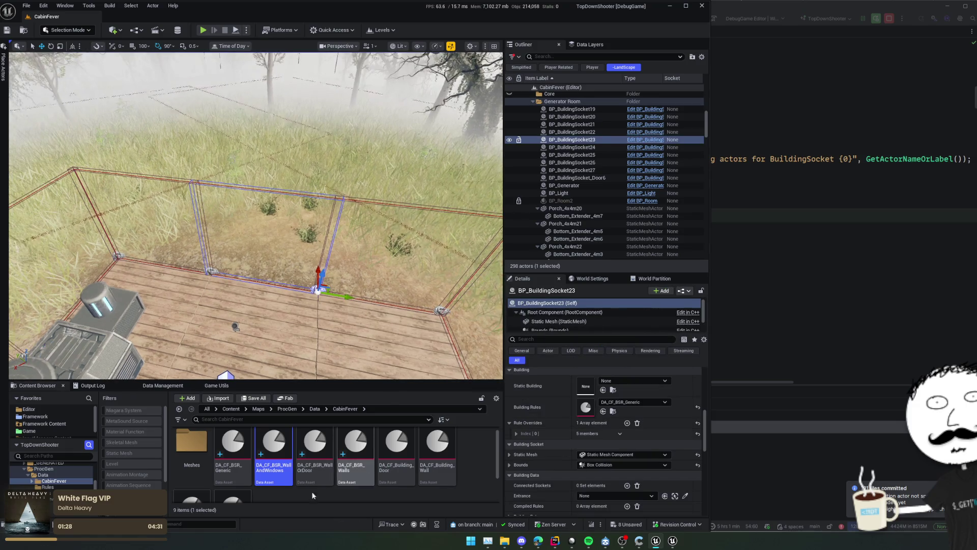
scroll(480, 476, "down", 1)
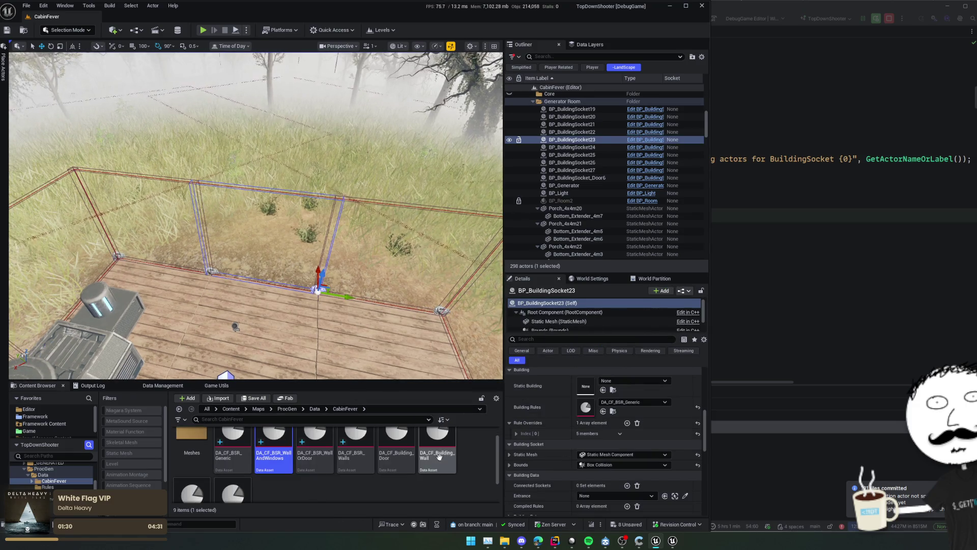
left_click_drag(357, 462, 629, 402)
Frame socket 25 and select building sockets 24 and 25 together
left_click_drag(350, 338, 350, 318)
left_click(314, 271)
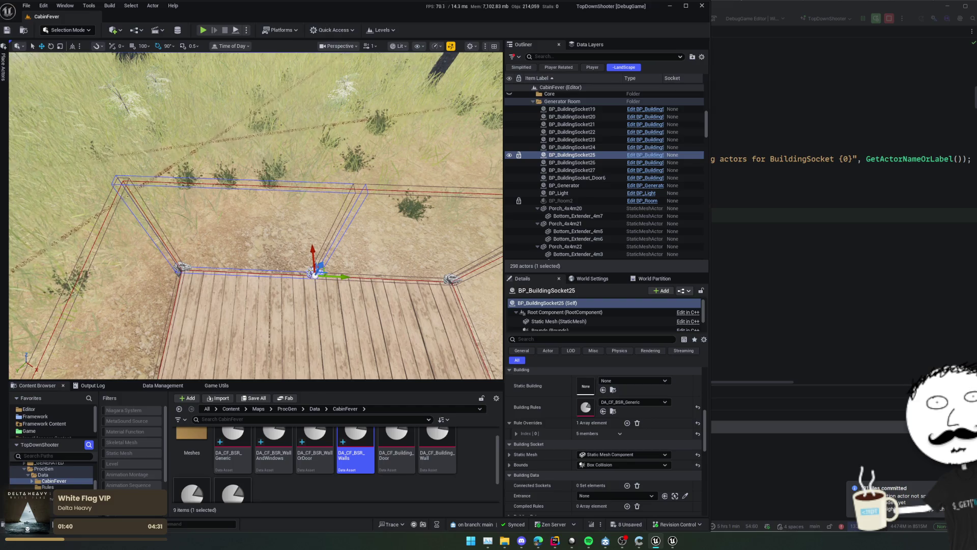
key("f")
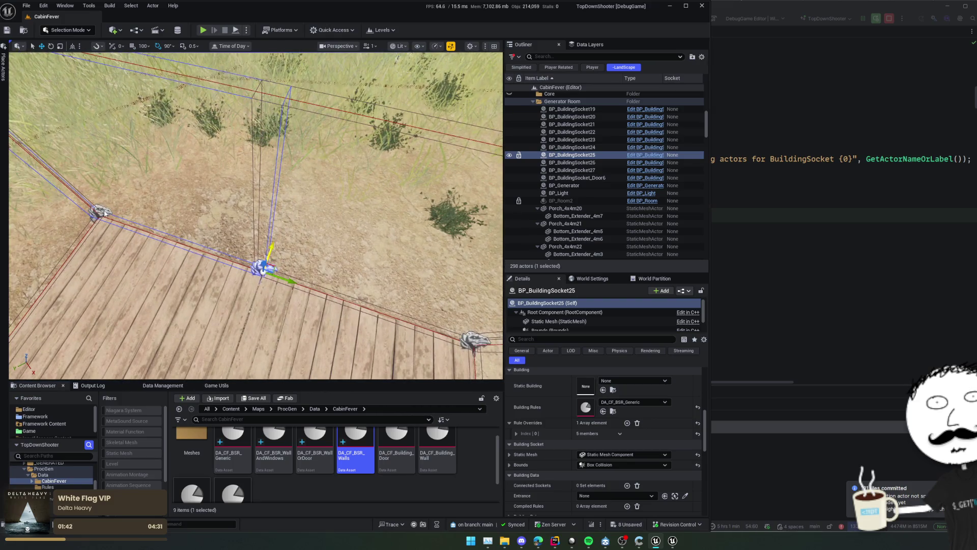
left_click_drag(272, 263, 237, 257)
left_click(430, 251)
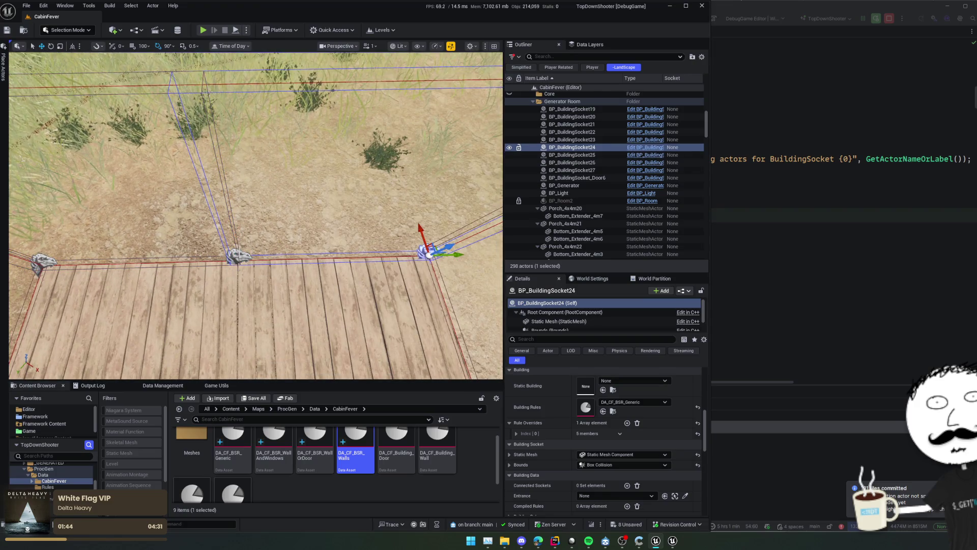
left_click(235, 257, "ctrl")
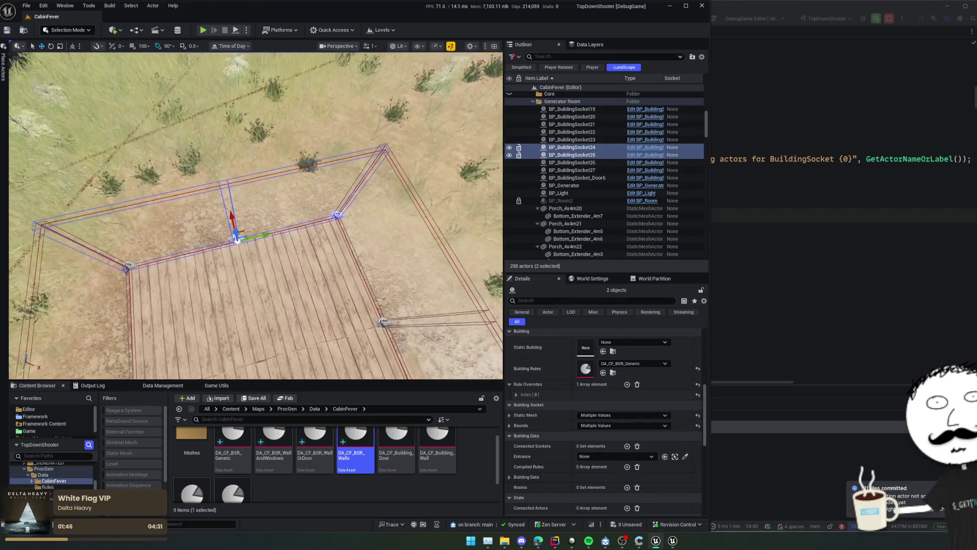
Clear the rule overrides on sockets 24 and 25 and apply WallAndWindows rules
left_click(698, 384)
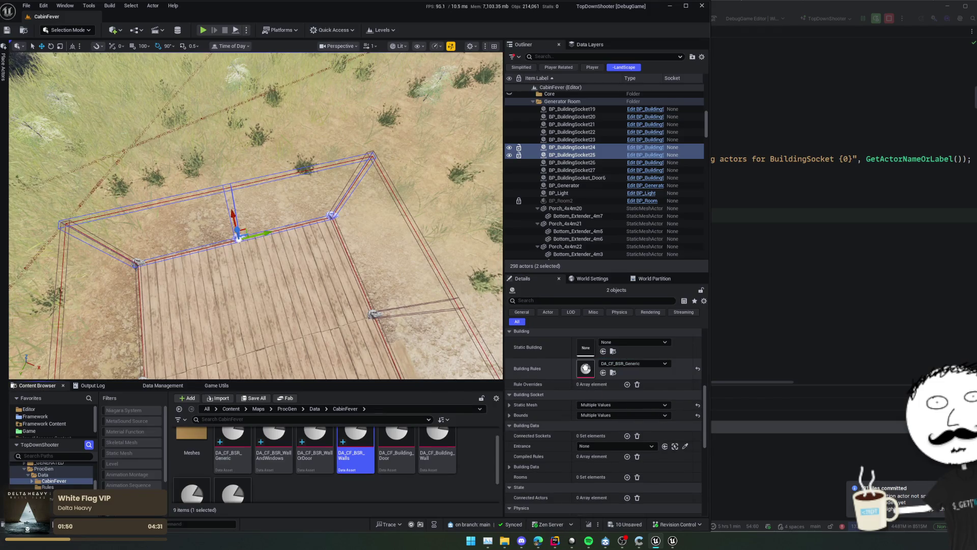
left_click(274, 443)
left_click(603, 373)
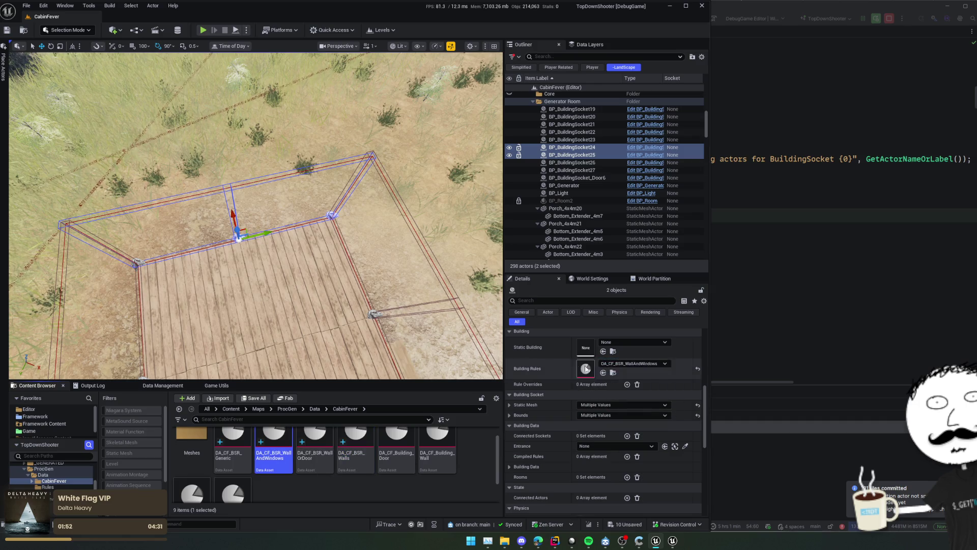
Pick socket 20, socket 19 and the Door6 door socket in the viewport
left_click(282, 168)
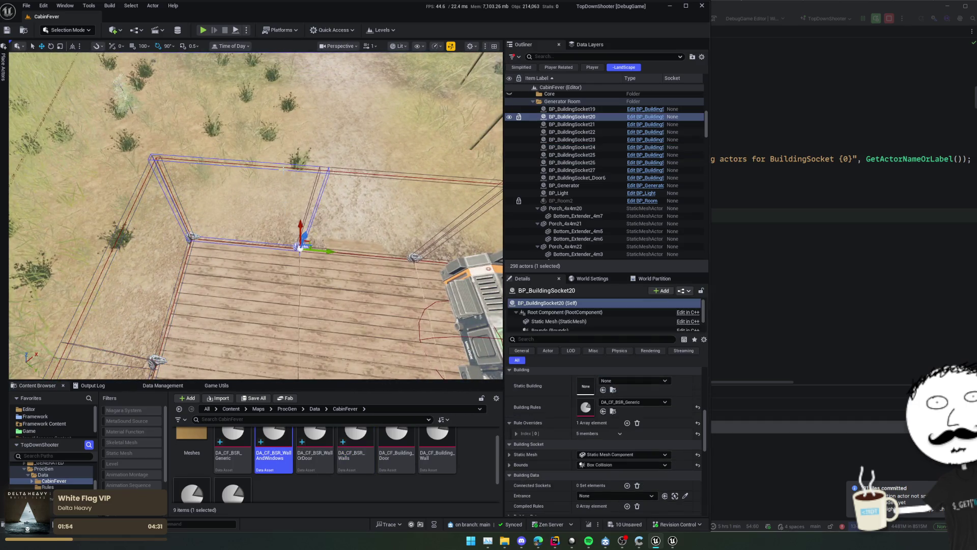
left_click(397, 164, "ctrl")
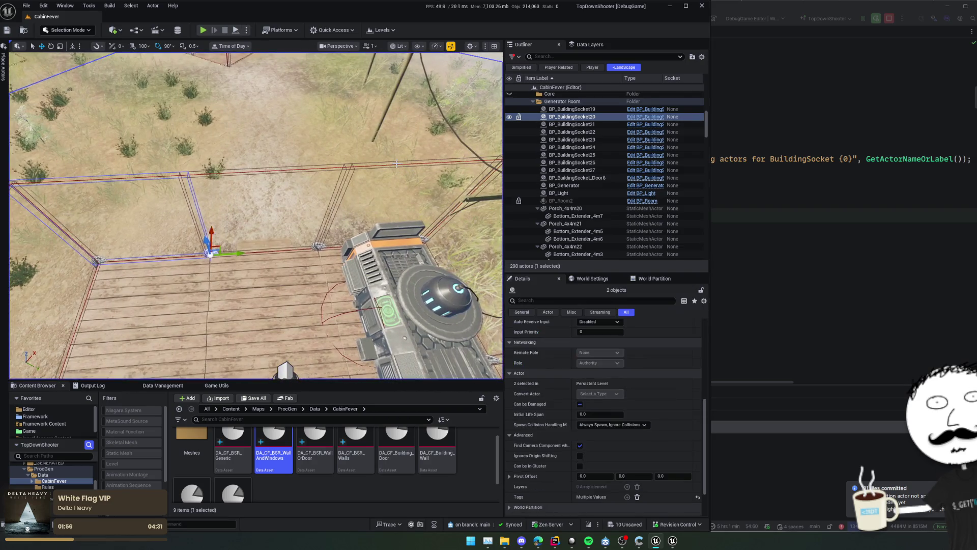
left_click(323, 256)
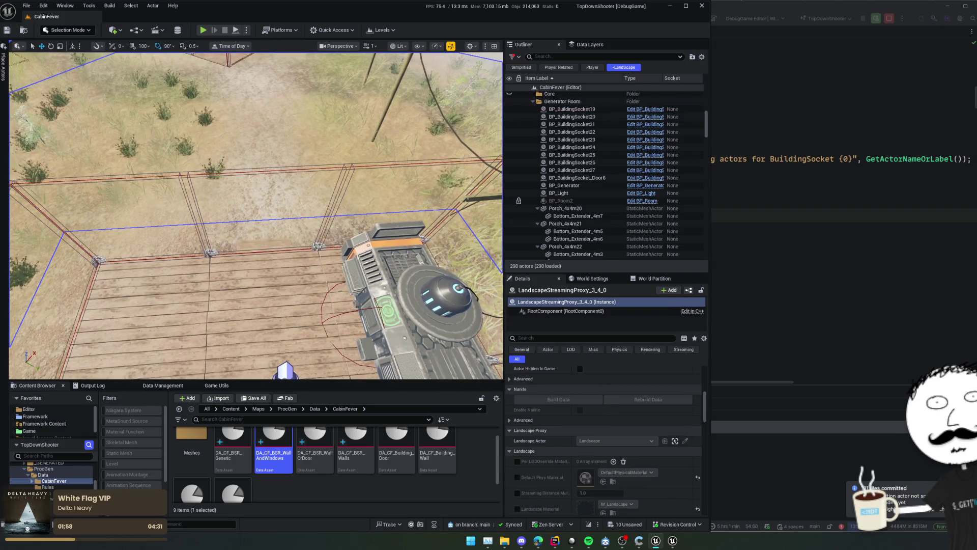
left_click(318, 247)
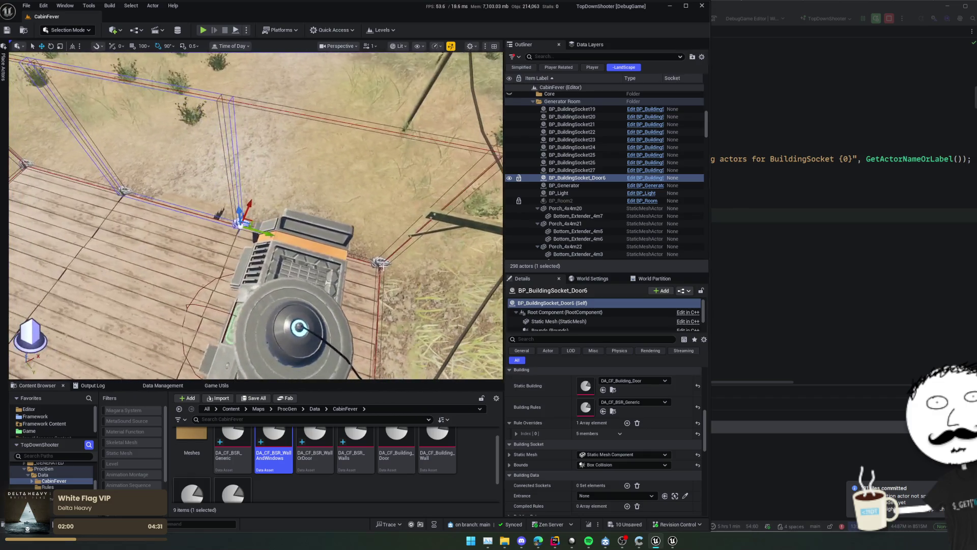
left_click(382, 265, "ctrl")
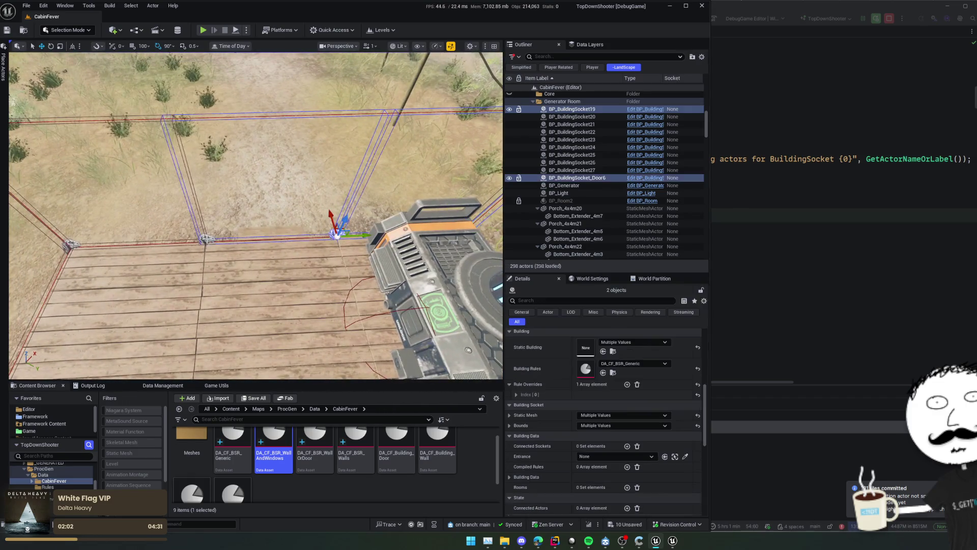
scroll(225, 235, "down", 3)
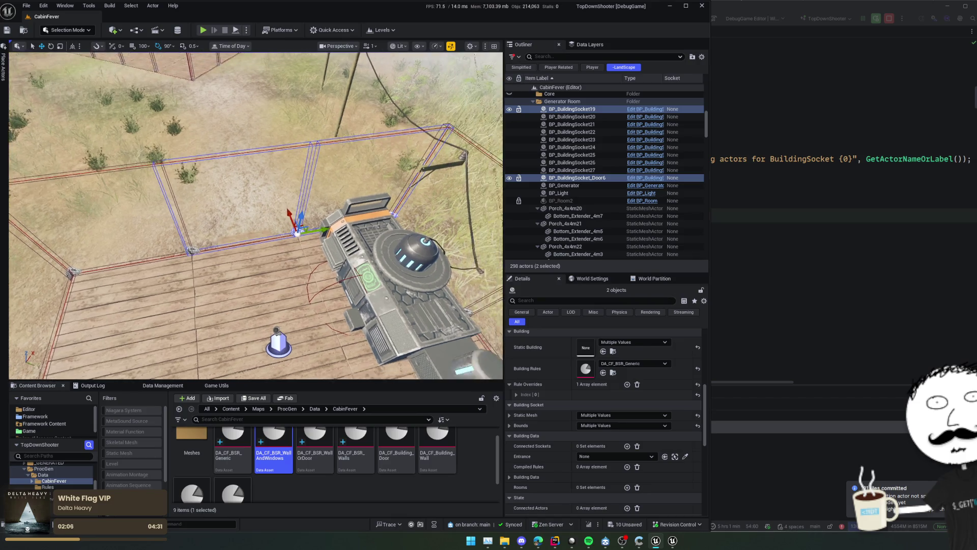
left_click(566, 179)
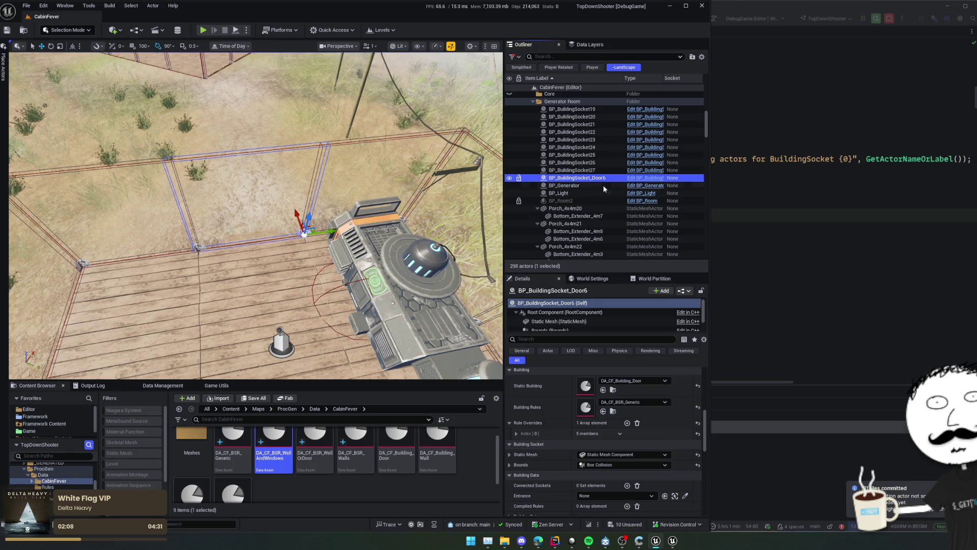
Select sockets 19 and 20 together in the actor list and frame them
left_click(580, 139)
left_click(582, 124)
left_click(584, 116)
left_click(580, 109)
left_click(582, 116)
left_click(578, 108, "ctrl")
key("f")
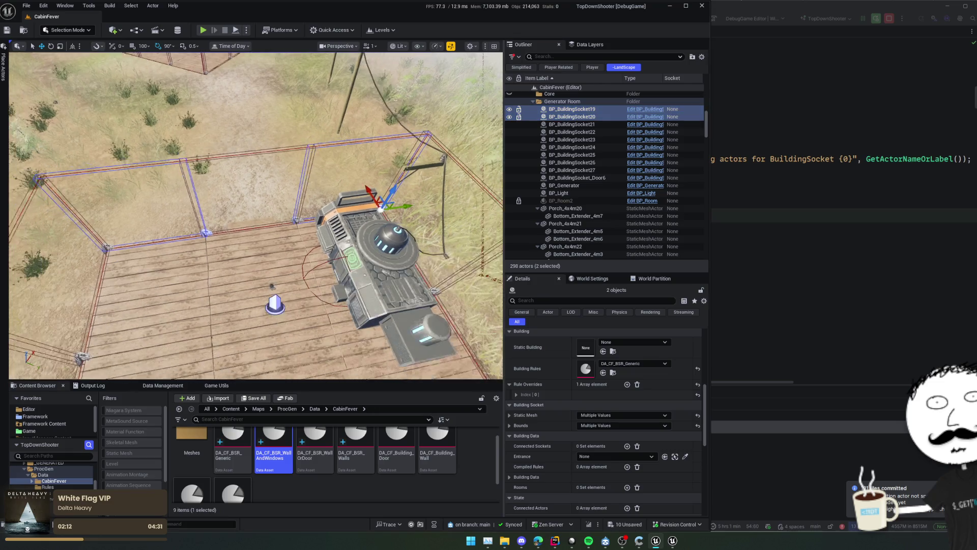
Apply DA_CF_BSR_WallAndWindows to sockets 19 and 20 and clear their rule overrides
scroll(321, 469, "down", 1)
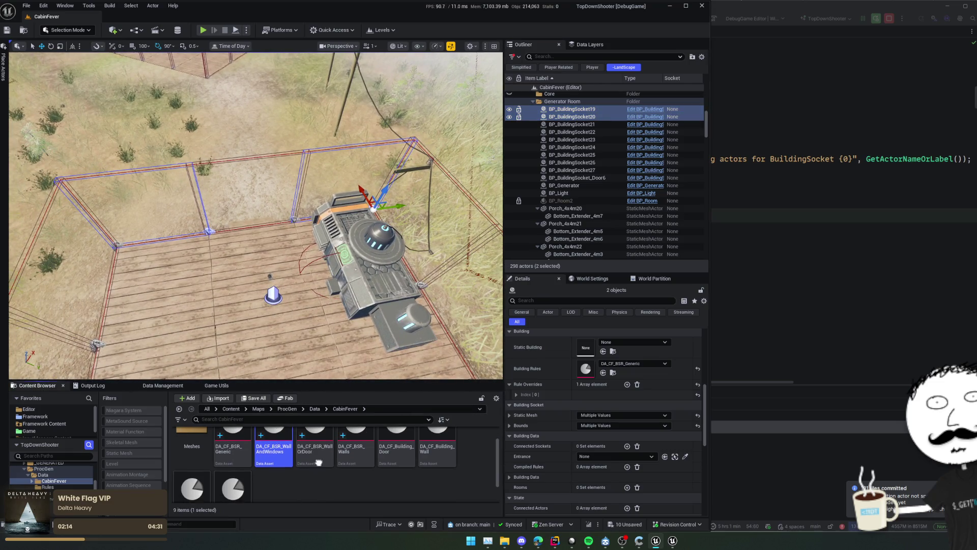
mouse_move(273, 454)
left_mouse_down()
mouse_move(560, 438)
mouse_move(585, 365)
mouse_move(631, 363)
left_mouse_up()
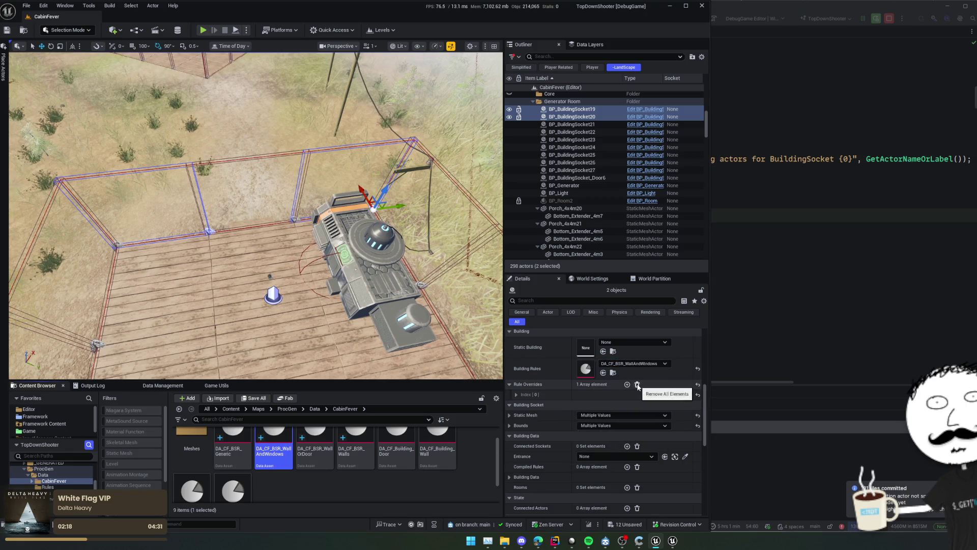
left_click(638, 385)
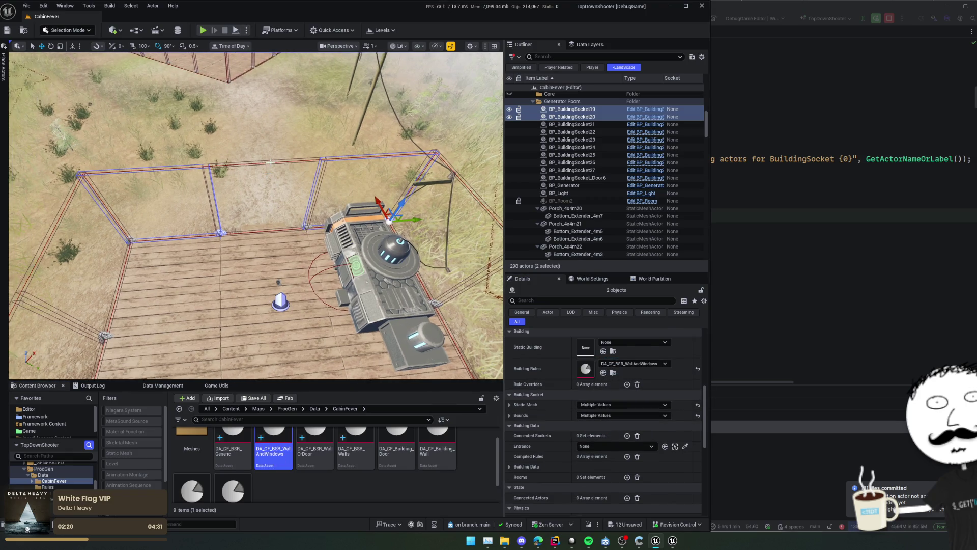
left_click(281, 301)
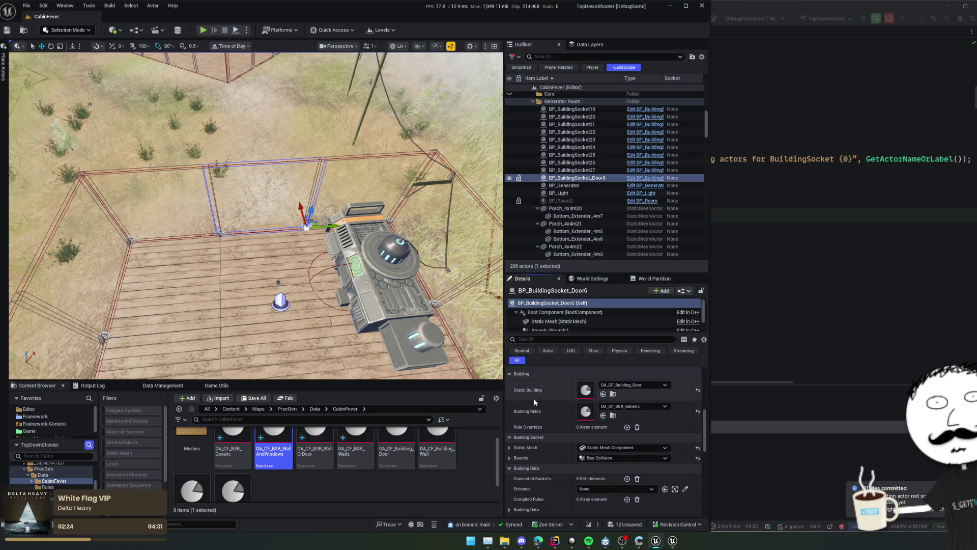
Save all changes, including the selected generator room building sockets, then deselect them
key("ctrl+s")
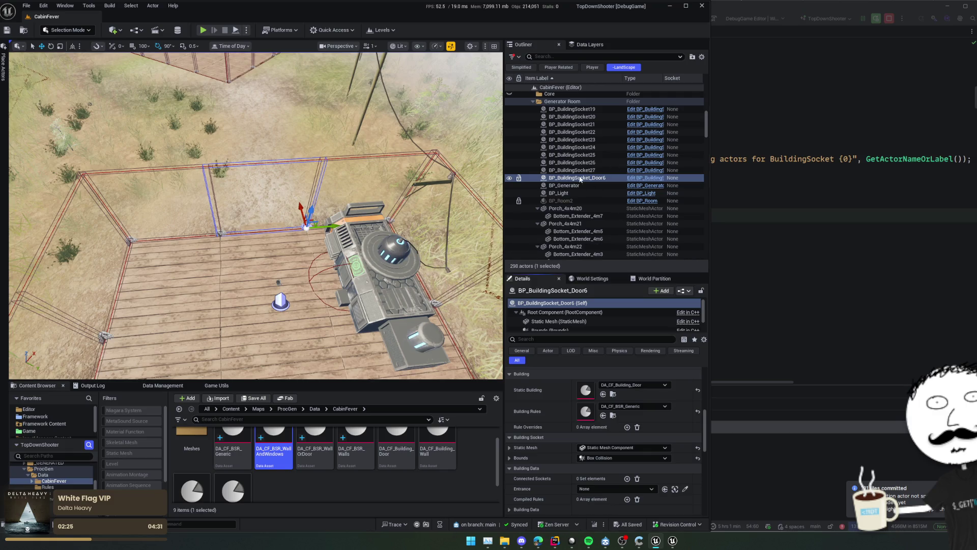
left_click(575, 109, "shift")
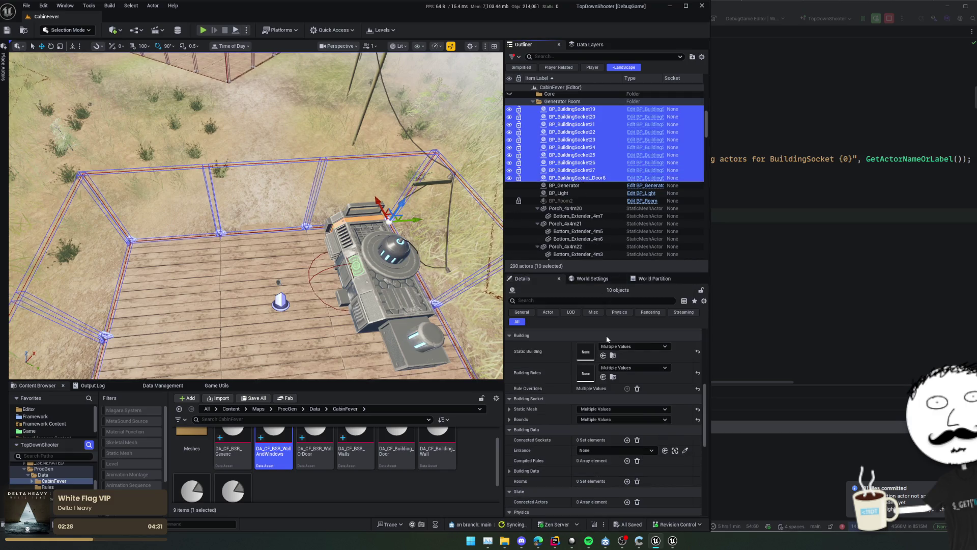
scroll(552, 347, "down", 1)
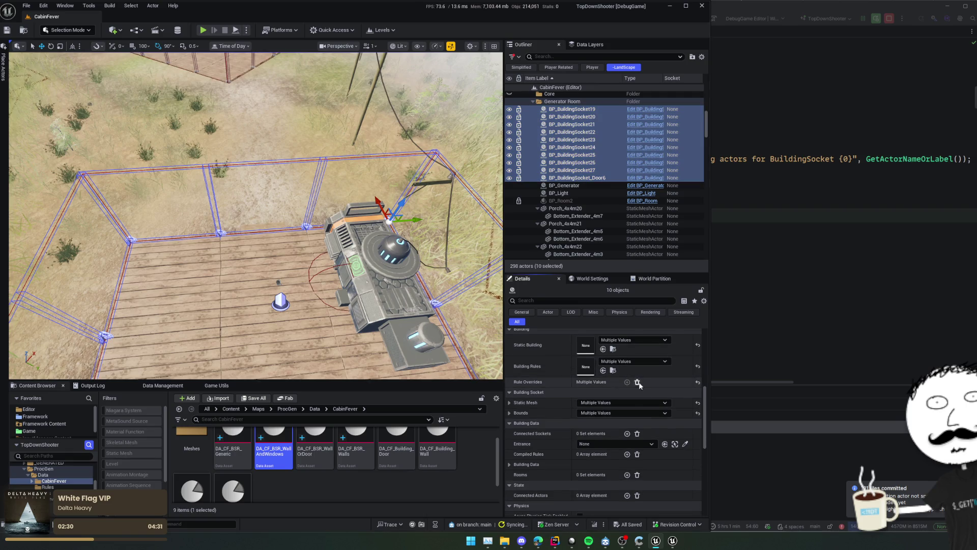
key("ctrl+s")
mouse_move(357, 306)
left_mouse_down()
mouse_move(331, 306)
mouse_move(349, 308)
left_mouse_up()
key("Escape")
scroll(348, 307, "down", 3)
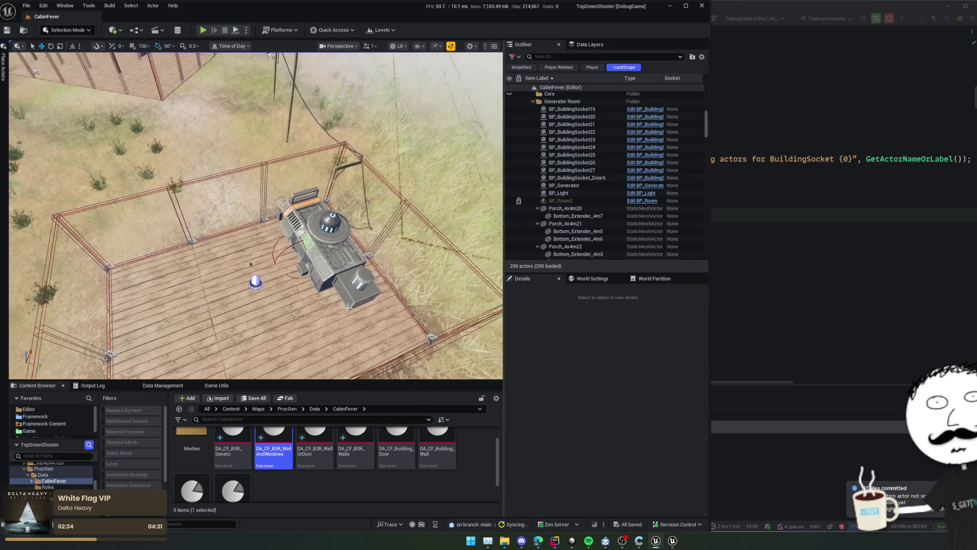
Browse the Quick Access and Levels lists, then open the Game Utils panel in the bottom dock
left_click(336, 29)
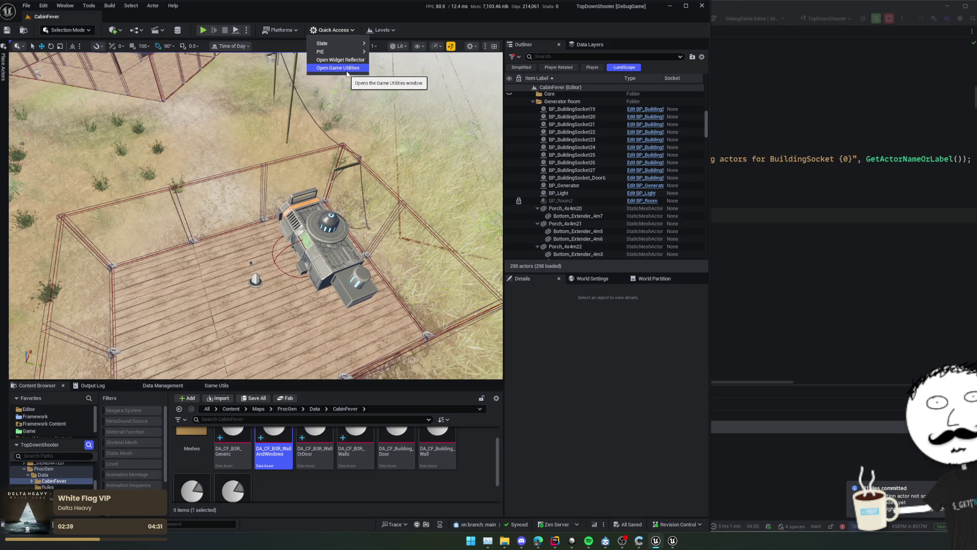
left_click(333, 29)
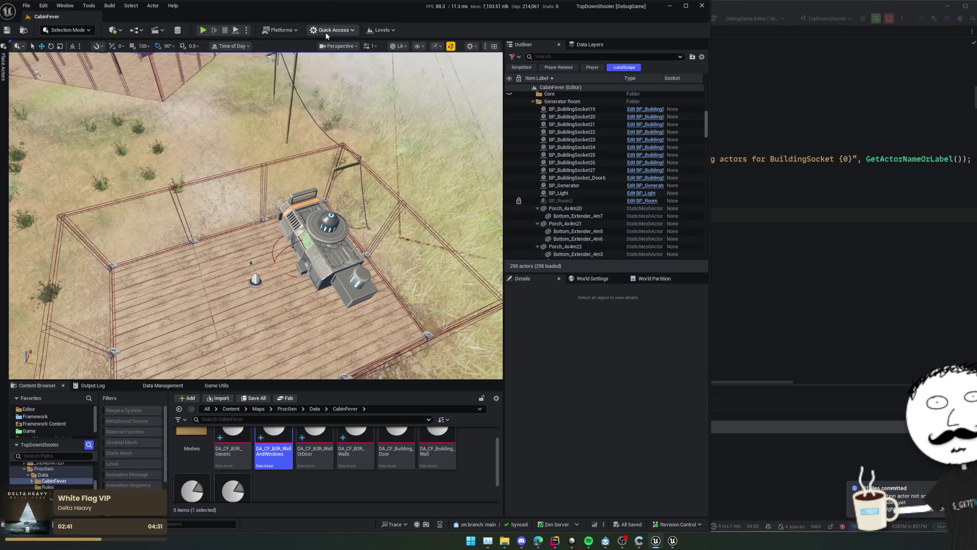
left_click(333, 29)
mouse_move(347, 51)
left_click(350, 20)
left_click(389, 32)
left_click(390, 31)
left_click(390, 32)
left_click(390, 32)
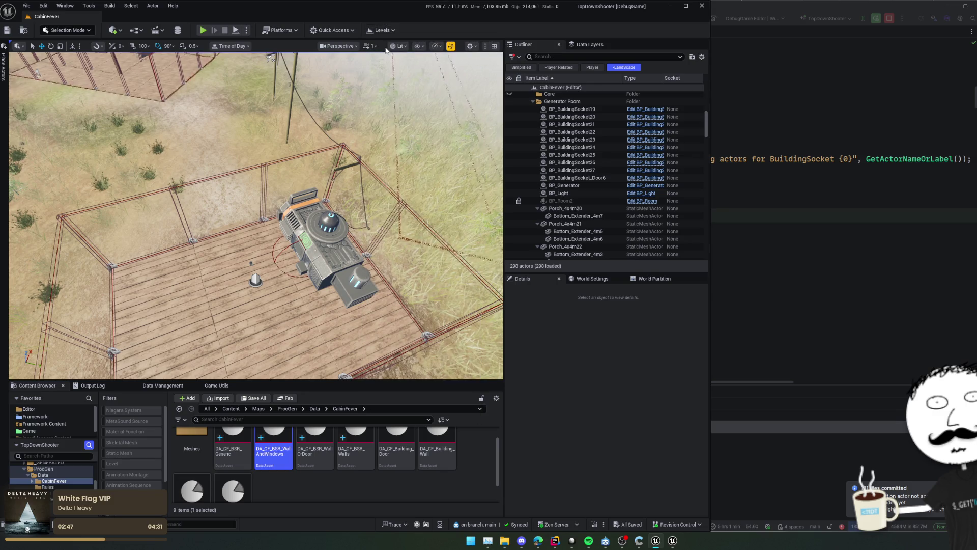
left_click_drag(385, 53, 359, 65)
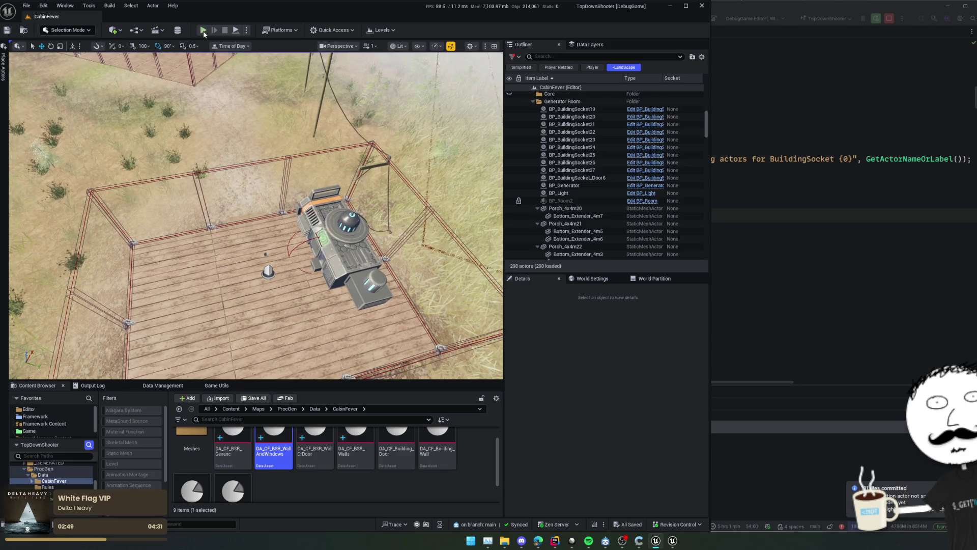
left_click(214, 387)
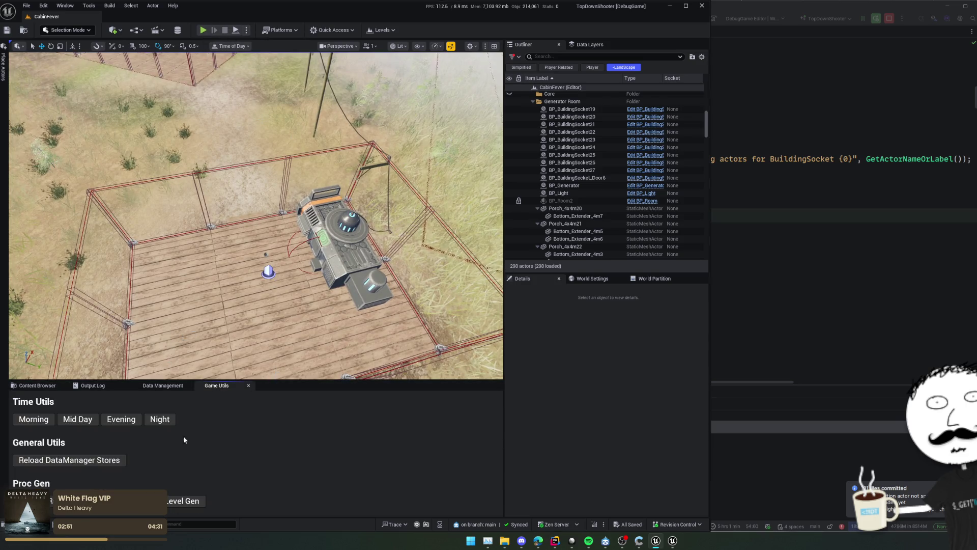
Run Level Gen to build the cabin walls and props, then undo it
left_click(148, 501)
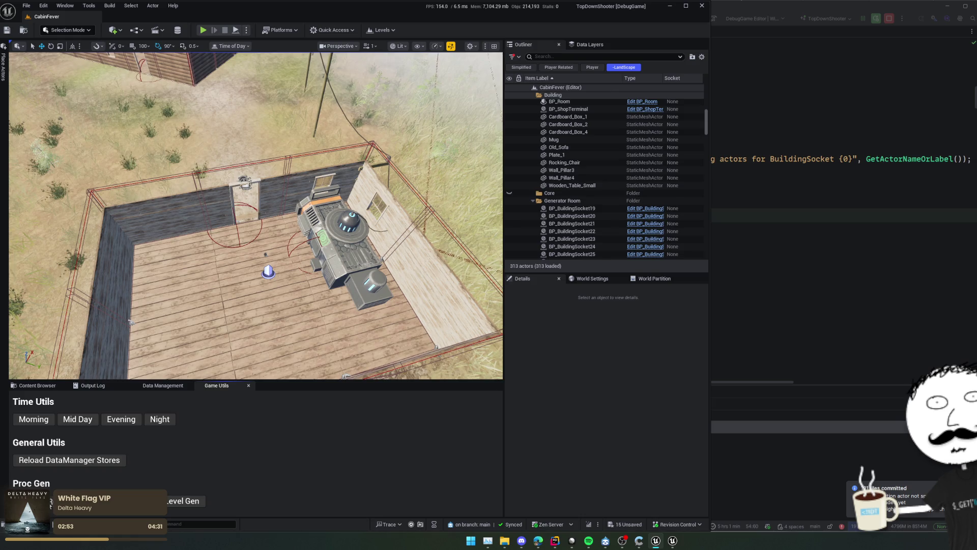
left_click_drag(254, 327, 275, 316)
key("ctrl+z")
Set BP_BuildingSocket27's Static Building to DA_CF_Building_Window_Double
left_click_drag(305, 366, 347, 360)
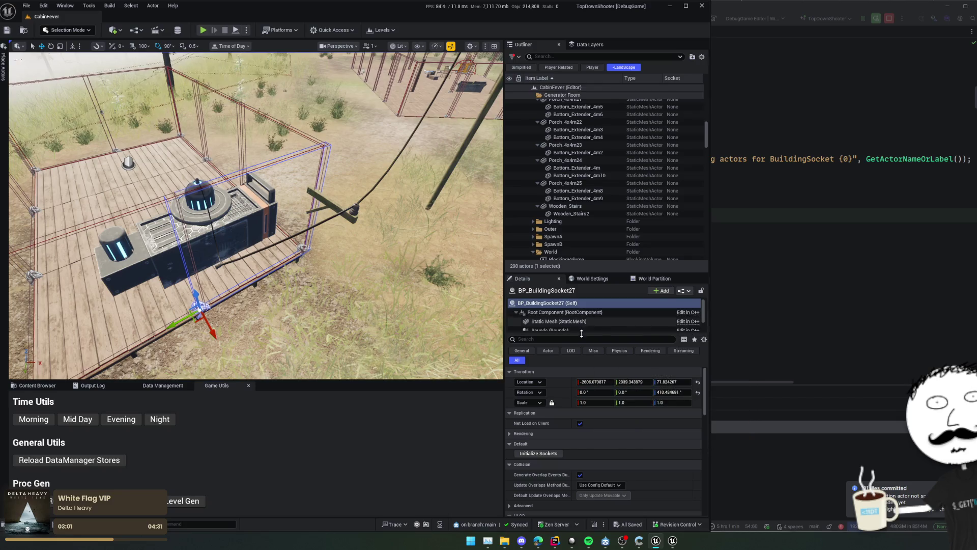
scroll(576, 416, "down", 10)
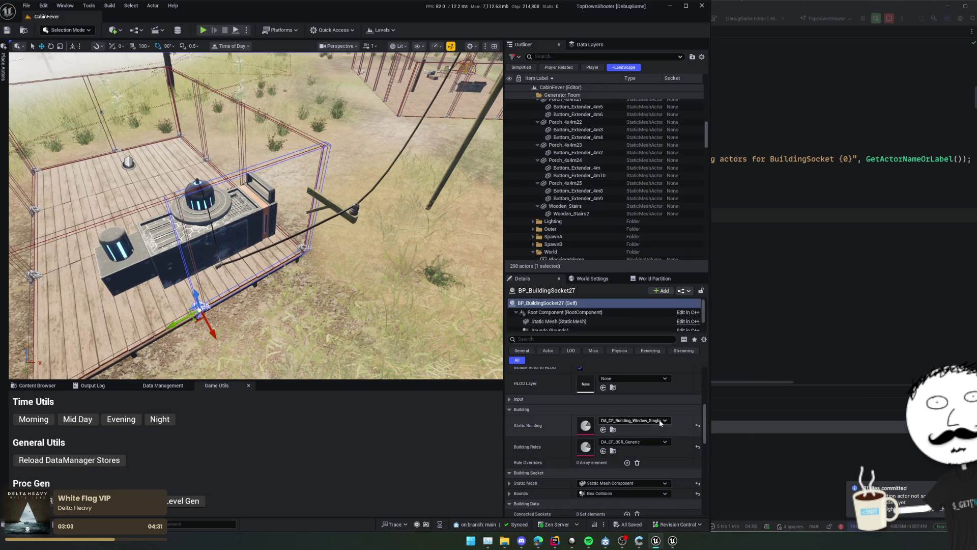
left_click(660, 422)
left_click(680, 399)
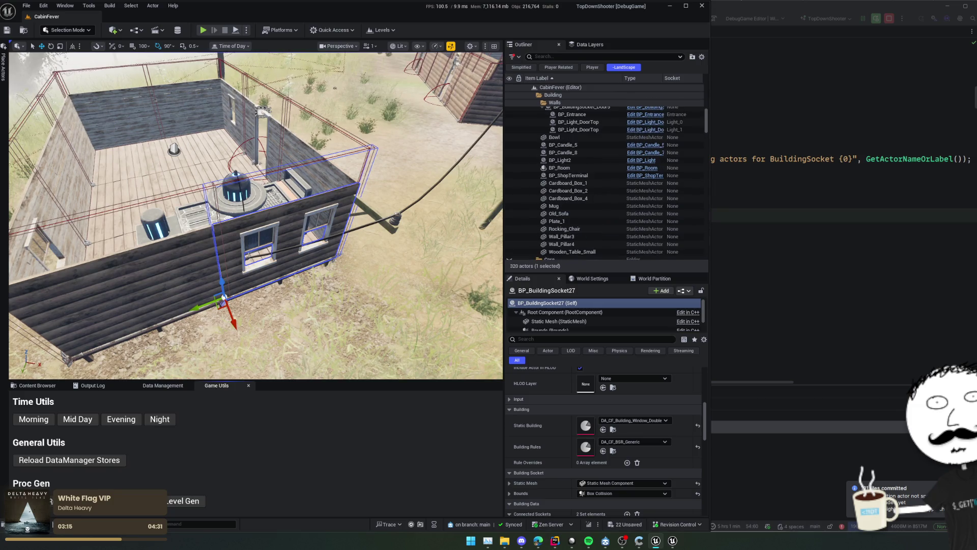
Fly to the doorway and select BP_BuildingSocket_Door6 to inspect its generated door
left_click_drag(212, 248, 213, 248)
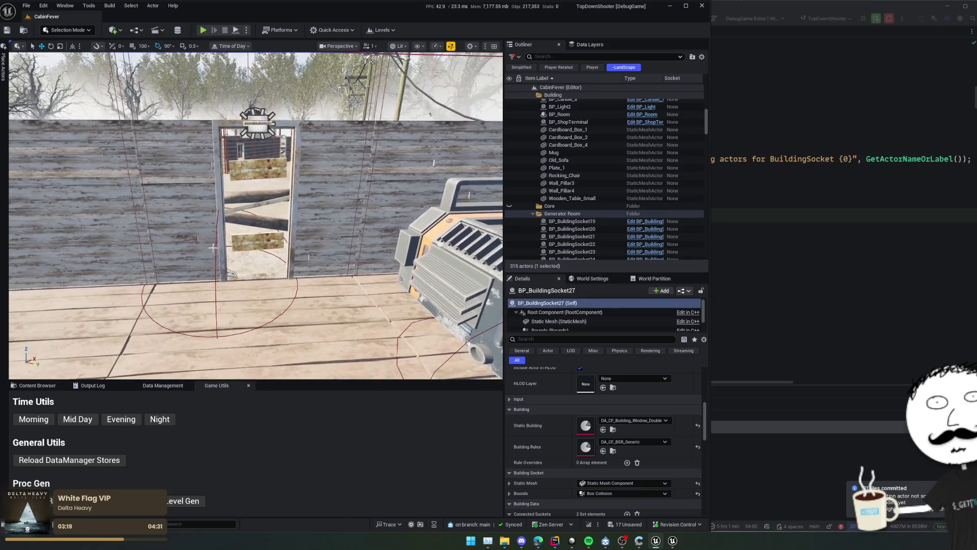
left_click(297, 257)
scroll(276, 287, "down", 3)
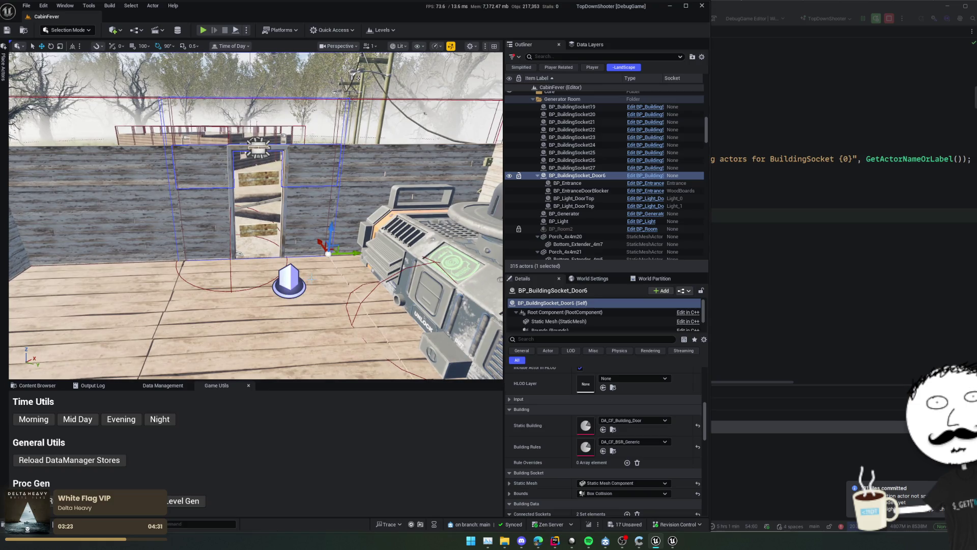
scroll(276, 287, "up", 3)
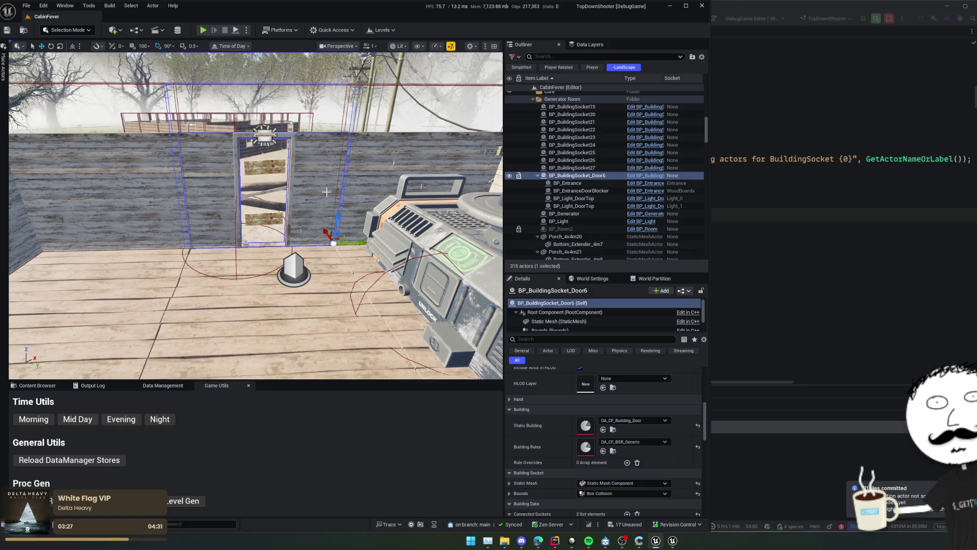
scroll(305, 298, "down", 2)
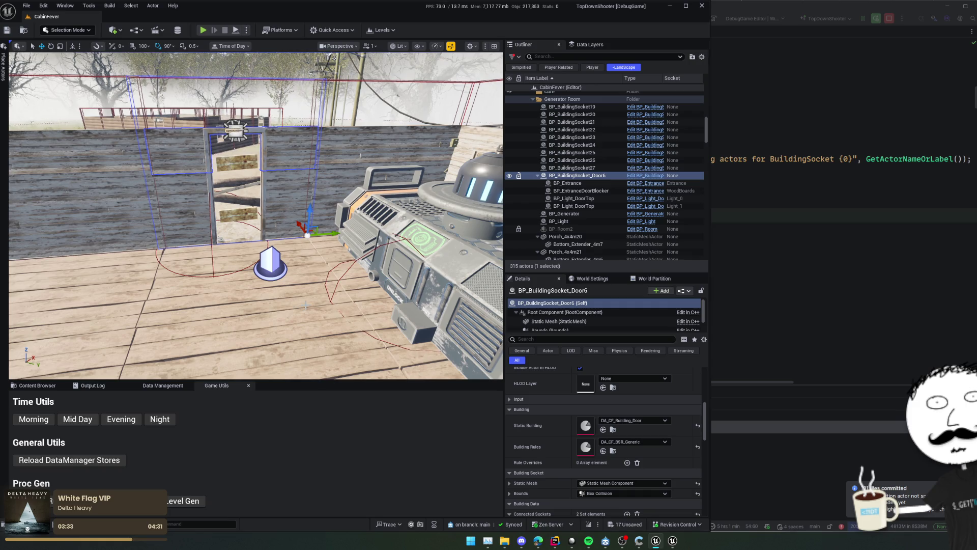
left_click_drag(282, 265, 327, 271)
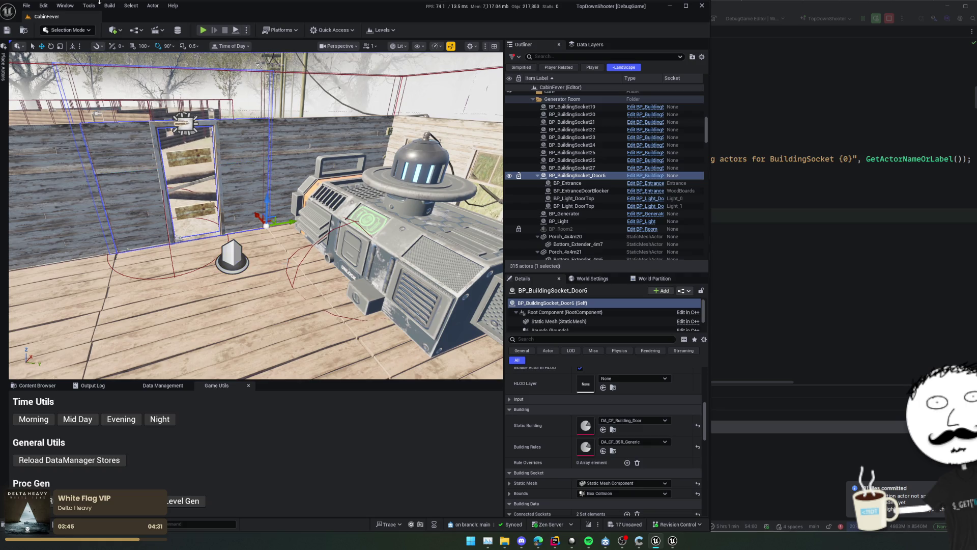
Set the scene's time of day to night at 21.125
left_click(229, 45)
left_click_drag(257, 68, 261, 69)
left_click(420, 232)
left_click_drag(420, 240, 421, 231)
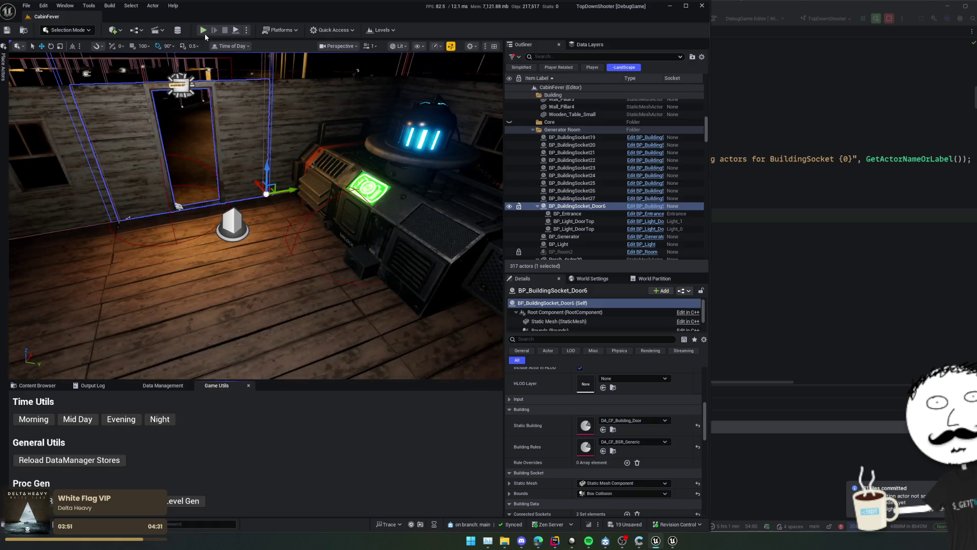
Play the level, walk out, swap rifle and pistol, and toggle the cabin light off and on
key("alt+p")
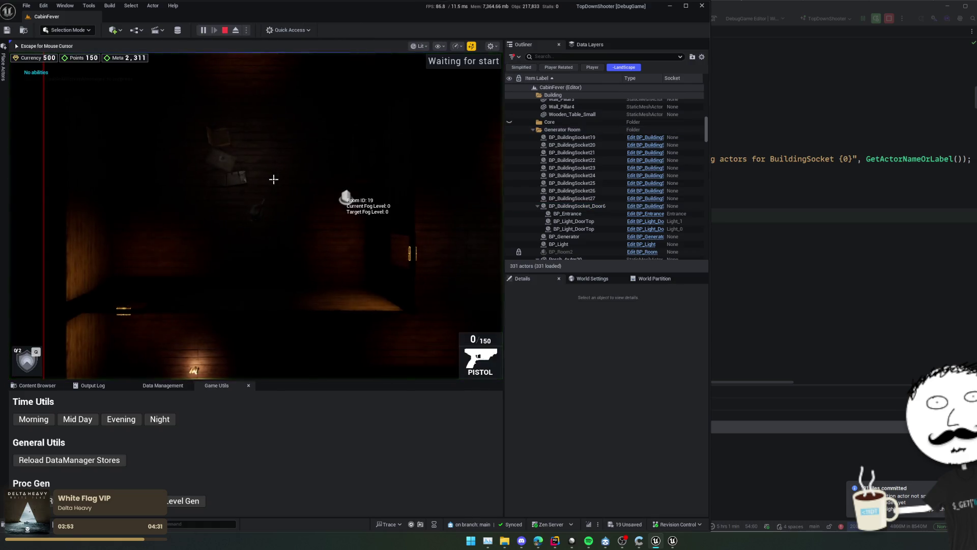
key("r")
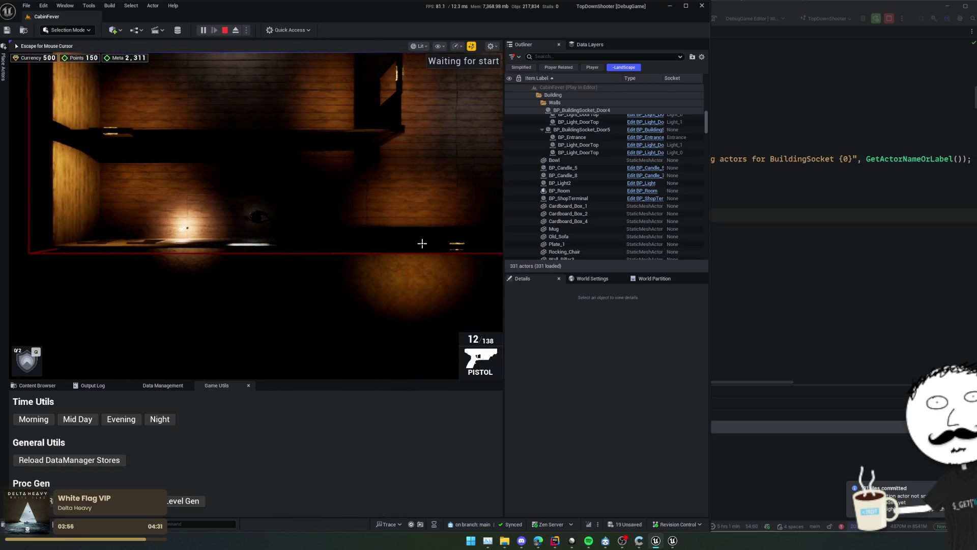
key("s")
key("d")
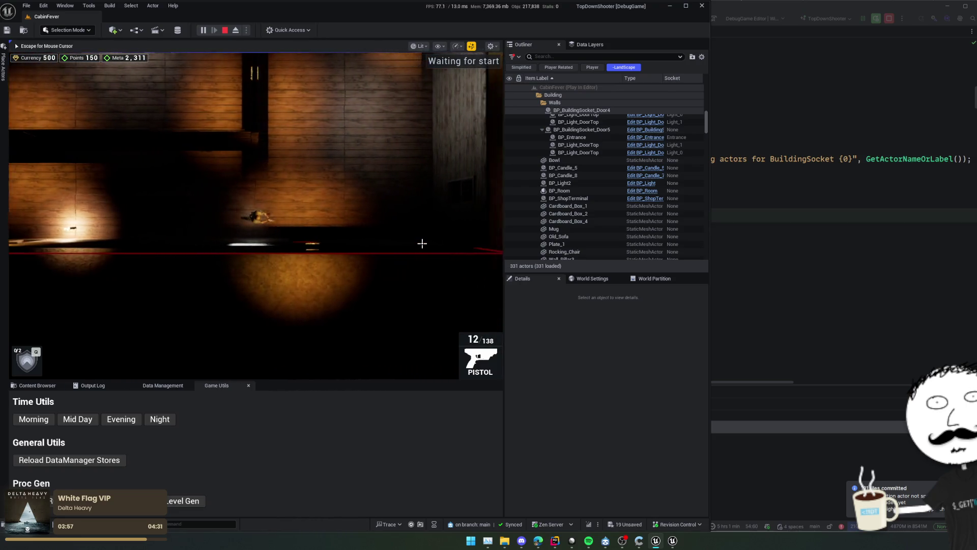
key("2")
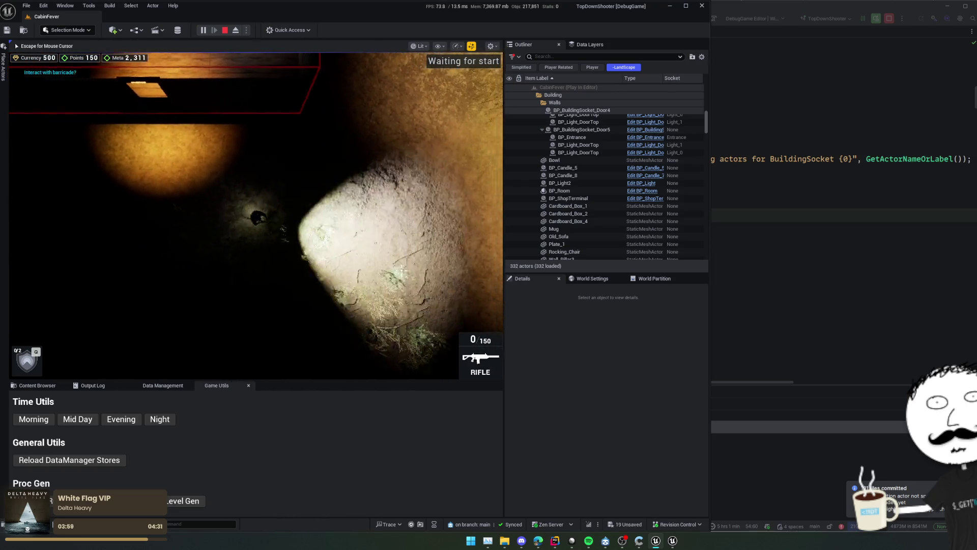
key("1")
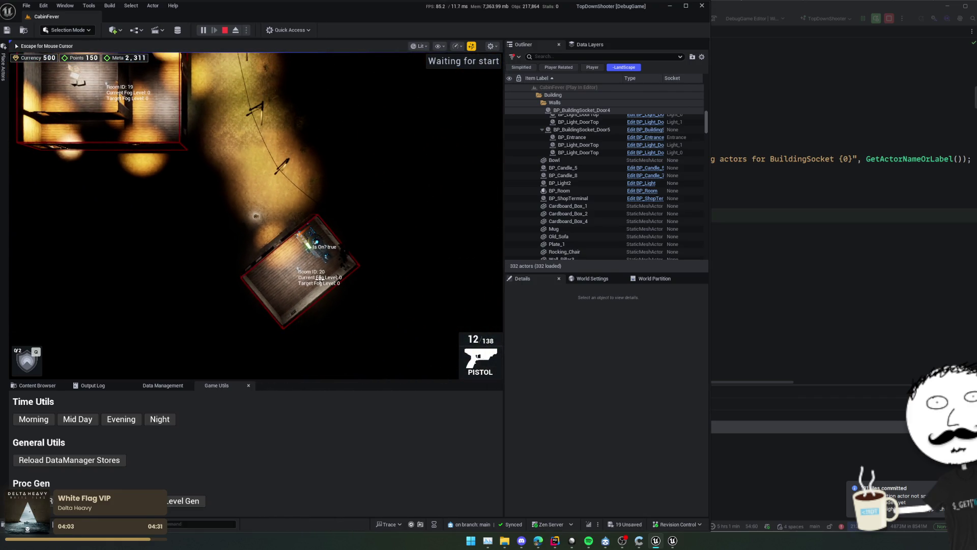
key("e")
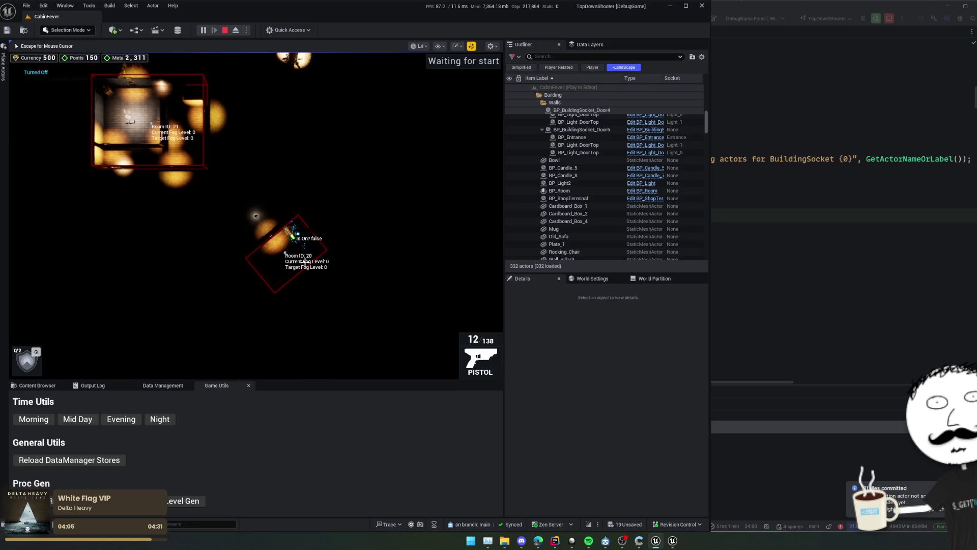
key("e")
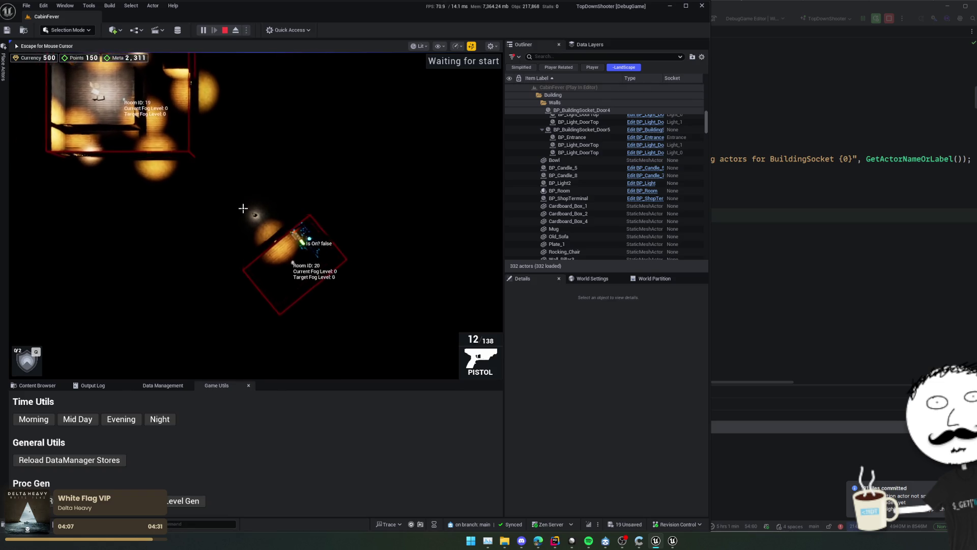
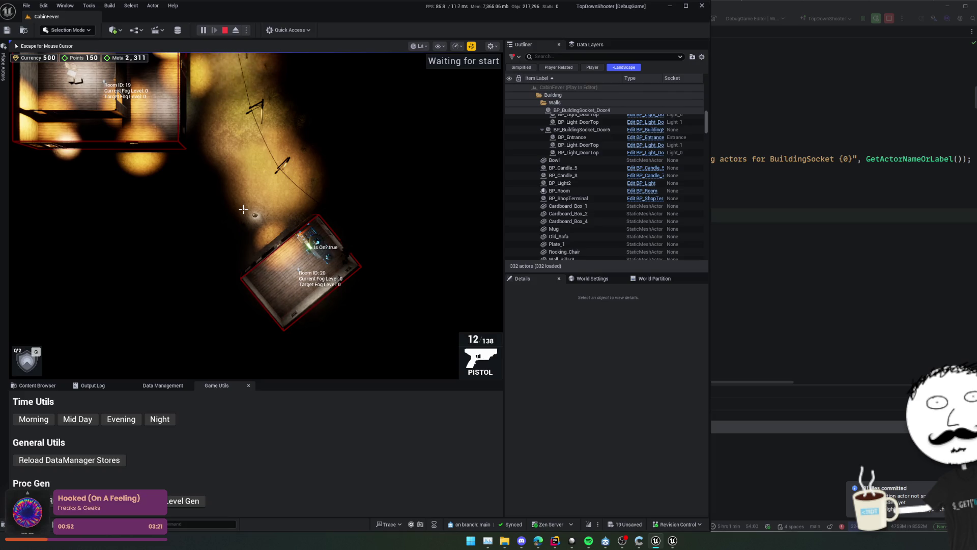
Stop the play session and slide the time of day to midday lighting
left_click(225, 31)
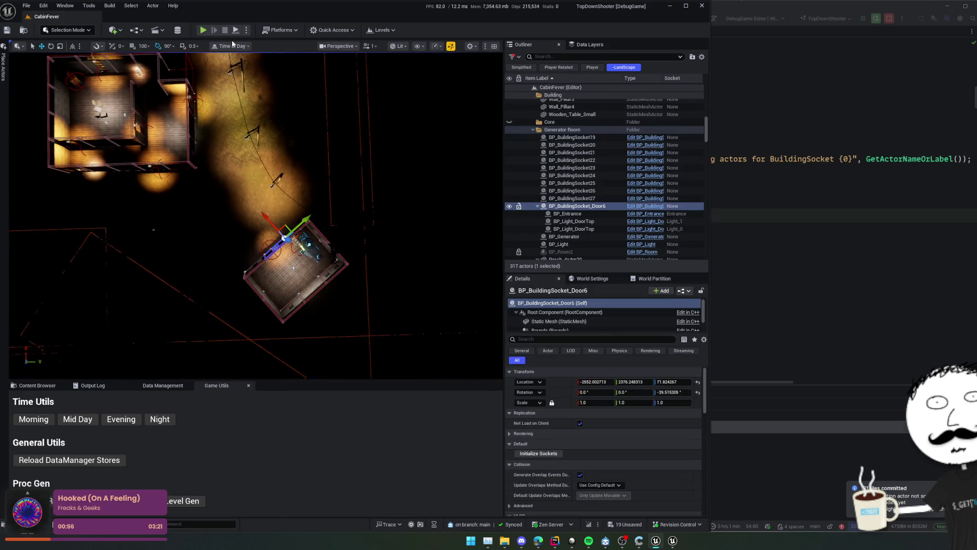
left_click(232, 46)
mouse_move(255, 68)
left_mouse_down()
mouse_move(321, 68)
mouse_move(293, 68)
left_mouse_up()
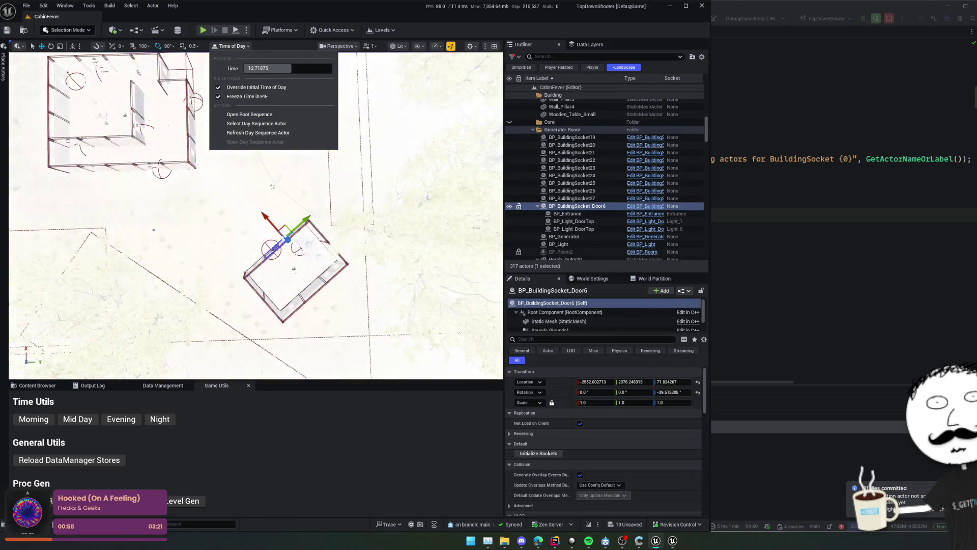
mouse_move(254, 214)
left_mouse_down()
mouse_move(222, 213)
mouse_move(266, 226)
mouse_move(268, 247)
mouse_move(224, 226)
mouse_move(224, 238)
left_mouse_up()
Save all changes, clear the door socket selection and select the room's BP_Light actor
key("ctrl+s")
key("Escape")
left_click(224, 225)
Select the BP_Entrance actor at the doorway and show more of its component list
left_click(224, 236)
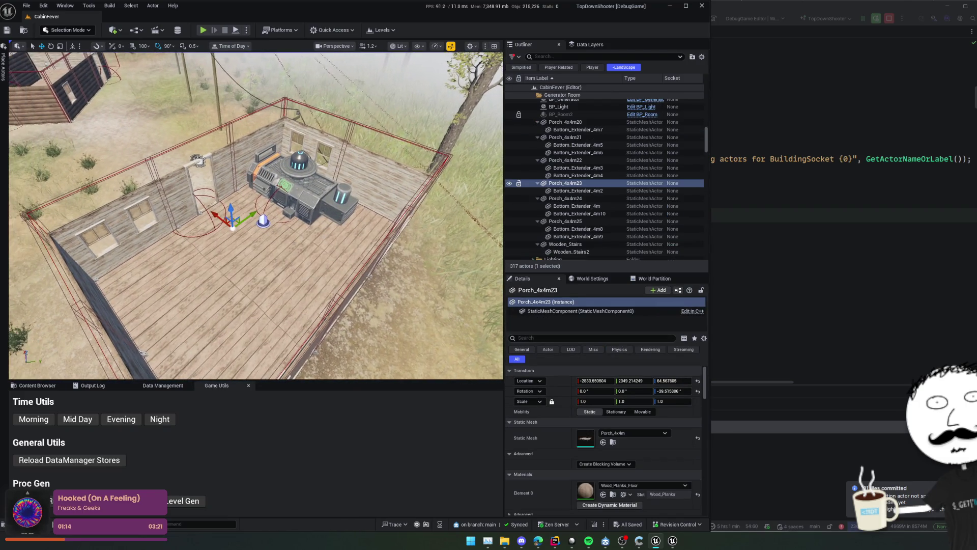
key("Escape")
scroll(233, 228, "up", 10)
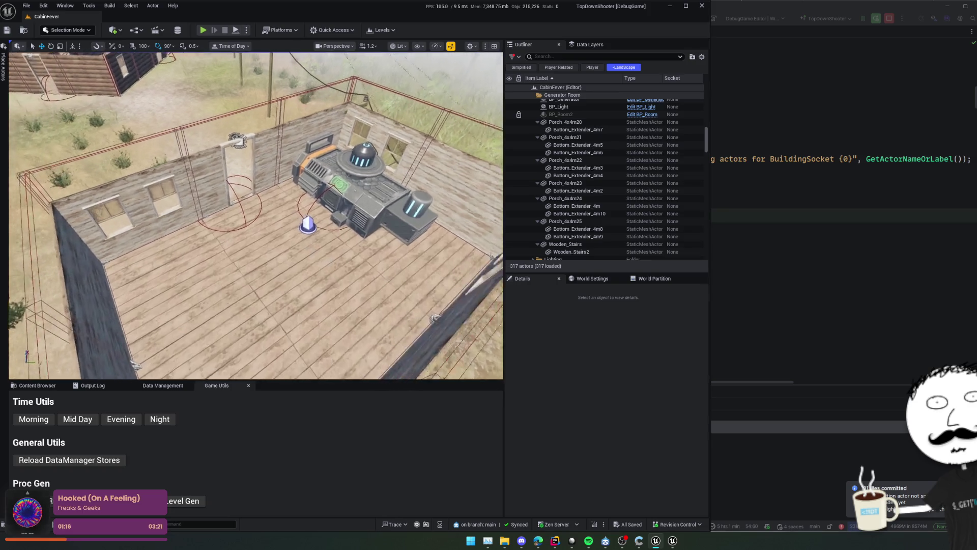
left_click(219, 231)
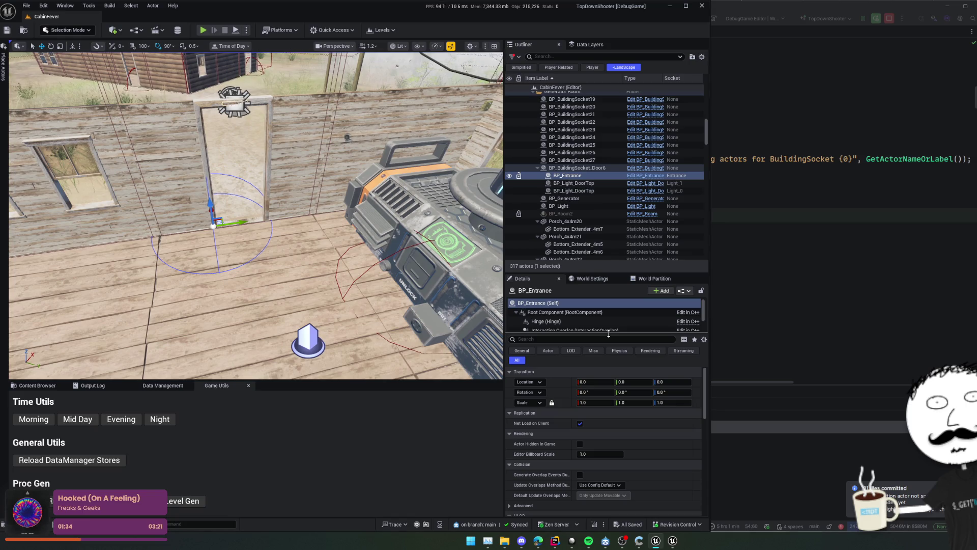
left_click_drag(609, 334, 609, 351)
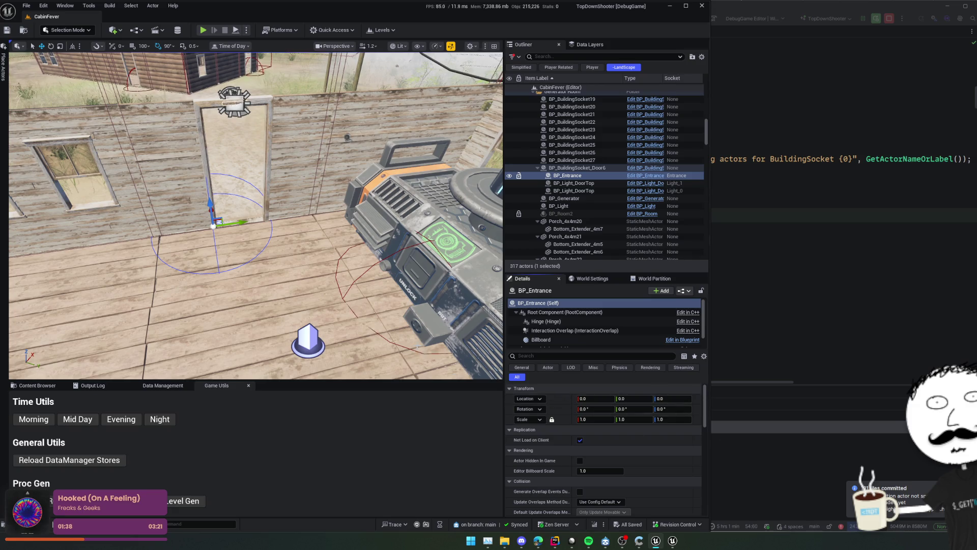
Slide BP_Entrance along its Y axis, undo the move, then go to line 55 in code
key("a")
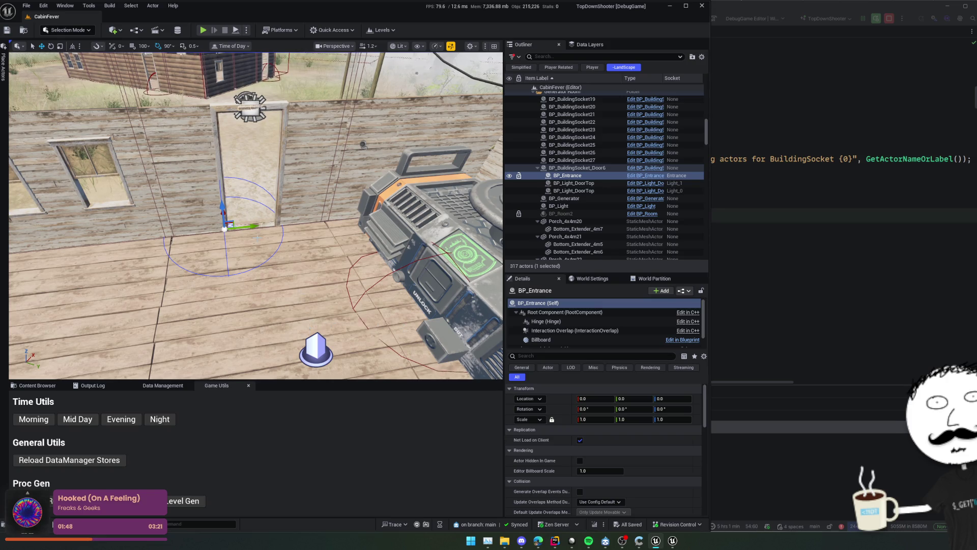
left_click_drag(256, 227, 275, 228)
key("s")
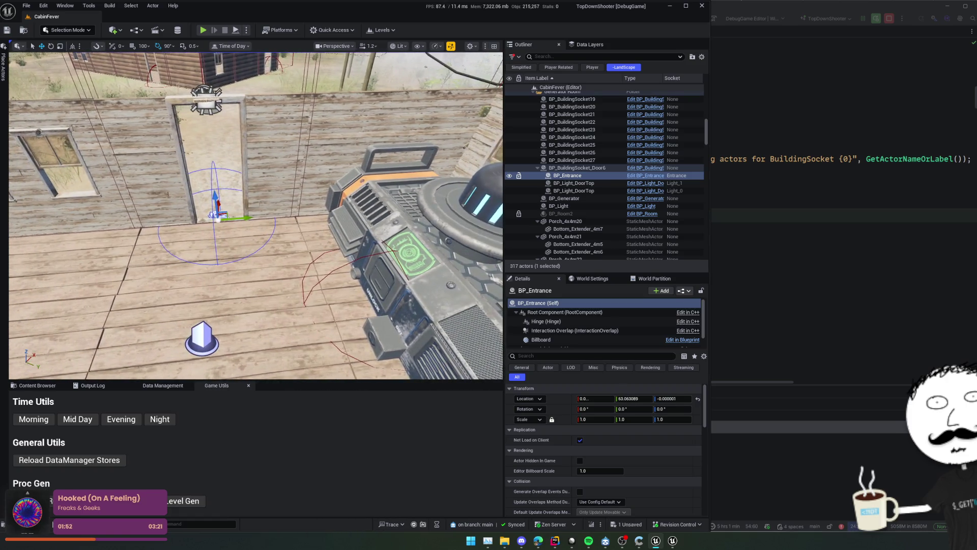
key("ctrl+z")
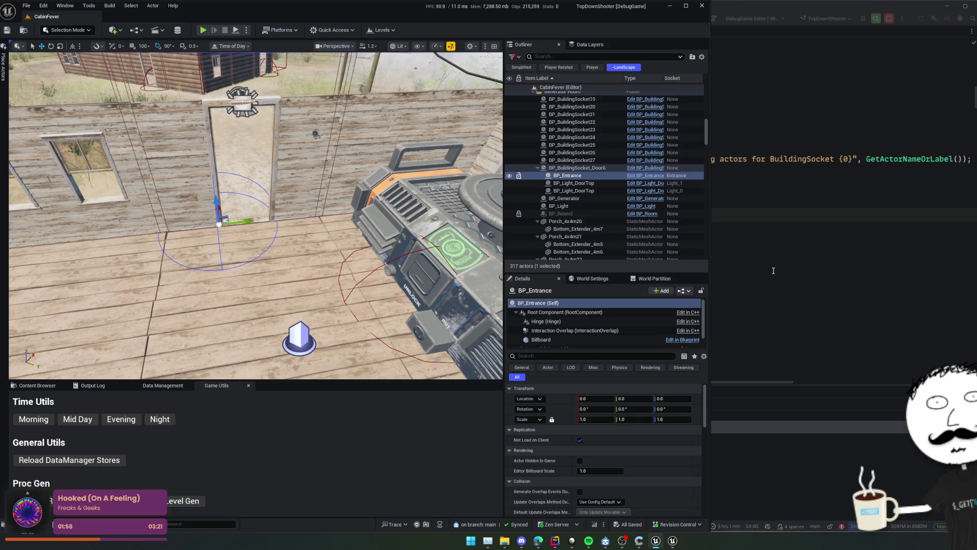
left_click(810, 261)
left_click(630, 232)
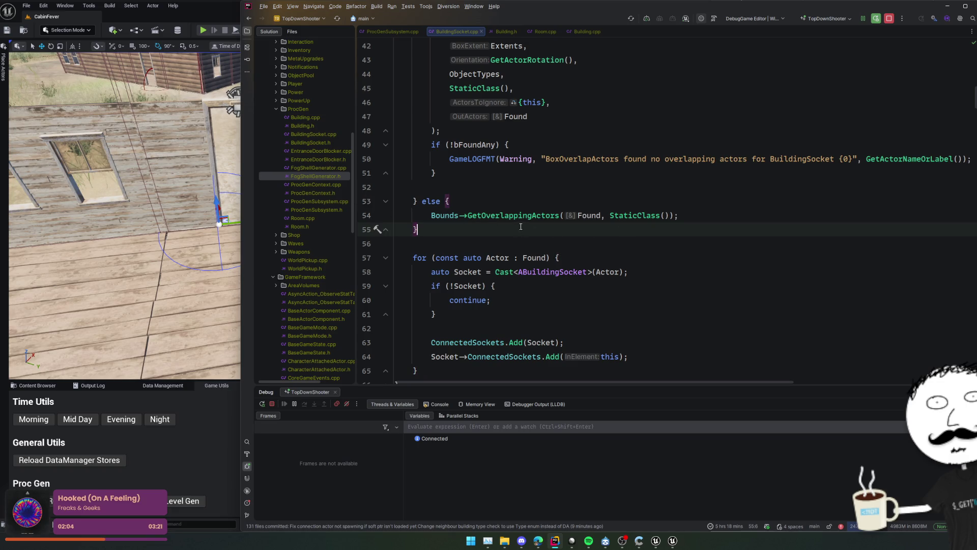
Jump from Entrance on line 161 to the AEntrance class definition
scroll(520, 226, "down", 15)
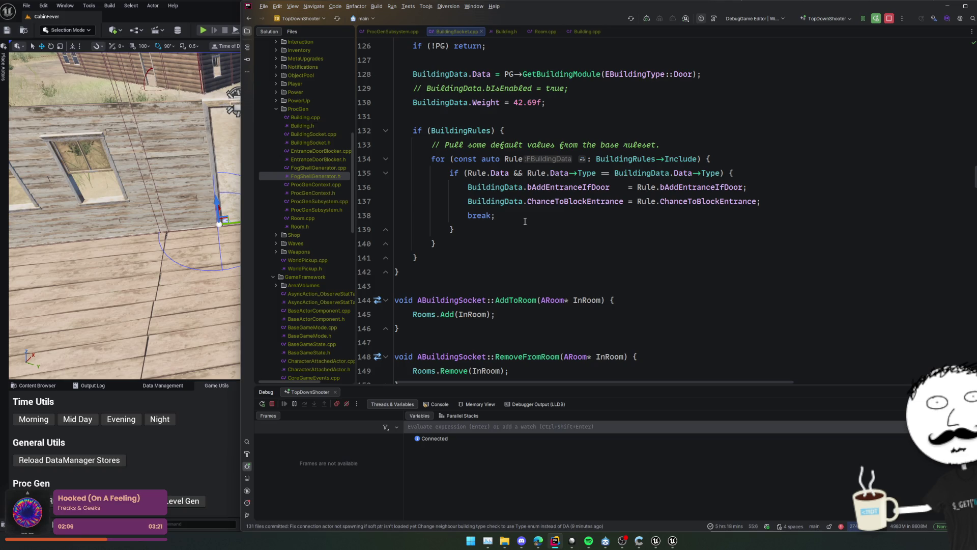
scroll(526, 221, "down", 5)
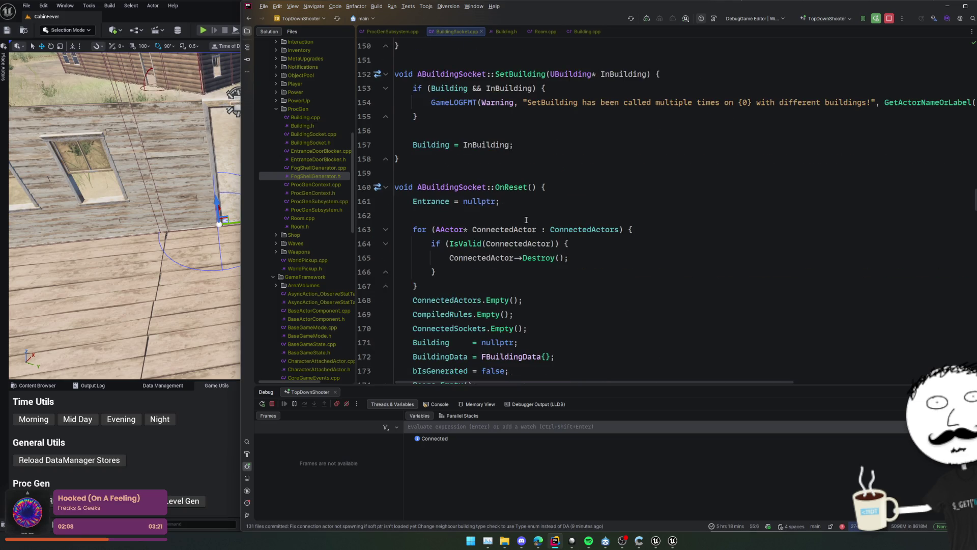
left_click(443, 205)
key("ctrl+b")
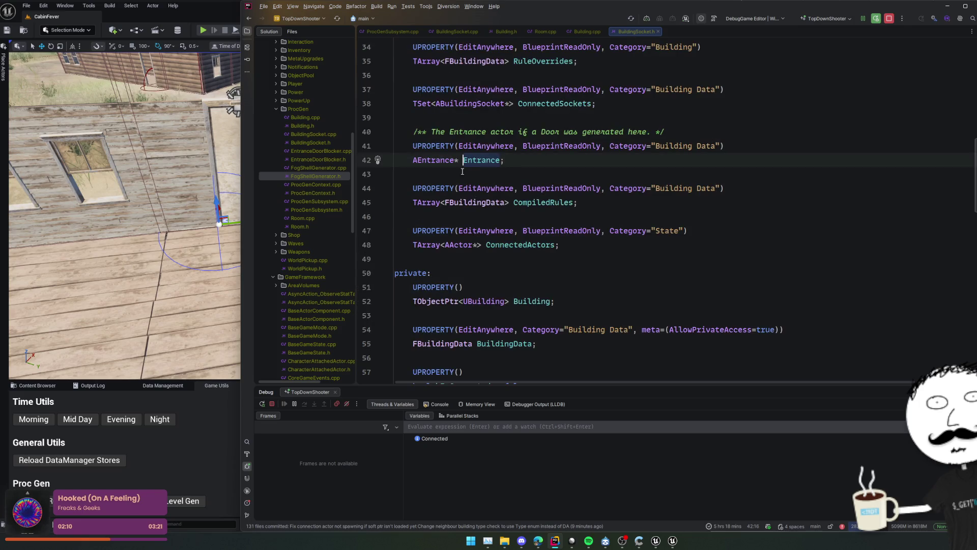
key("ctrl+b")
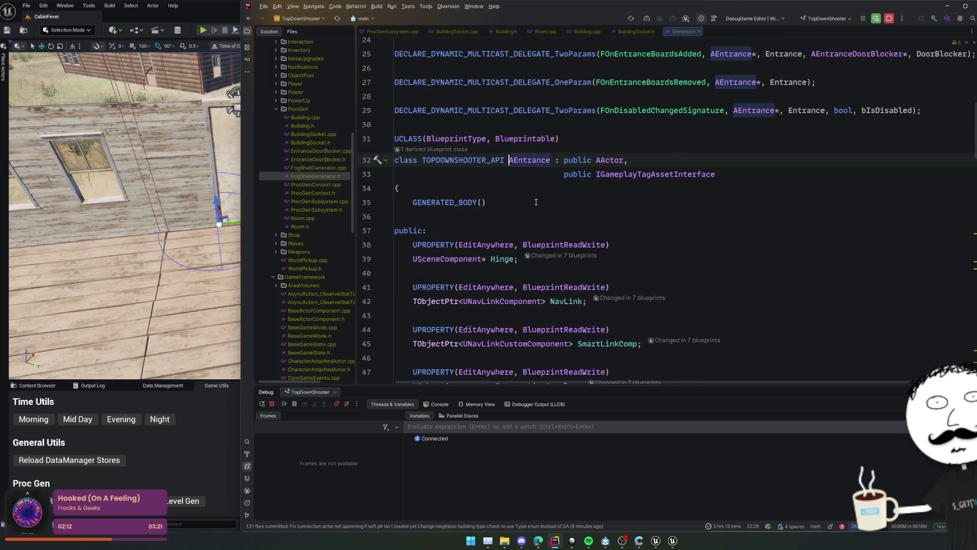
scroll(536, 202, "down", 3)
scroll(776, 207, "down", 7)
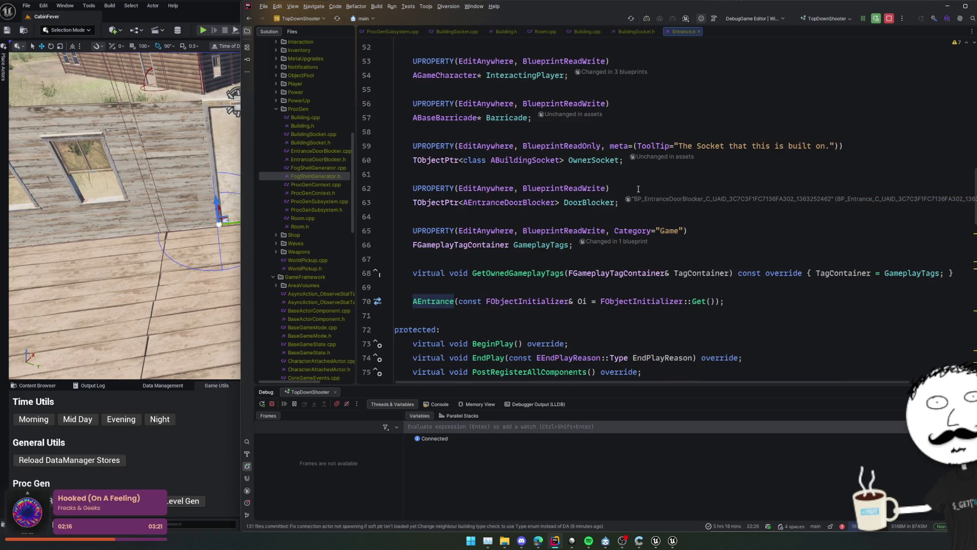
Review AddEntrance's EntranceType and line 282 socket check, then select the door socket's Static Mesh component
key("ctrl+alt+Left")
key("ctrl+alt+Left")
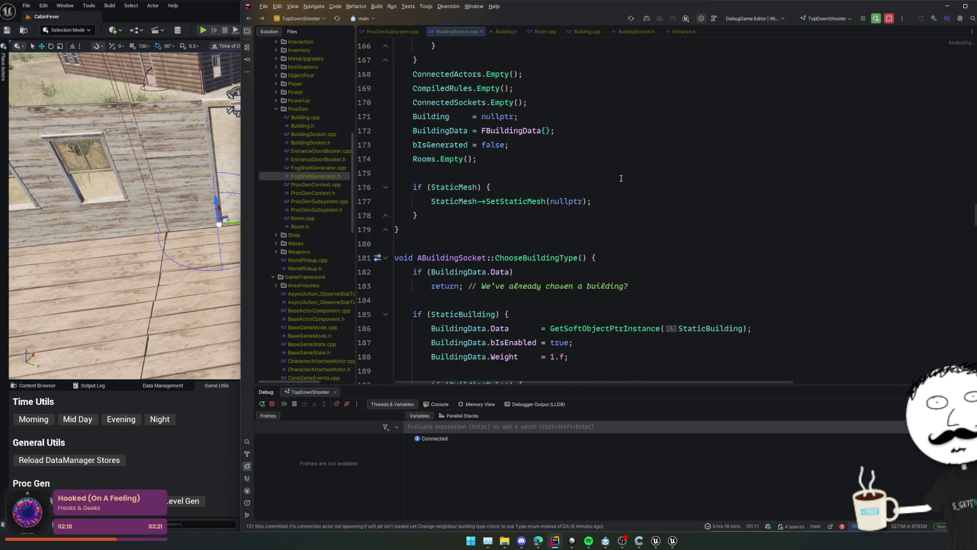
key("ctrl+alt+Left")
scroll(622, 176, "down", 15)
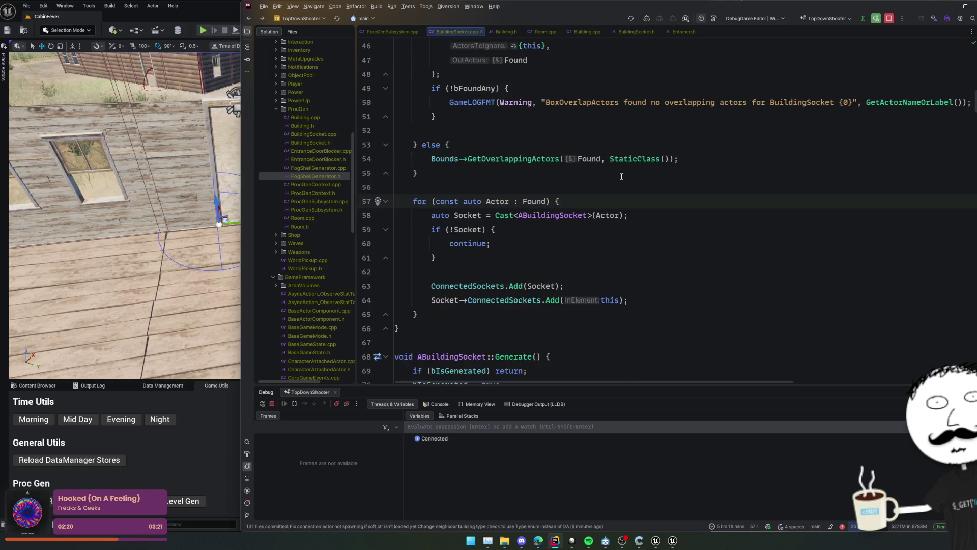
scroll(602, 202, "down", 20)
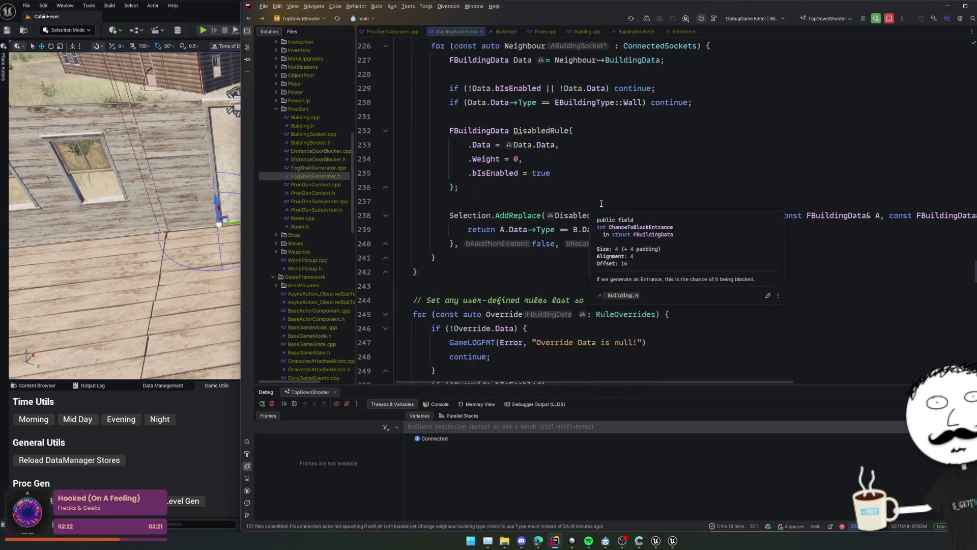
scroll(601, 203, "up", 10)
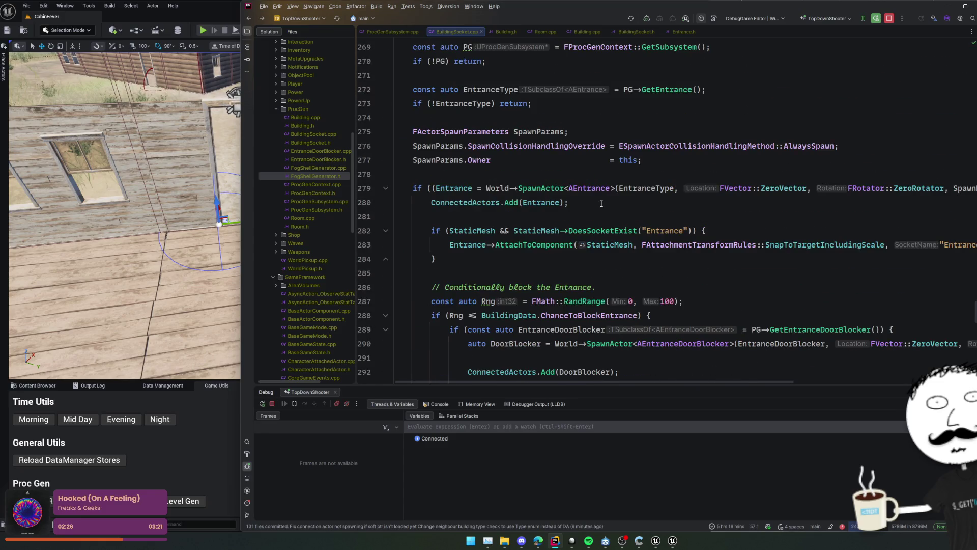
scroll(601, 203, "up", 3)
left_click(494, 208)
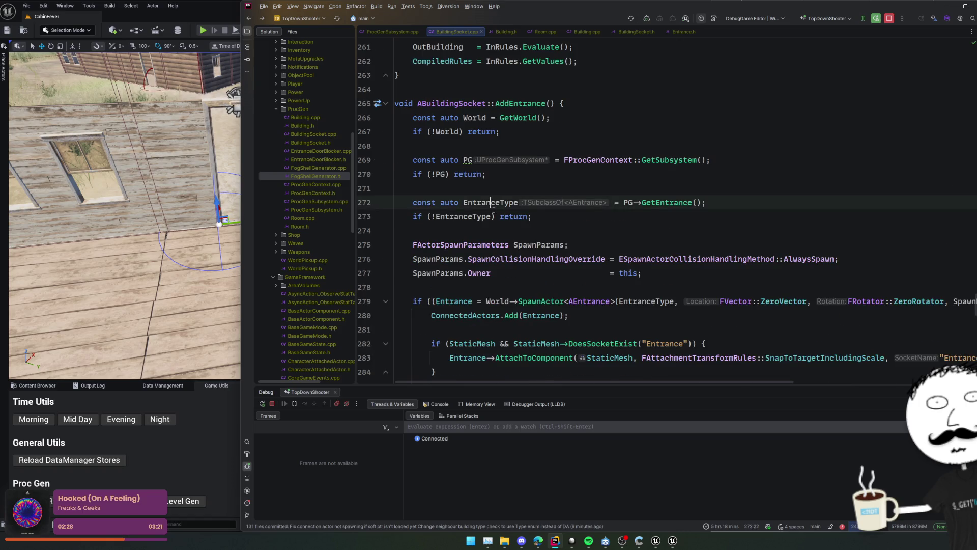
scroll(493, 210, "down", 1)
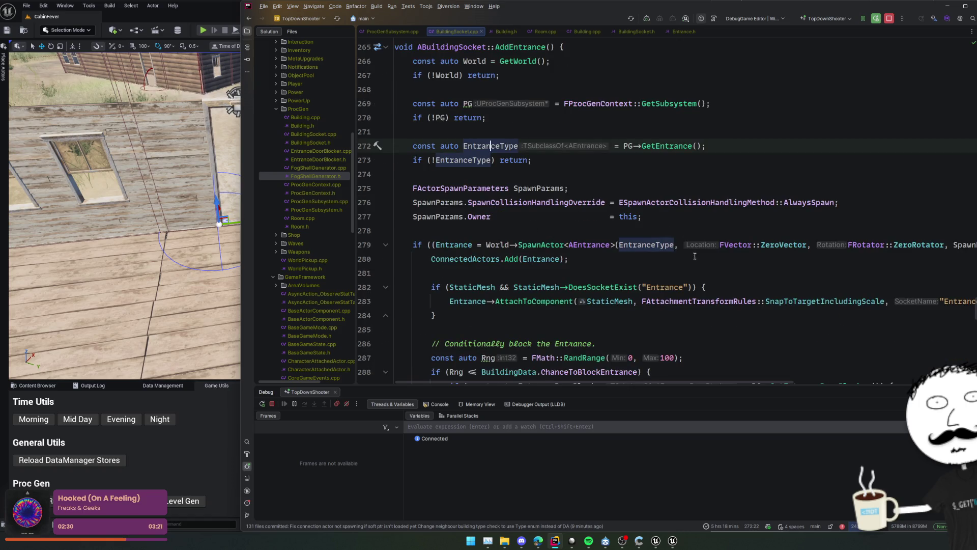
scroll(670, 252, "down", 1)
left_click(623, 230)
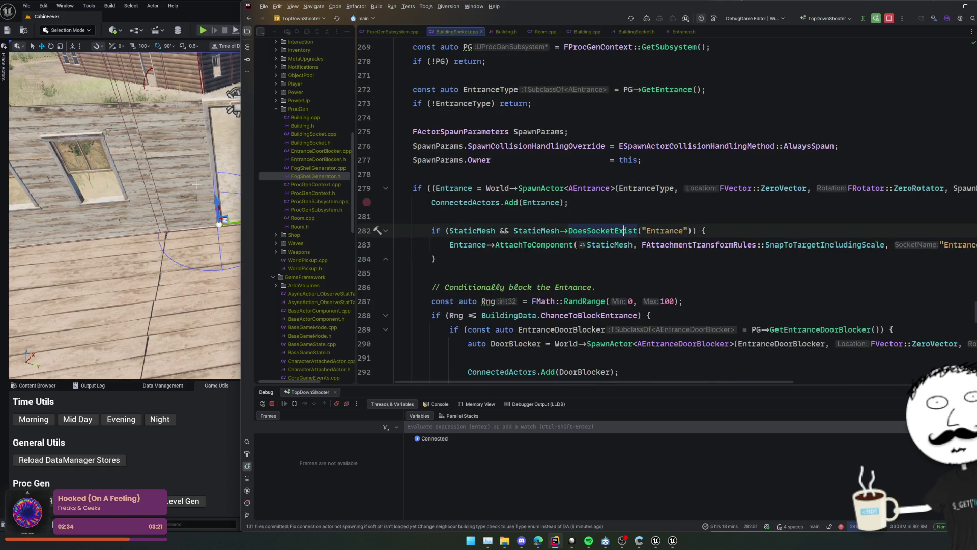
left_click(213, 16)
left_click(595, 322)
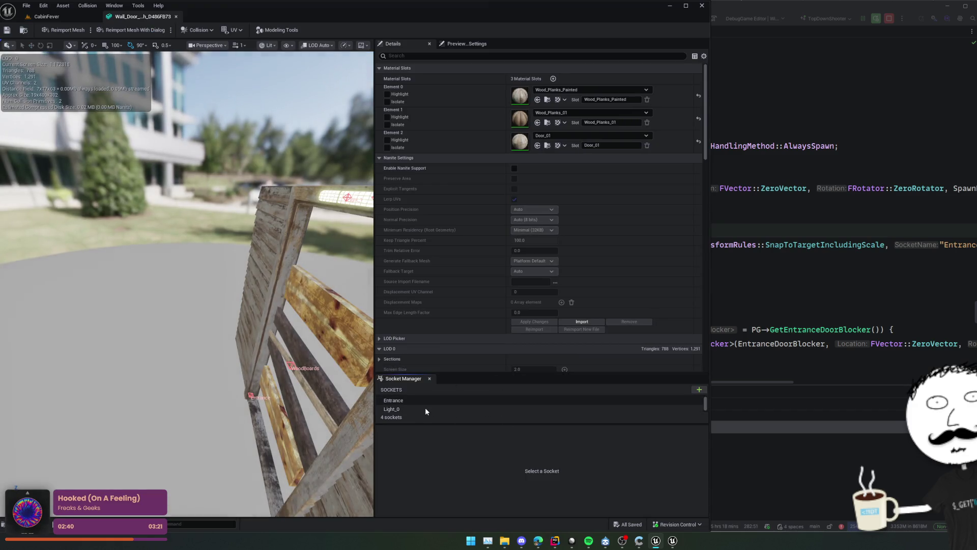
Rename the door mesh's Entrance socket to Entrance_ and save the mesh
left_click(432, 402)
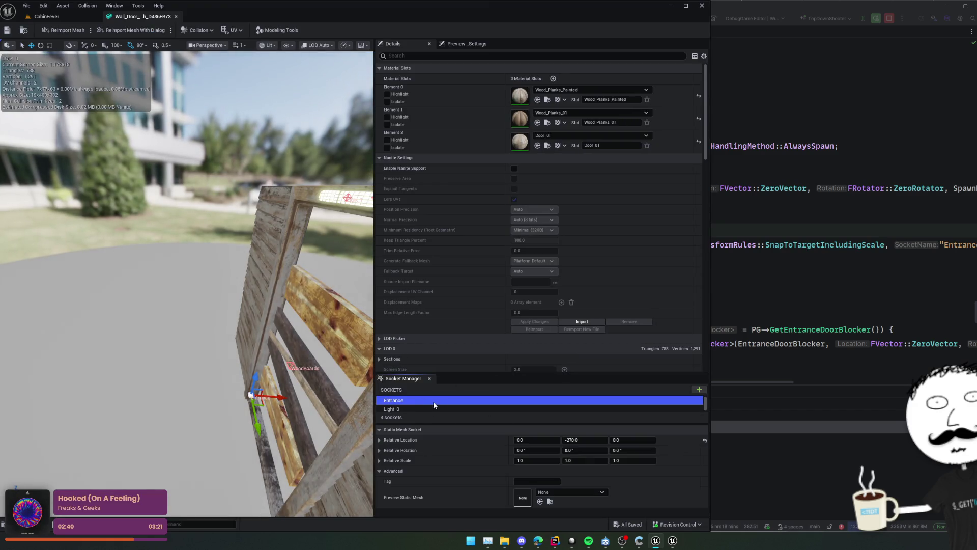
left_click(442, 403)
type("_")
key("Return")
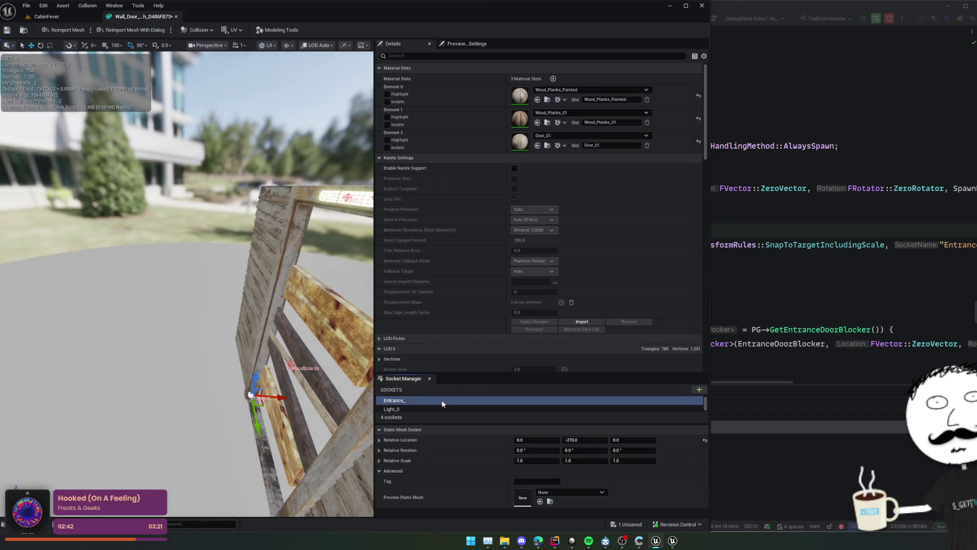
key("ctrl+s")
Return to the CabinFever level and then to BuildingSocket.cpp in Rider
left_click(46, 17)
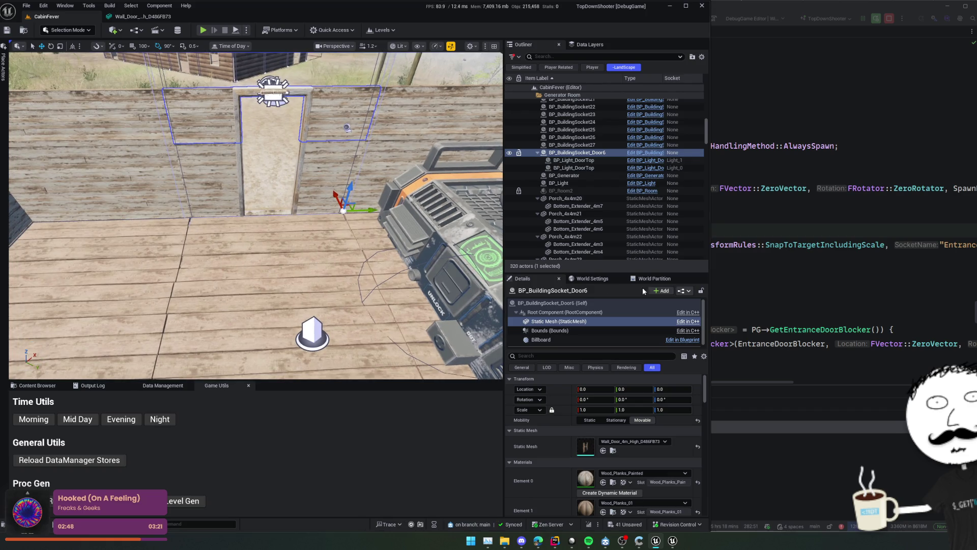
left_click(718, 279)
scroll(704, 250, "right", 5)
scroll(703, 254, "left", 5)
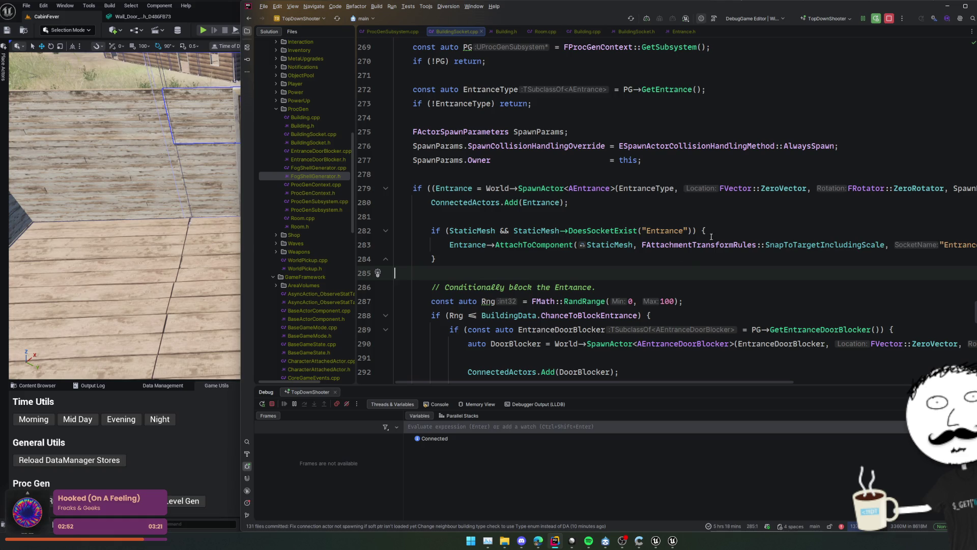
Add an if (StaticMesh) check above the socket test and drop its StaticMesh && condition
scroll(686, 239, "down", 2)
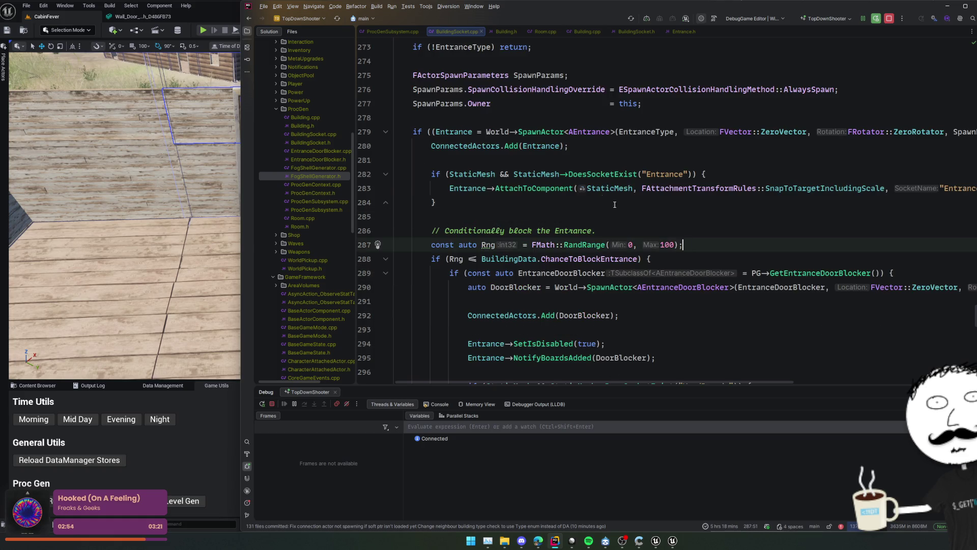
double_click(483, 174)
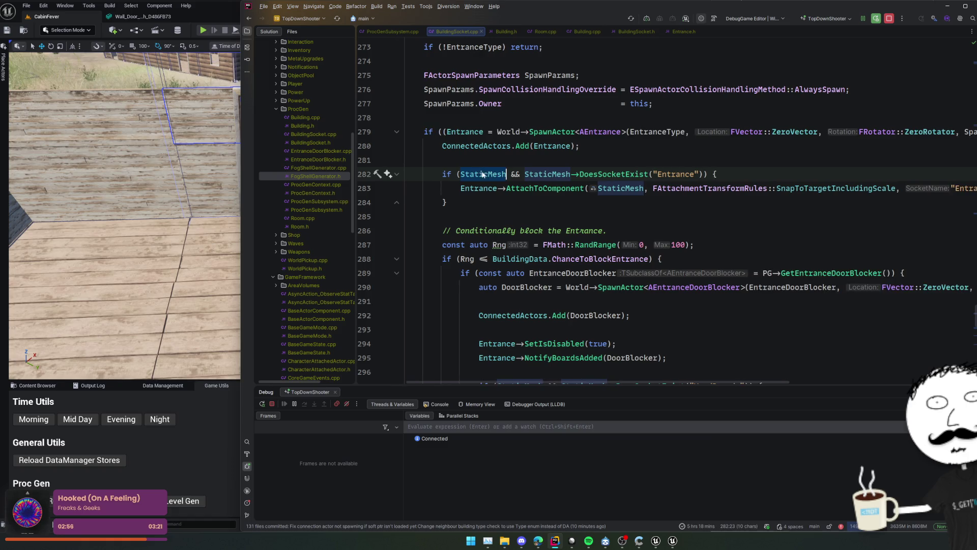
left_click(527, 166)
key("Return")
type("if")
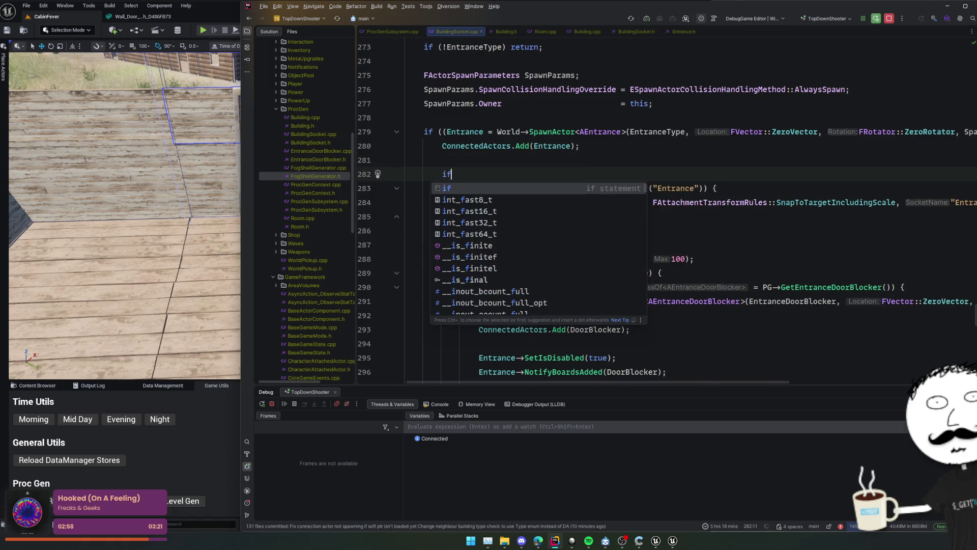
type(" (StaticMesh")
left_click(511, 188)
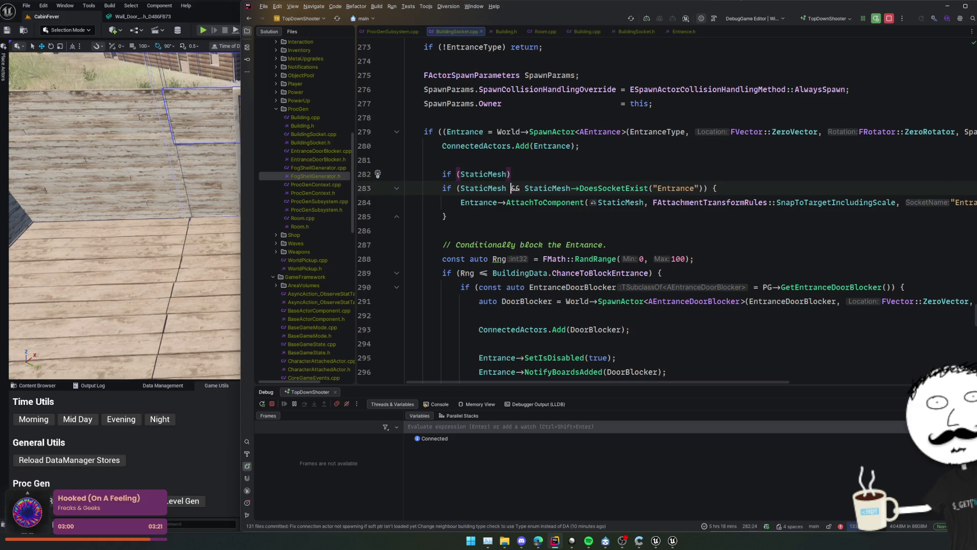
key("ctrl+shift+Left")
key("ctrl+shift+Left")
key("BackSpace")
key("Up")
key("End")
Wrap the socket attach in braces and add an else attaching with KeepRelativeTransform
key("shift+Down")
key("shift+Down")
key("shift+Down")
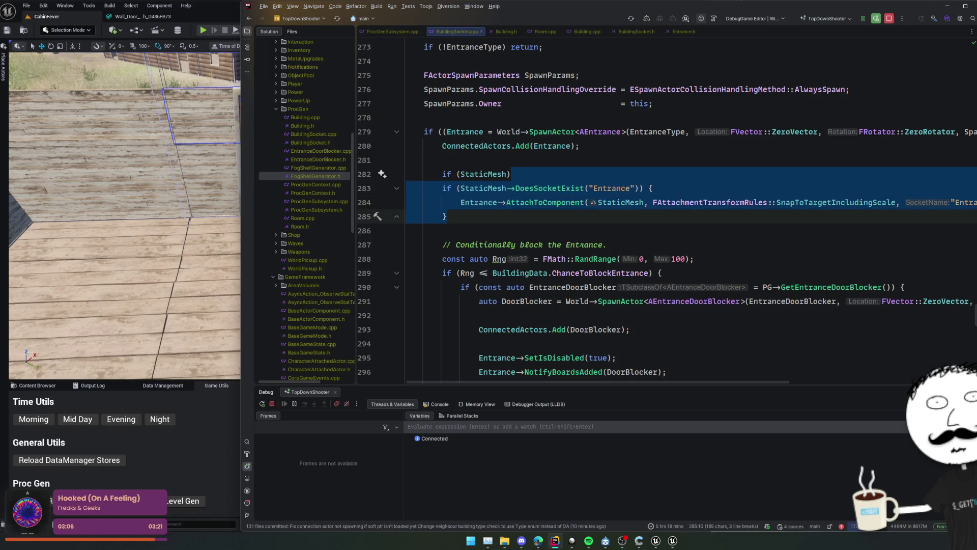
type("{")
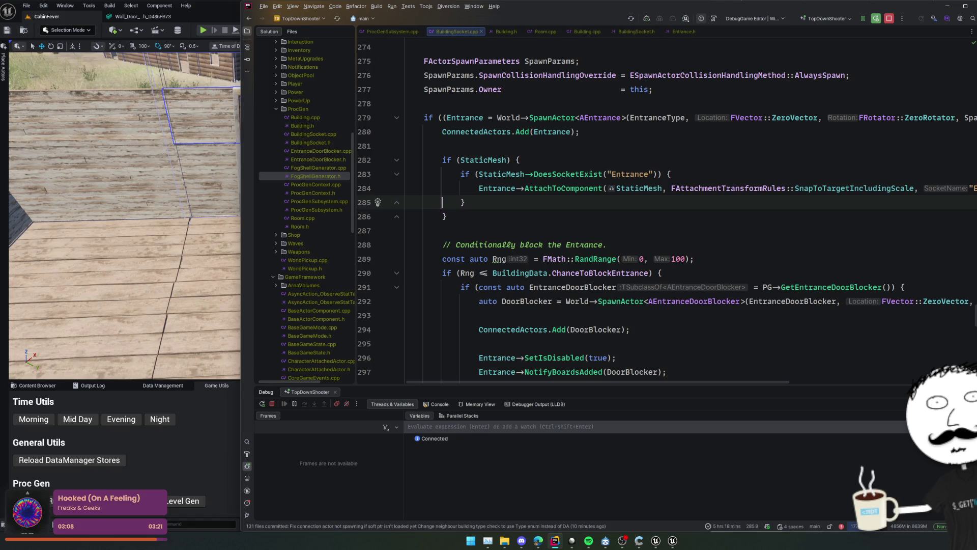
type("{")
key("Return")
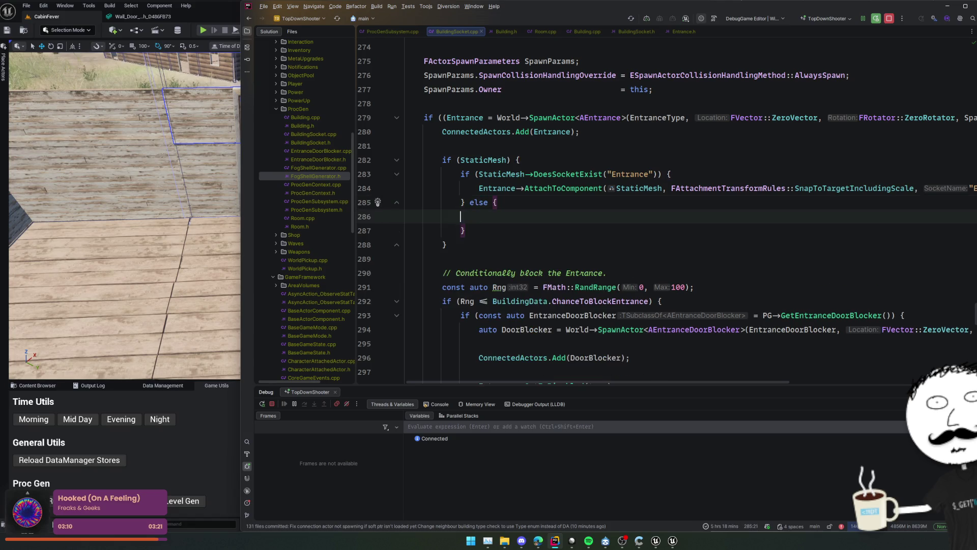
type("Entr")
key("Tab")
Live-compile the changes with Ctrl+Alt+F11 and return to Unreal
left_click(711, 232)
scroll(712, 245, "right", 3)
key("ctrl+alt+F11")
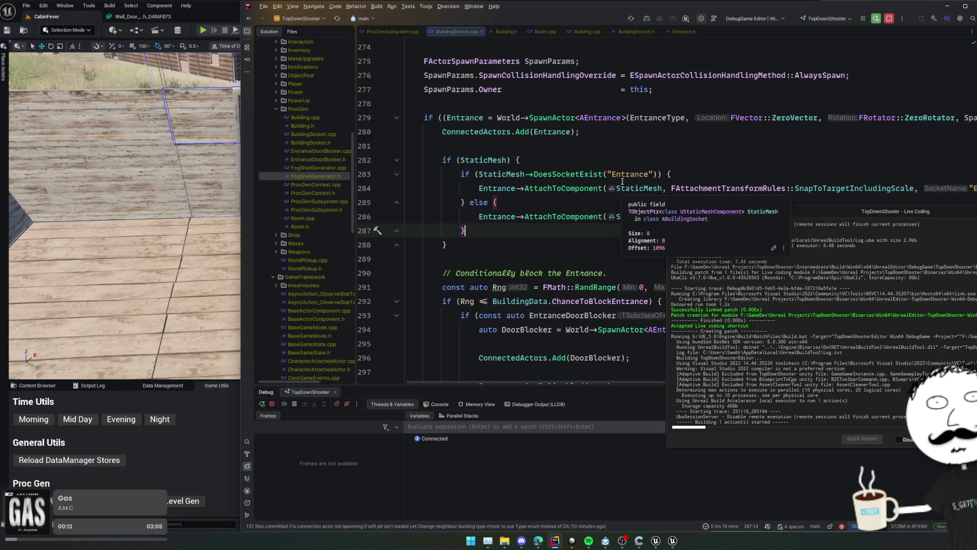
left_click(171, 500)
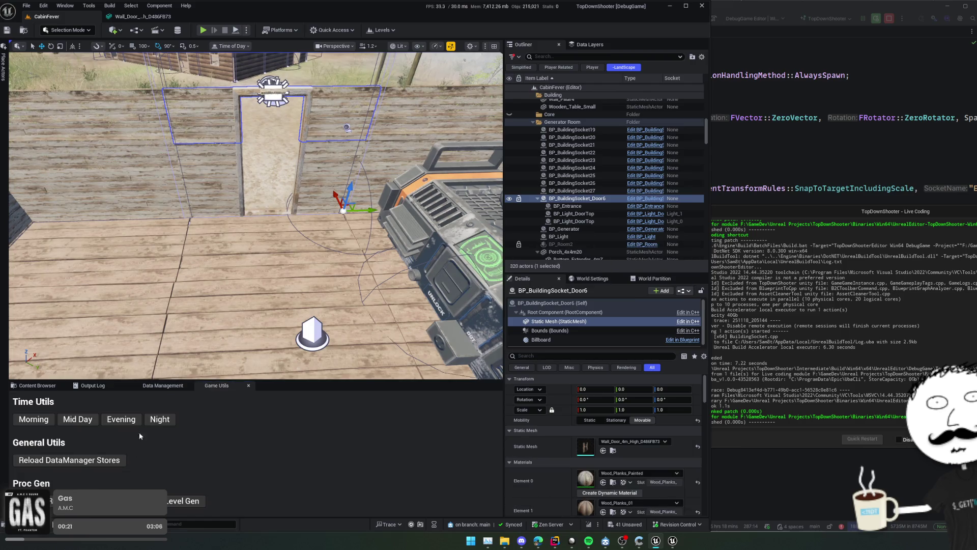
Focus on BP_Entrance, then open the Wall_Door mesh editor and orbit to face the door frame
left_click(567, 206)
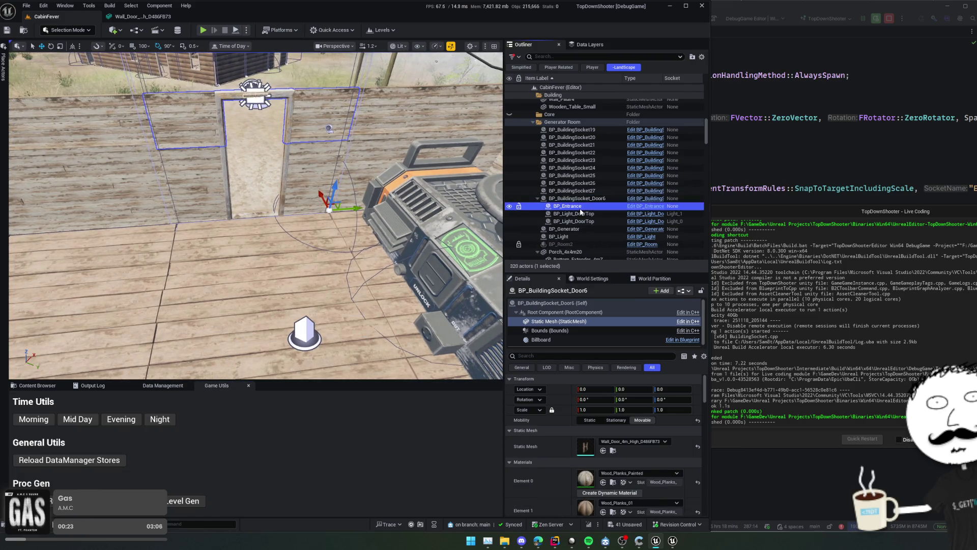
double_click(576, 206)
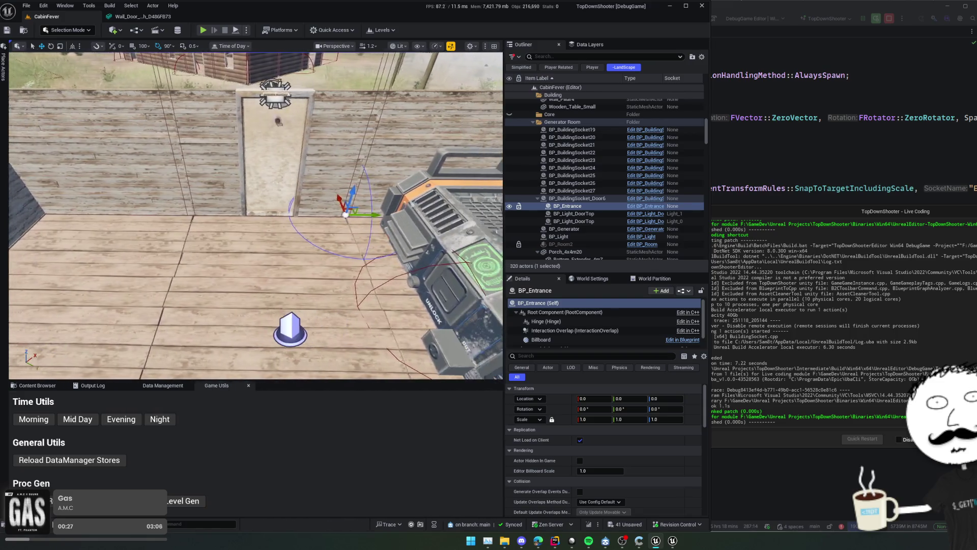
left_click(815, 139)
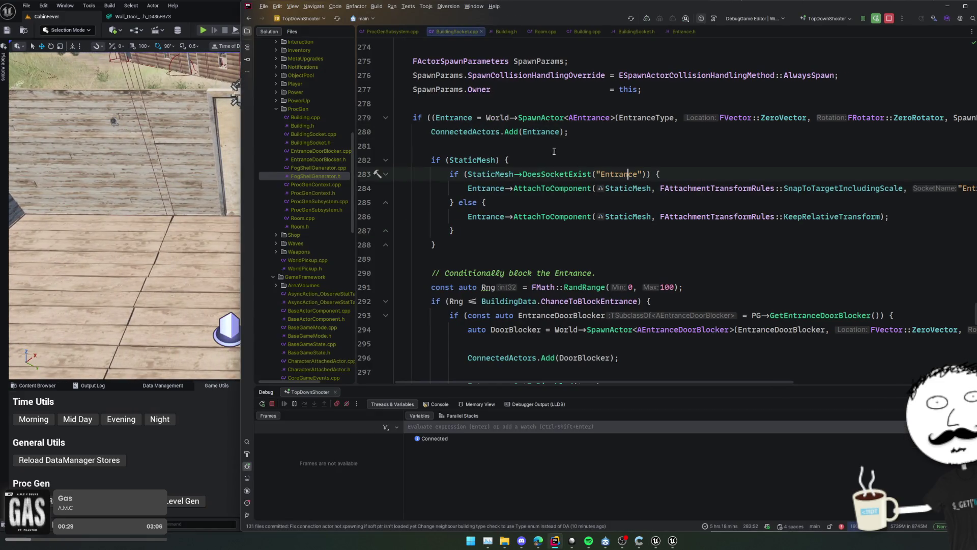
left_click(143, 16)
mouse_move(352, 218)
left_mouse_down()
mouse_move(258, 282)
mouse_move(185, 371)
mouse_move(244, 368)
left_mouse_up()
Rename the socket back to Entrance, set its Y location to -200, and save the mesh
key("f")
left_click(410, 402)
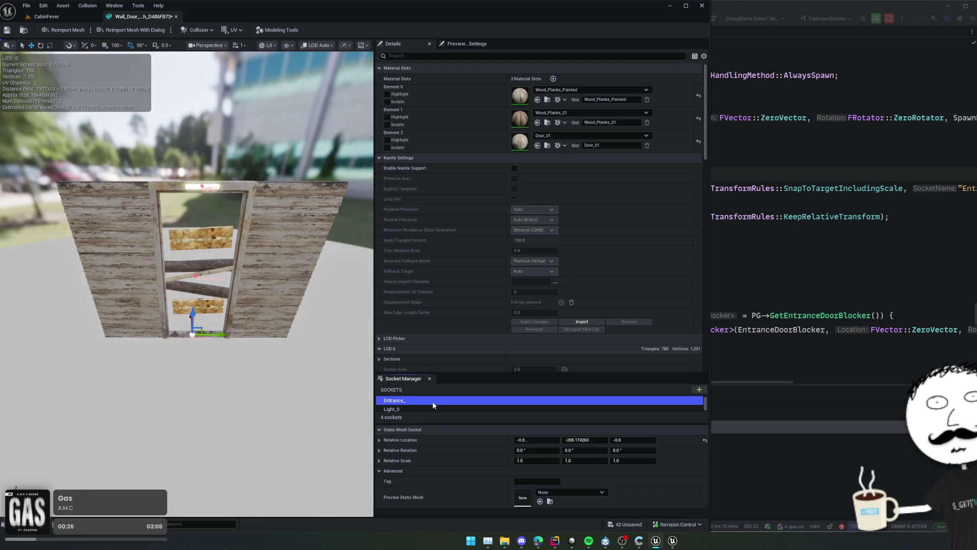
key("F2")
key("BackSpace")
type("Entrance")
key("Return")
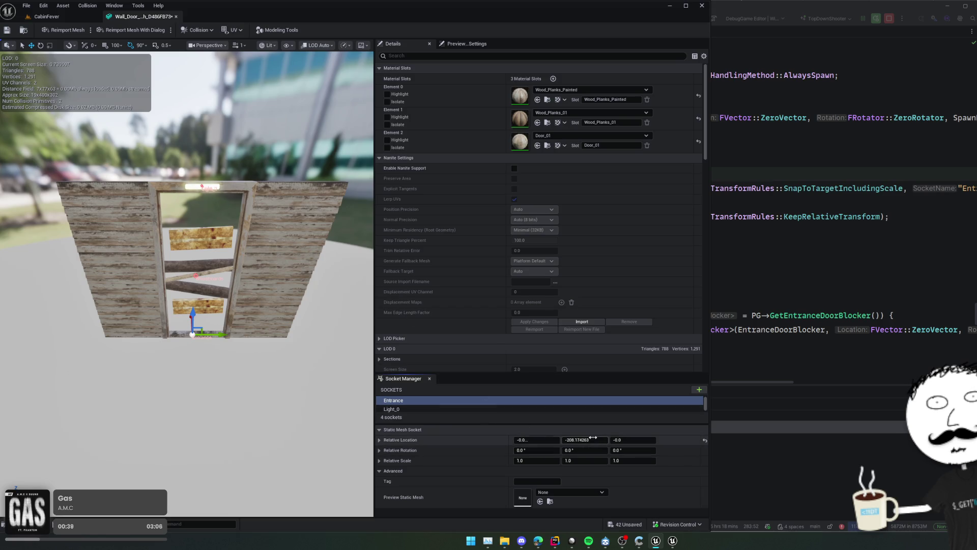
type("-200")
key("Return")
key("ctrl+s")
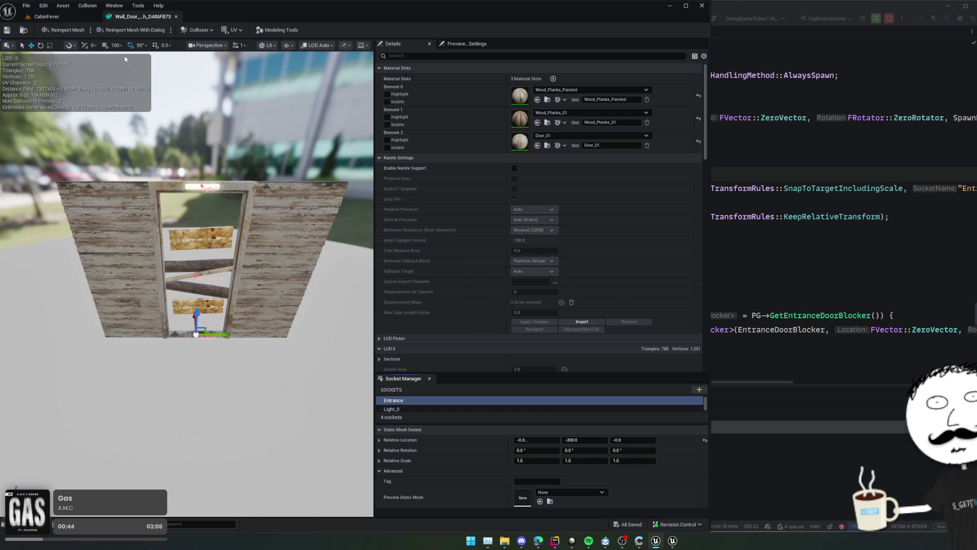
left_click(46, 17)
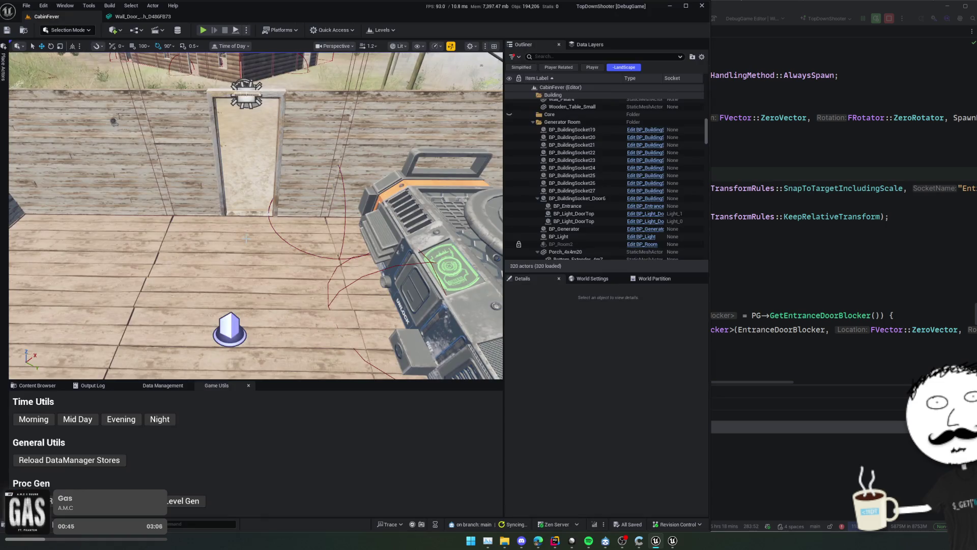
Regenerate and save the cabin, then walk through the doorway in top-down view
left_click(70, 460)
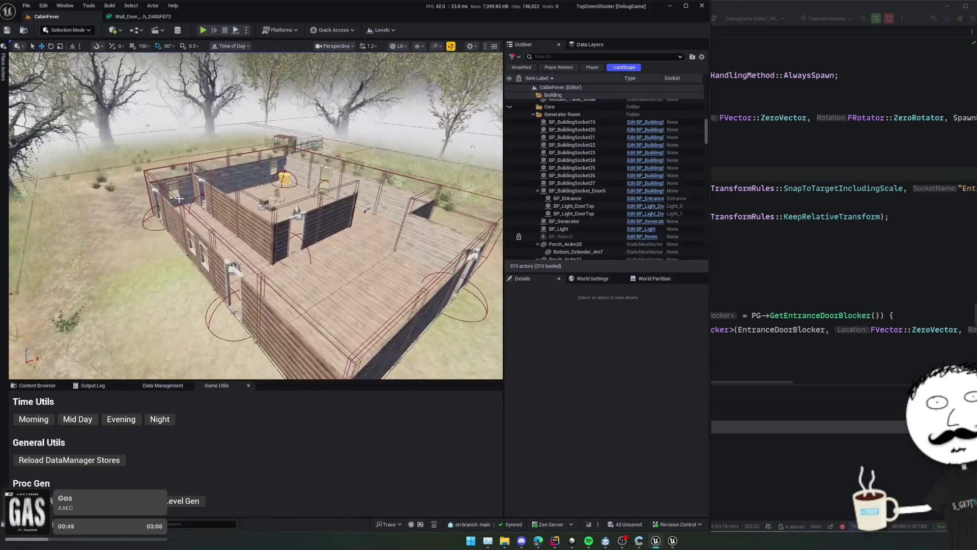
key("ctrl+s")
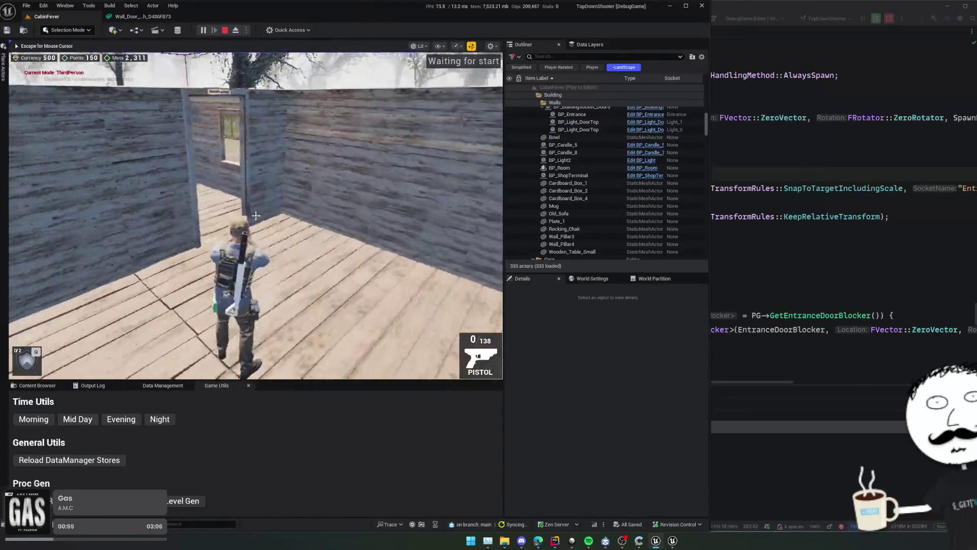
key("v")
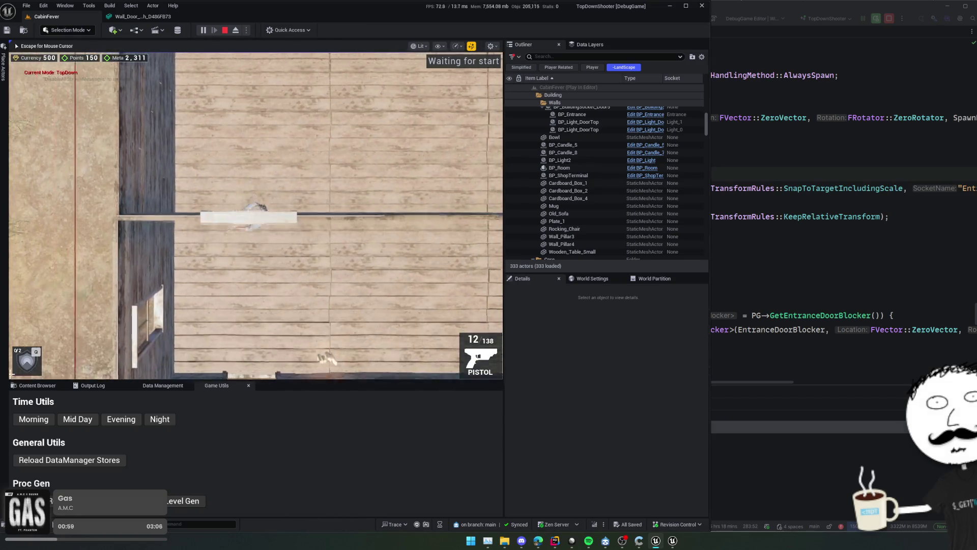
key("w")
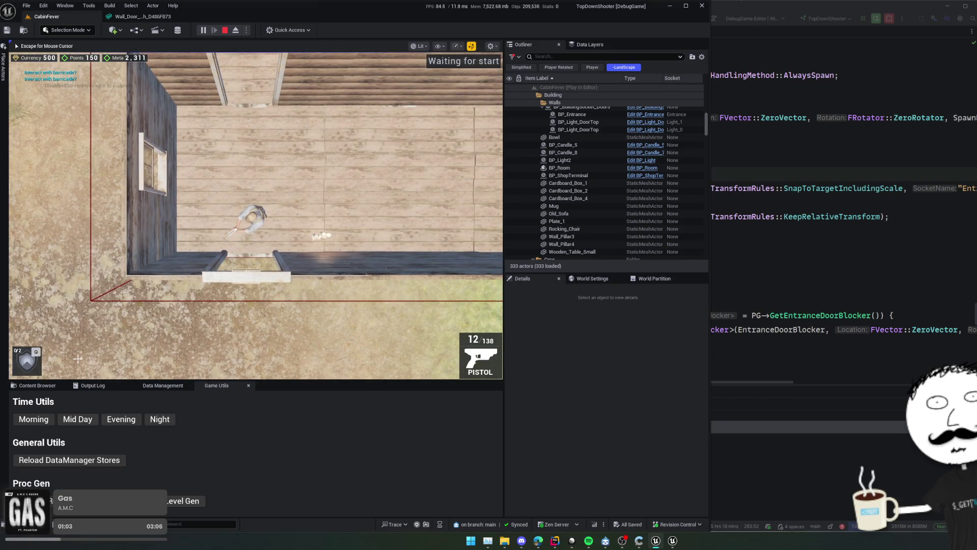
key("w")
key("Escape")
Open the BP_GameCharacter Blueprint through the asset search
key("ctrl+p")
type("GameEf")
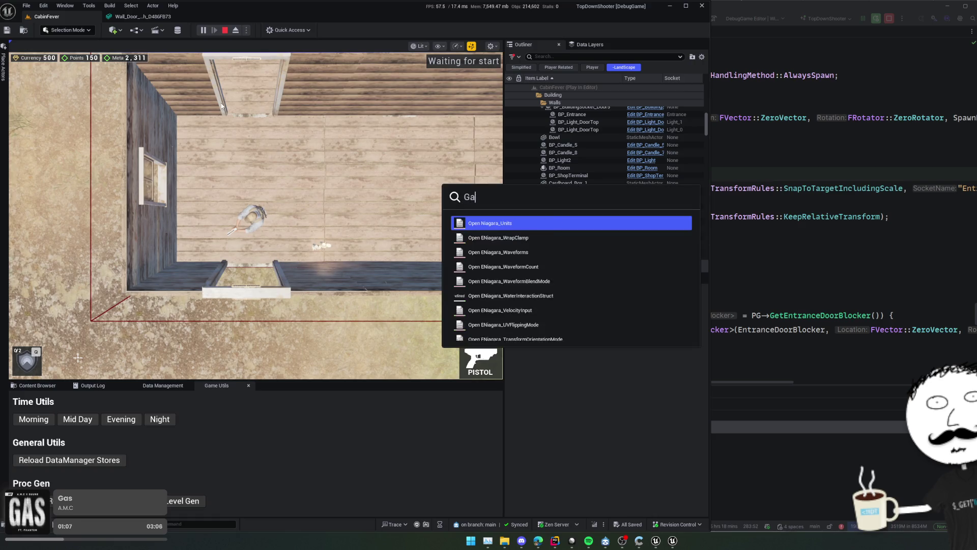
key("Escape")
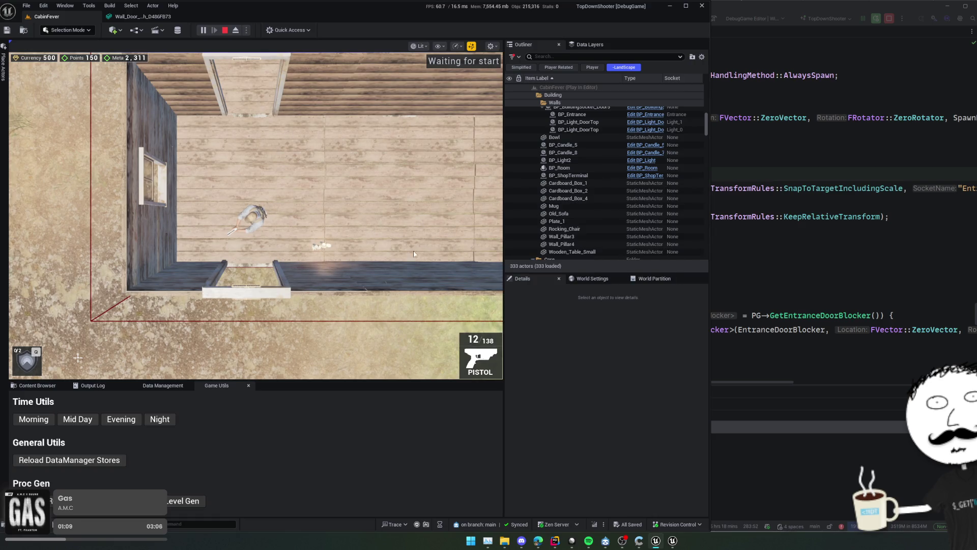
scroll(281, 251, "up", 2)
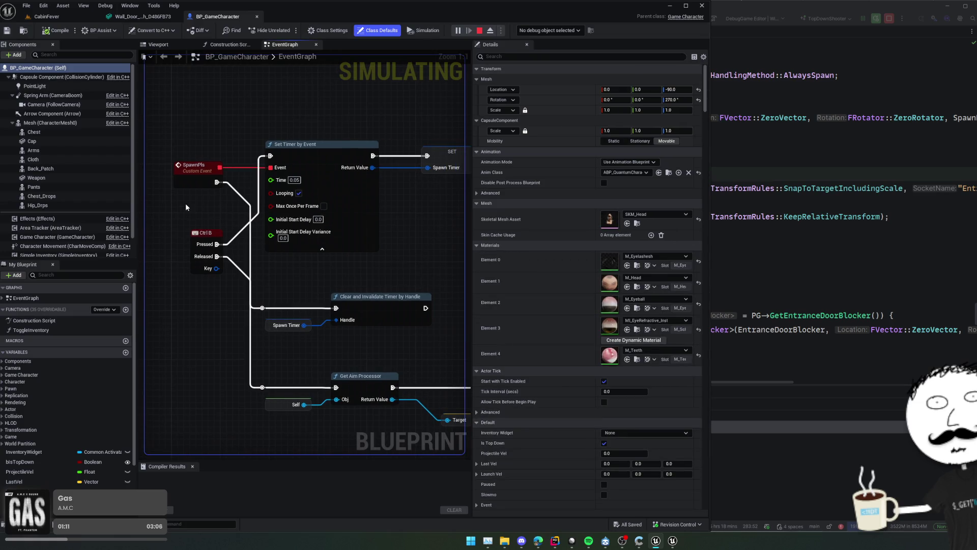
Add a third Simple Inventory starting item holding ID_Barricade_Door_1
scroll(66, 224, "down", 2)
left_click(59, 233)
left_click(494, 225)
left_click(493, 182)
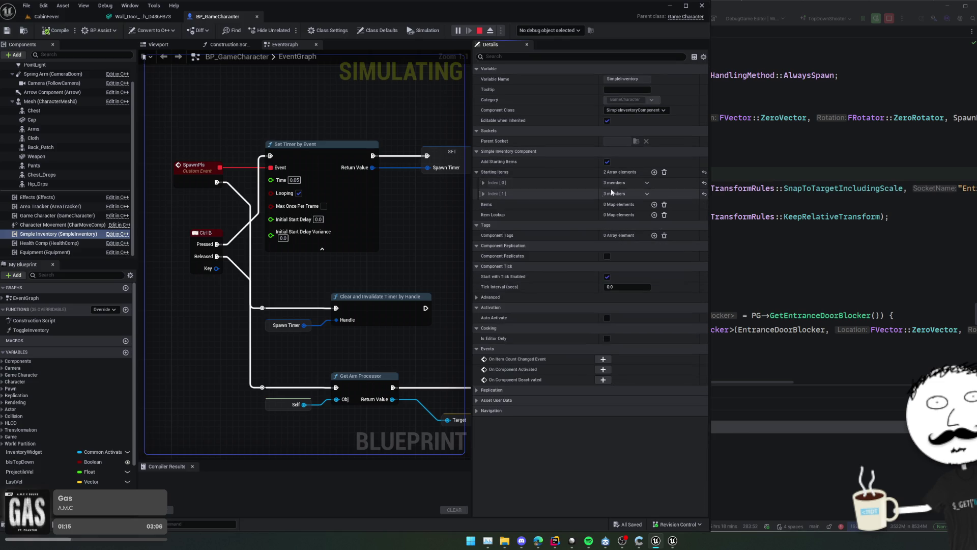
left_click(654, 172)
left_click(526, 206)
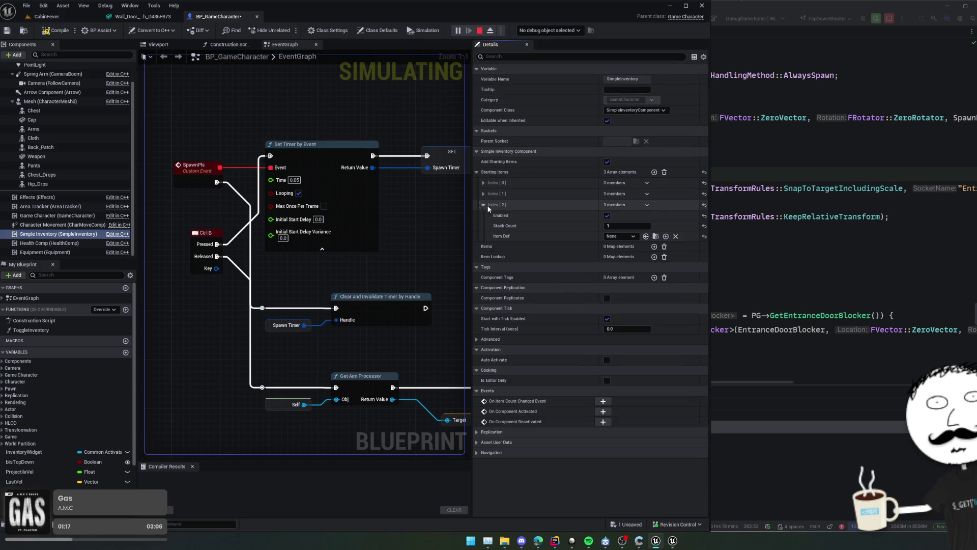
left_click(620, 236)
type("ba")
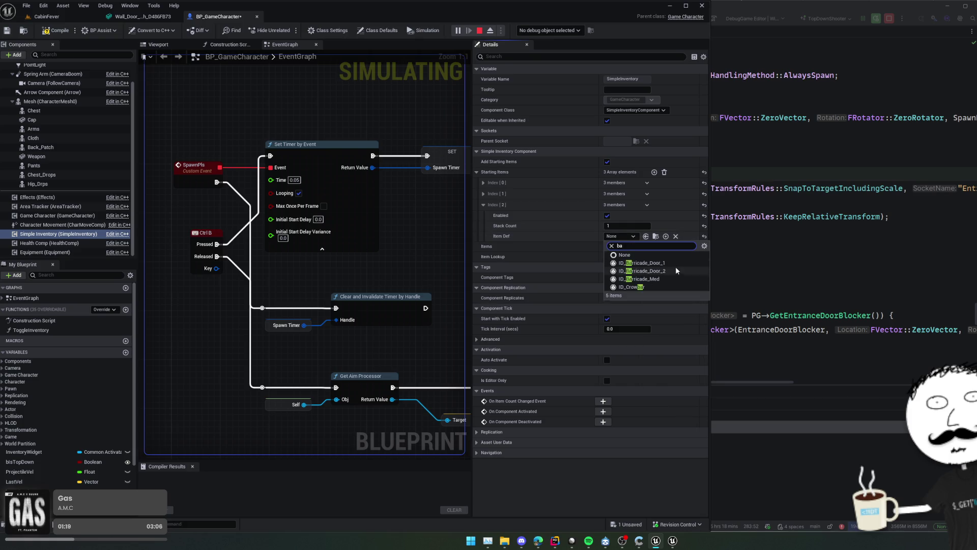
left_click(642, 264)
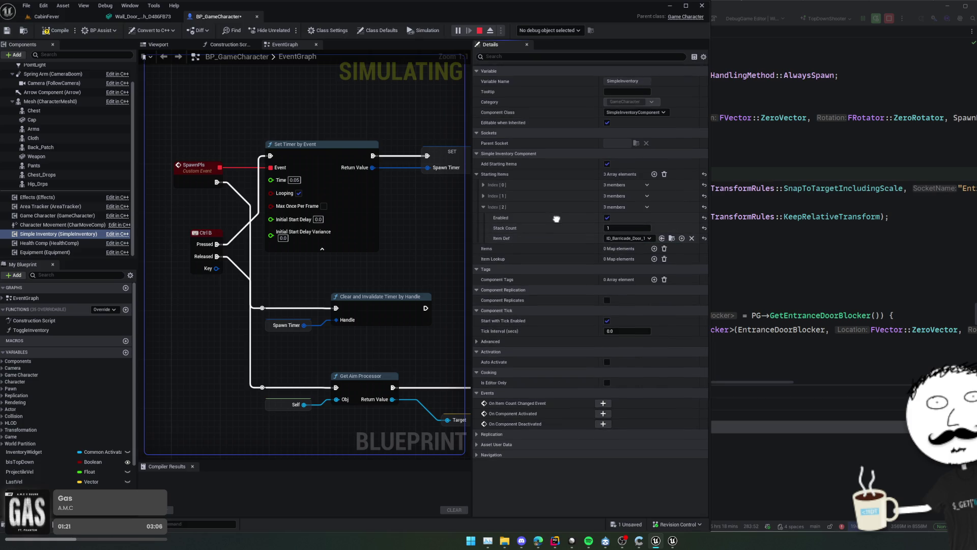
Set its stack count to 3, save, stop the simulation and return to CabinFever
key("ctrl+s")
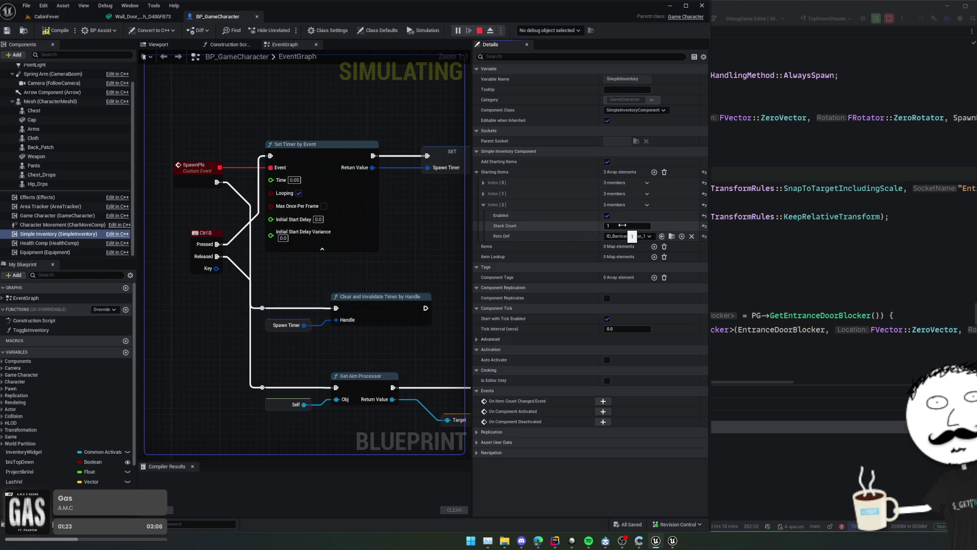
type("3")
key("Return")
key("ctrl+s")
left_click(480, 31)
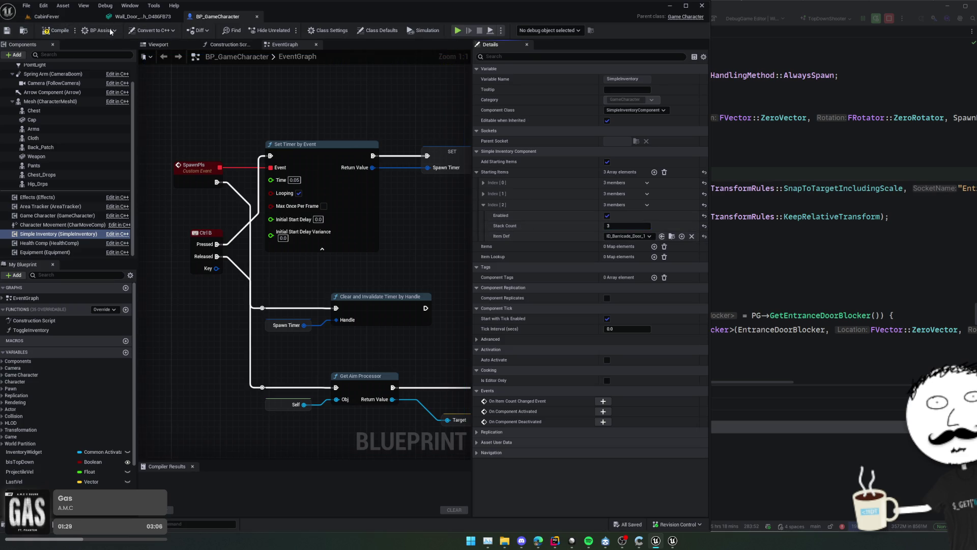
left_click(46, 16)
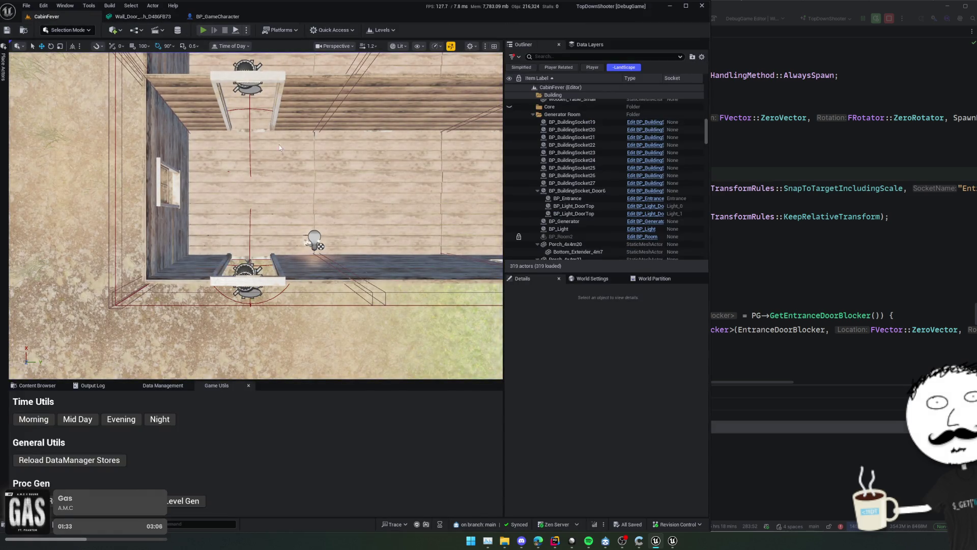
Playtest walking to the doorway, firing, and viewing the barricade prompt in third-person camera
key("alt+p")
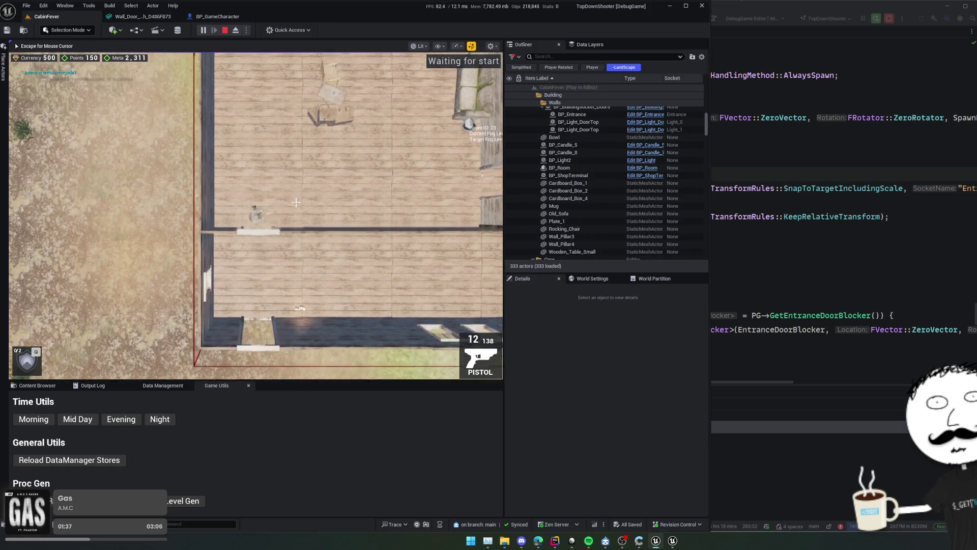
key("s")
key("s")
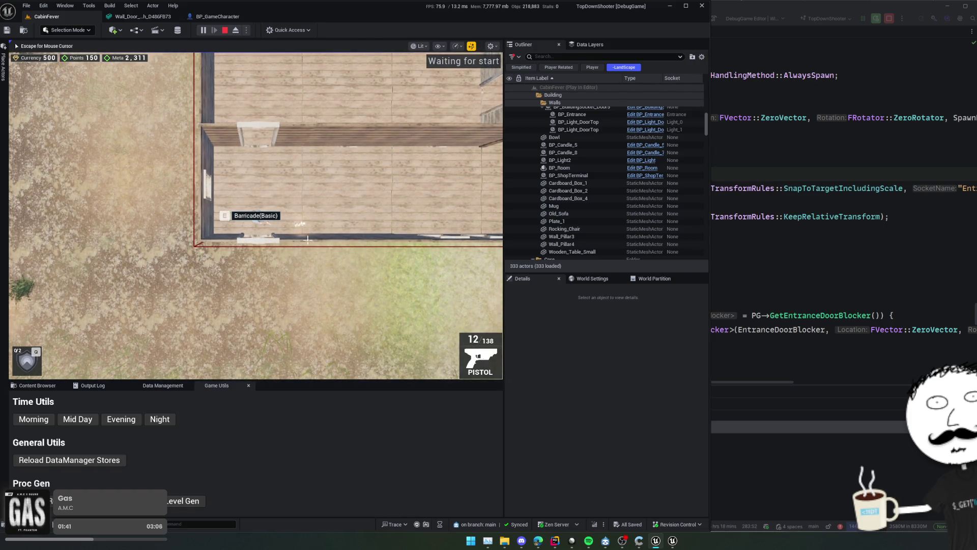
left_click(308, 250)
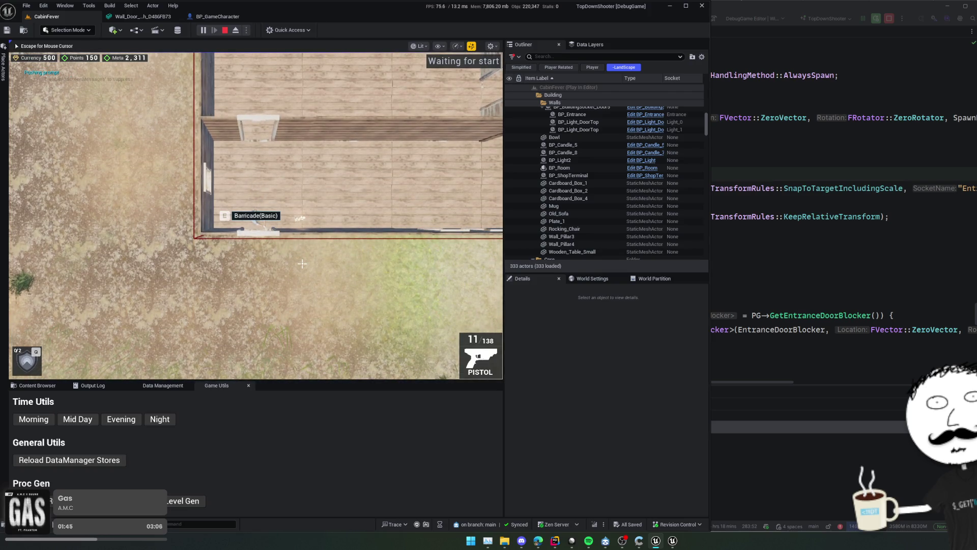
key("v")
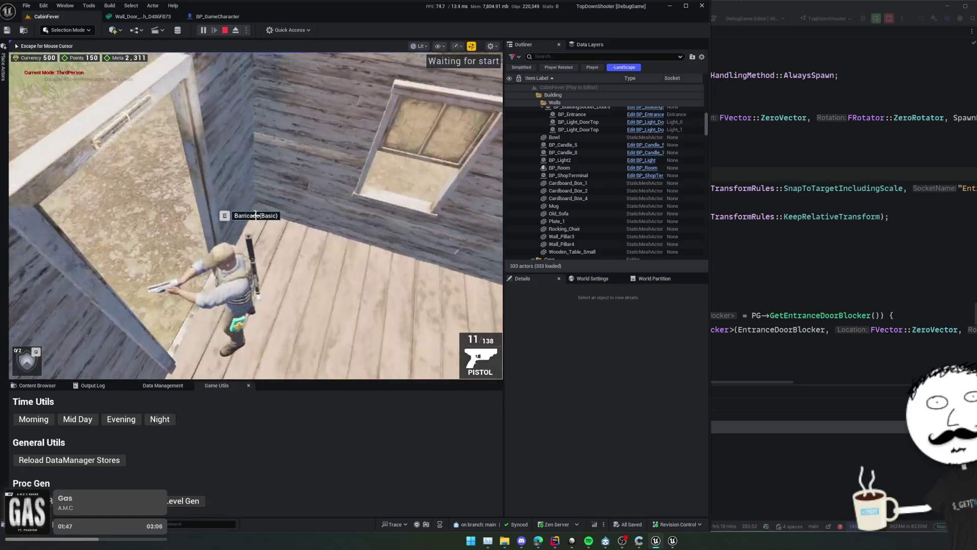
key("e")
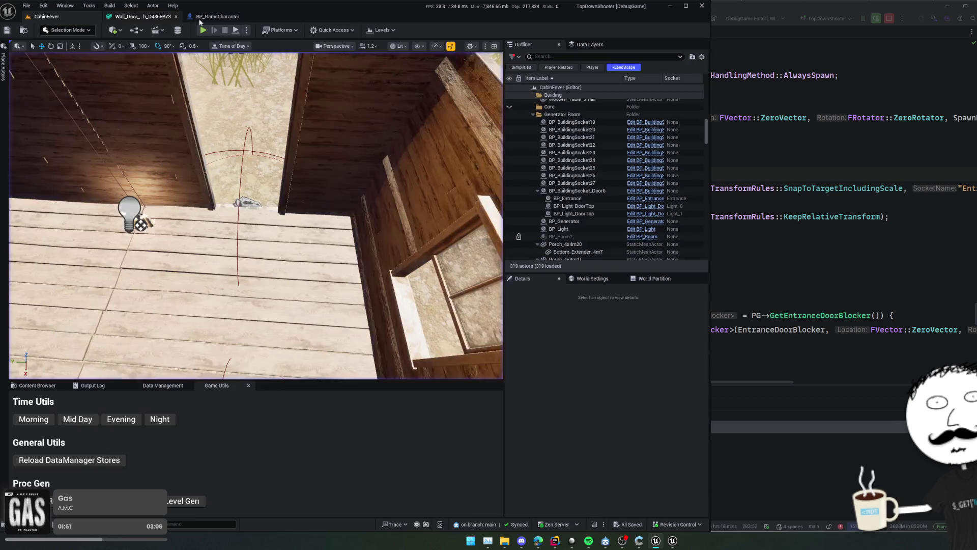
left_click(217, 16)
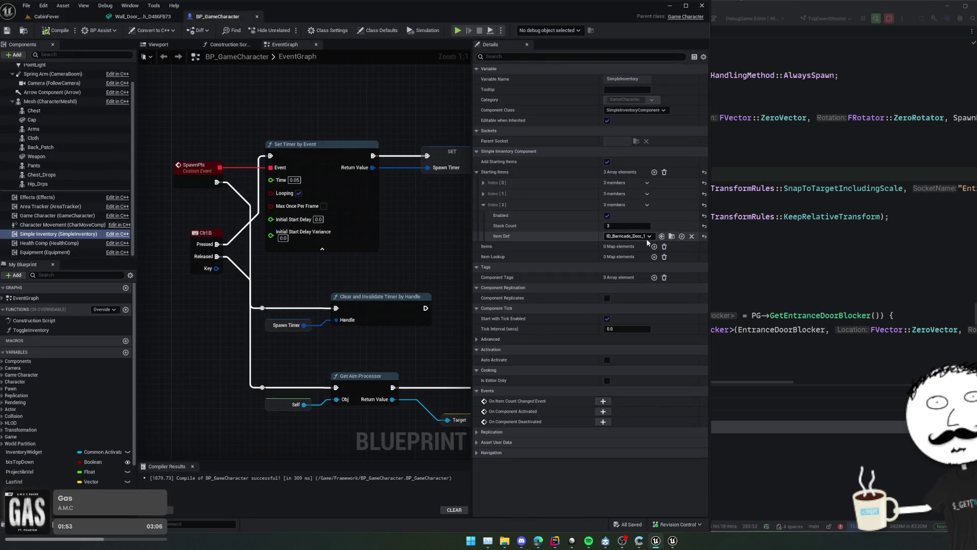
In BP_GameCharacter, raise starting item Index [2]'s stack count to 2
left_click(671, 237)
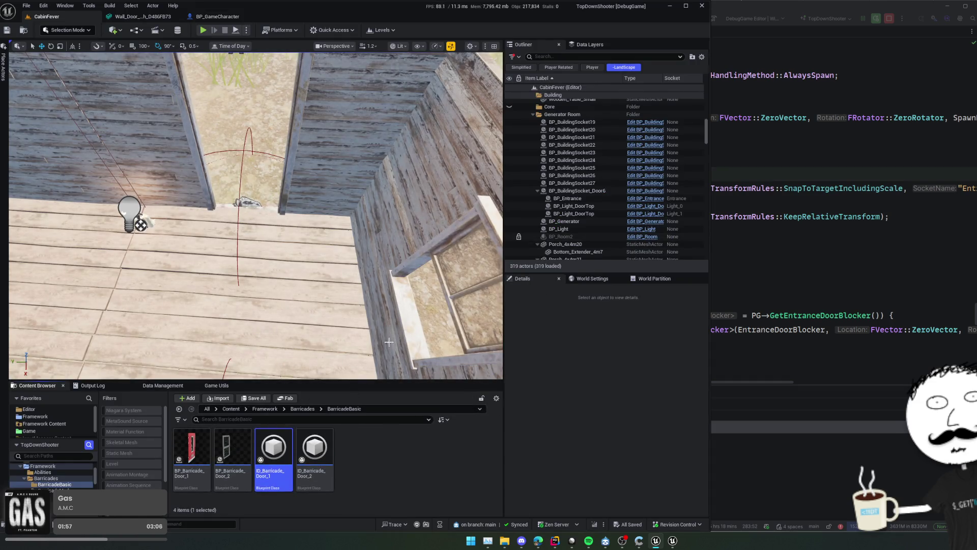
left_click(220, 18)
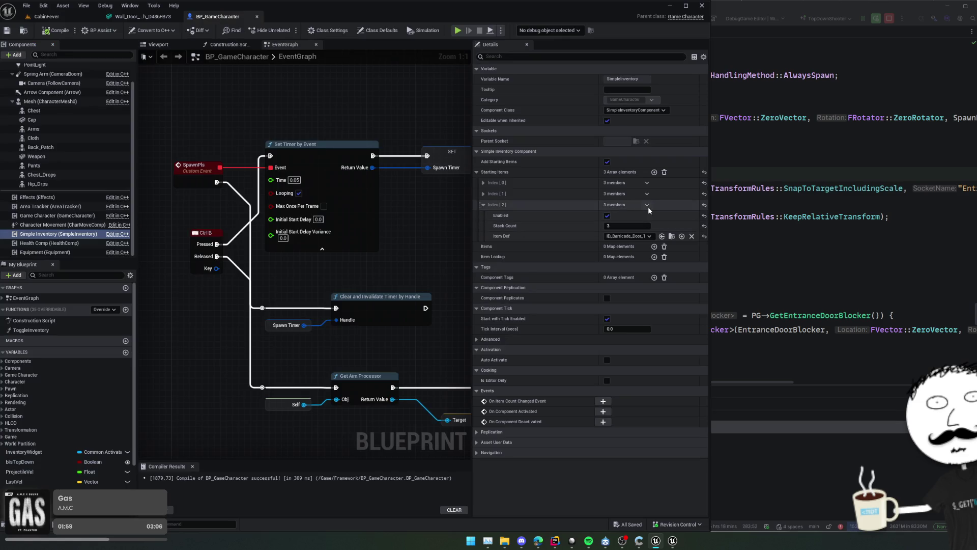
left_click(611, 226)
type("2")
Duplicate it as Index [3], set to ID_Barricade_Door_2, and save the Blueprint
left_click(647, 205)
left_click(662, 233)
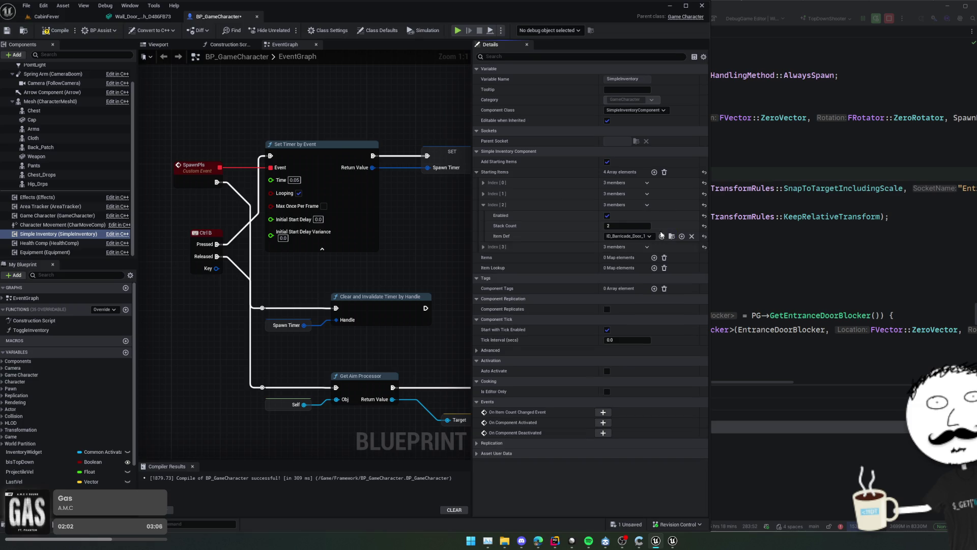
left_click(530, 247)
left_click(627, 278)
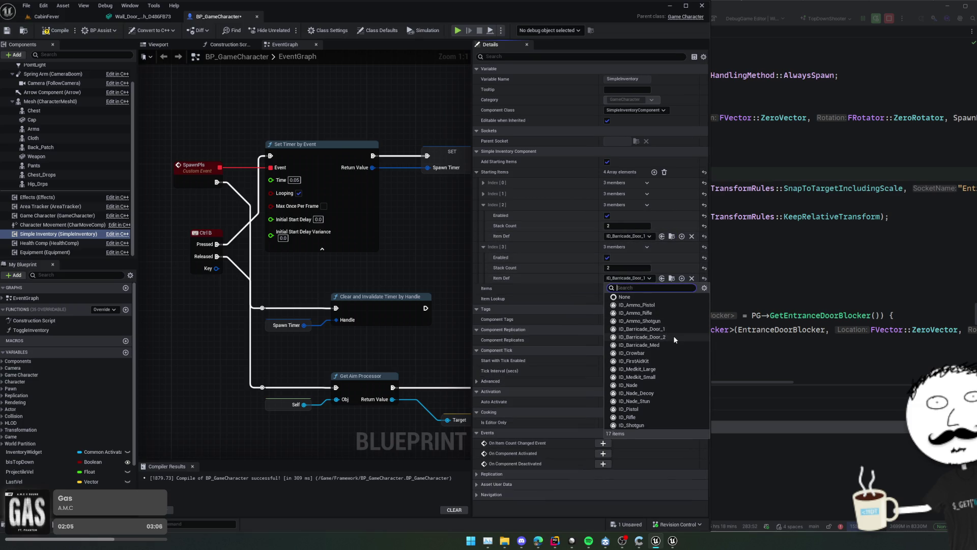
left_click(675, 340)
key("ctrl+s")
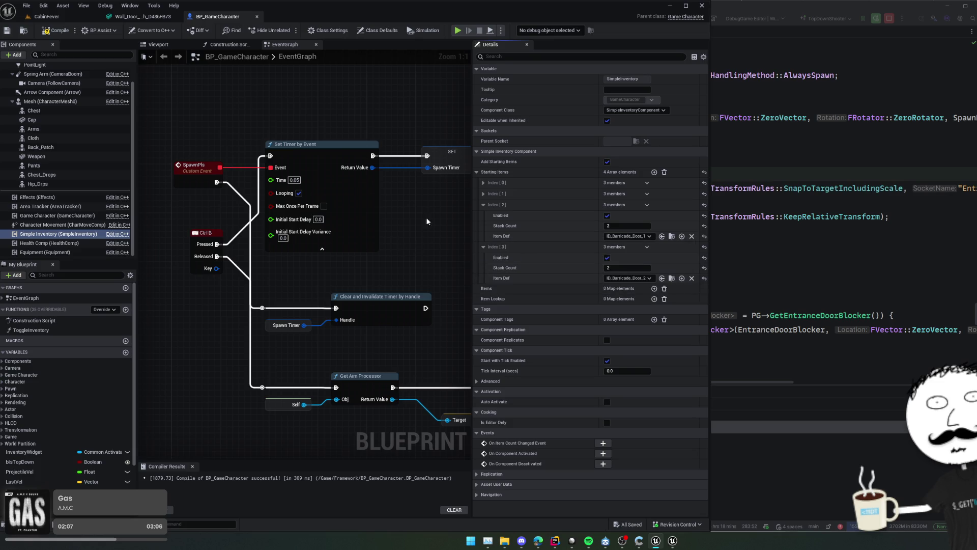
left_click(47, 17)
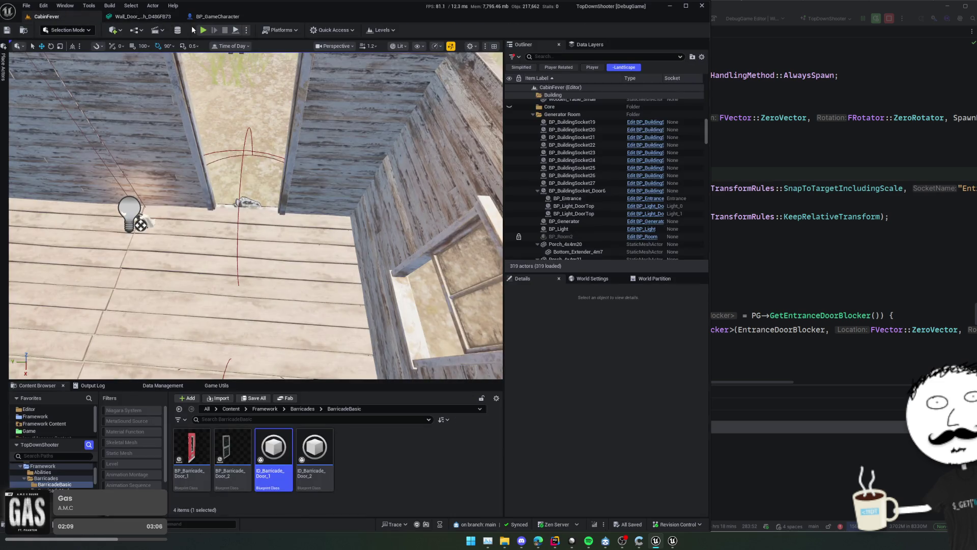
Play the level, walk the character south to the cabin, and eject
left_click(203, 31)
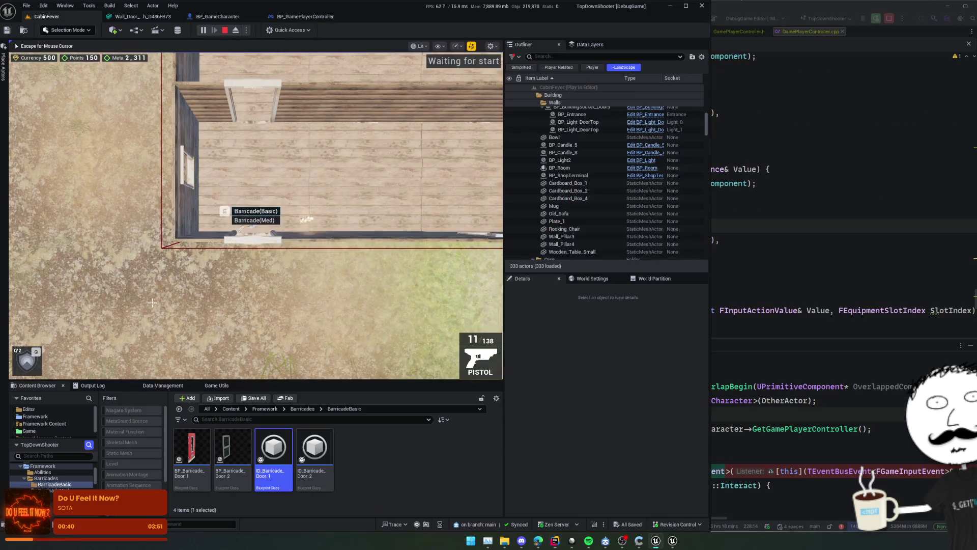
key("s")
key("e")
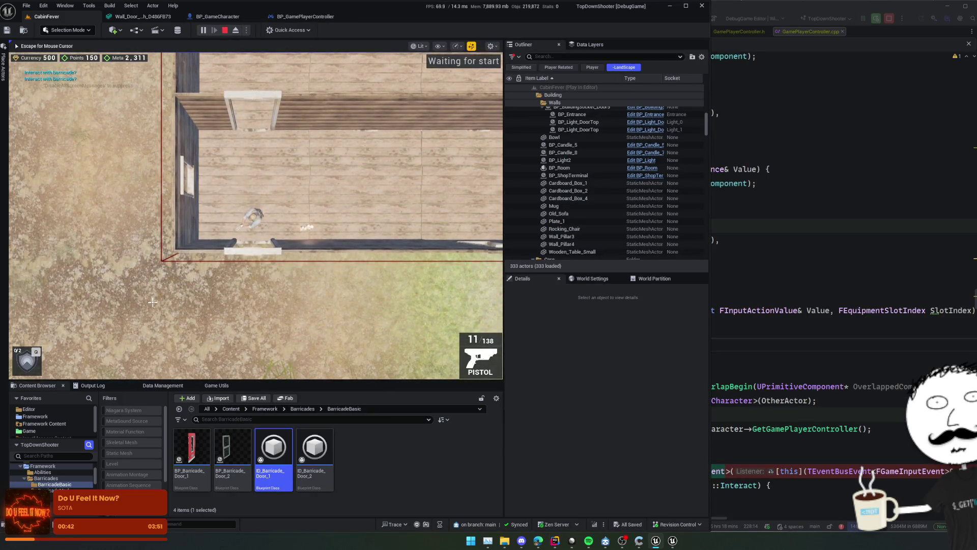
key("s")
left_click(235, 31)
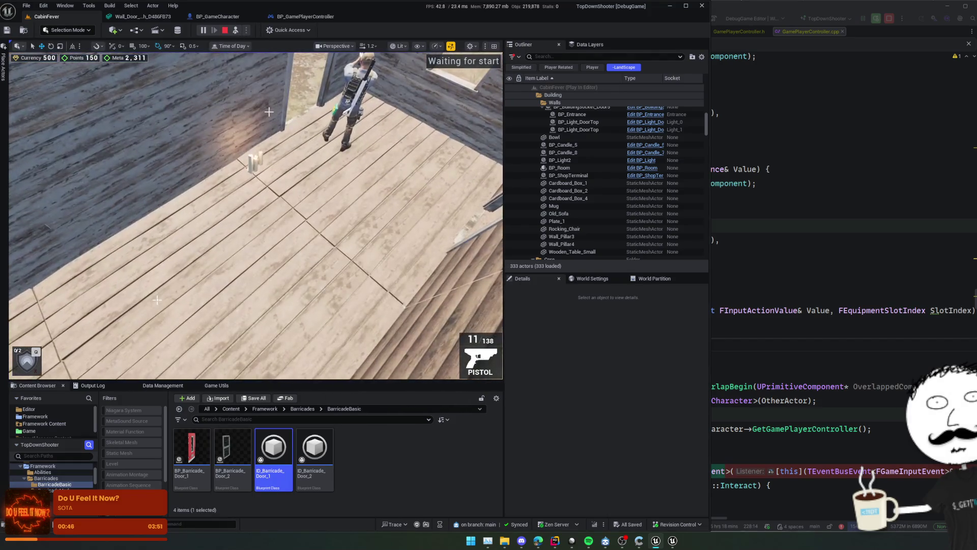
Select and frame BP_BuildingSocket14, then open its child BP_Entrance Blueprint
left_click(269, 111)
key("f")
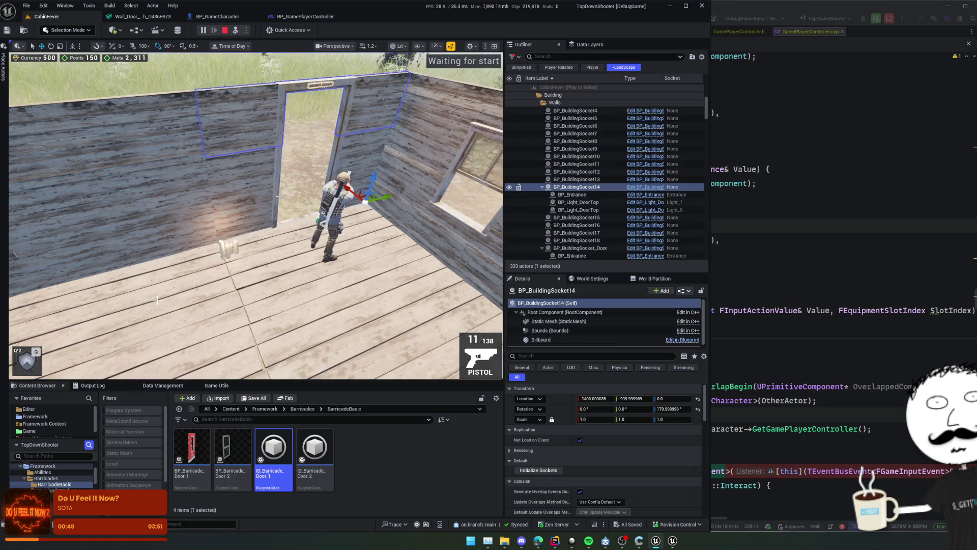
left_click(597, 196)
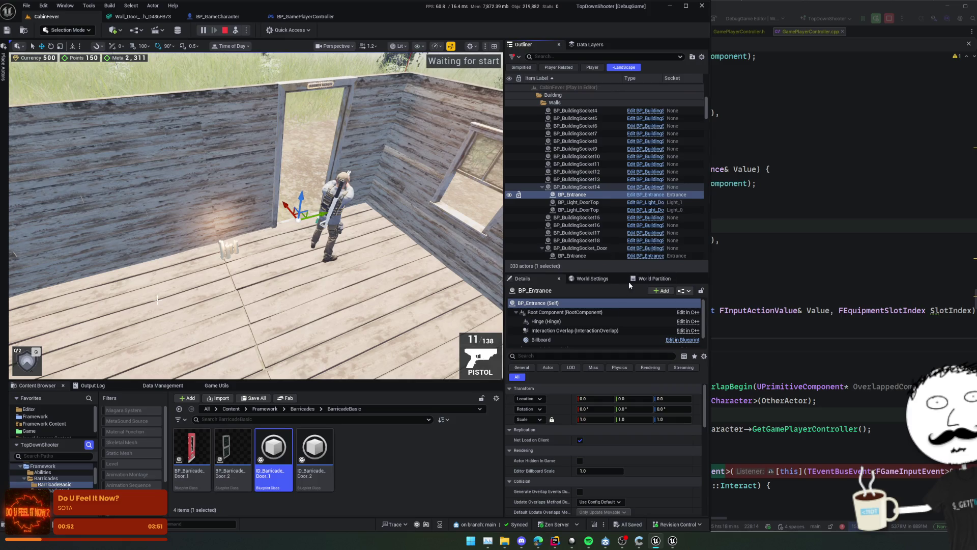
double_click(585, 340)
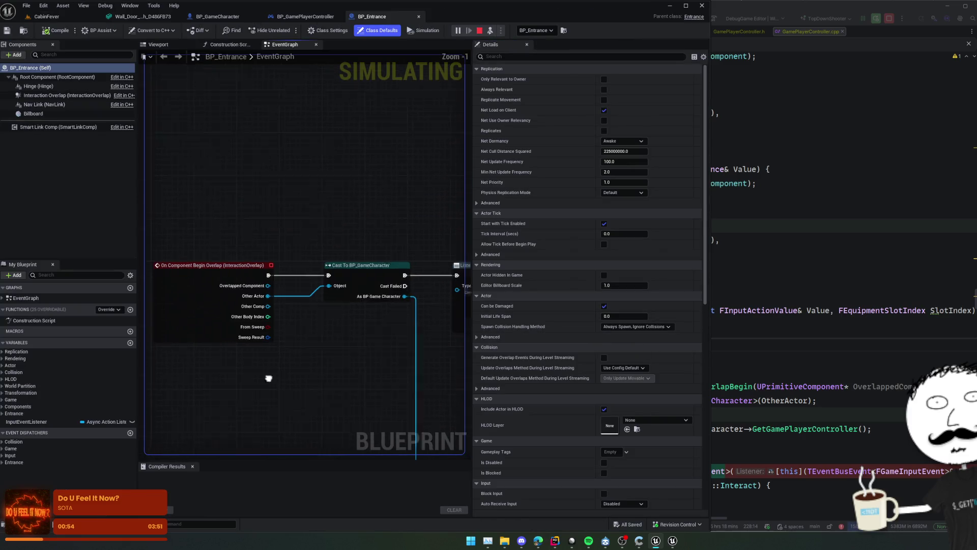
Pan through BP_Entrance's graph from ListenForGameEvent to the Matches Tag, On Interact and On Option Selected nodes
left_click_drag(307, 245, 341, 325)
scroll(340, 325, "down", 1)
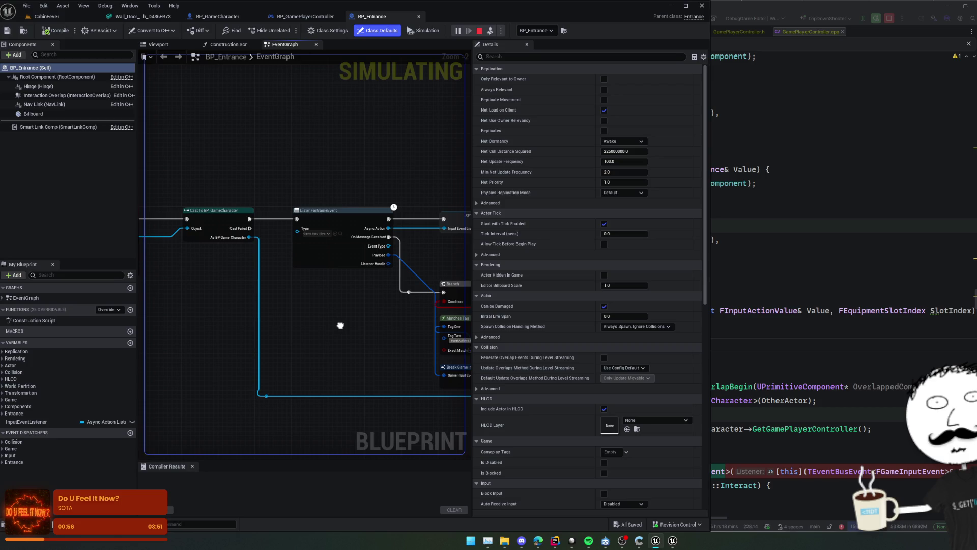
scroll(340, 325, "up", 2)
left_click(312, 226)
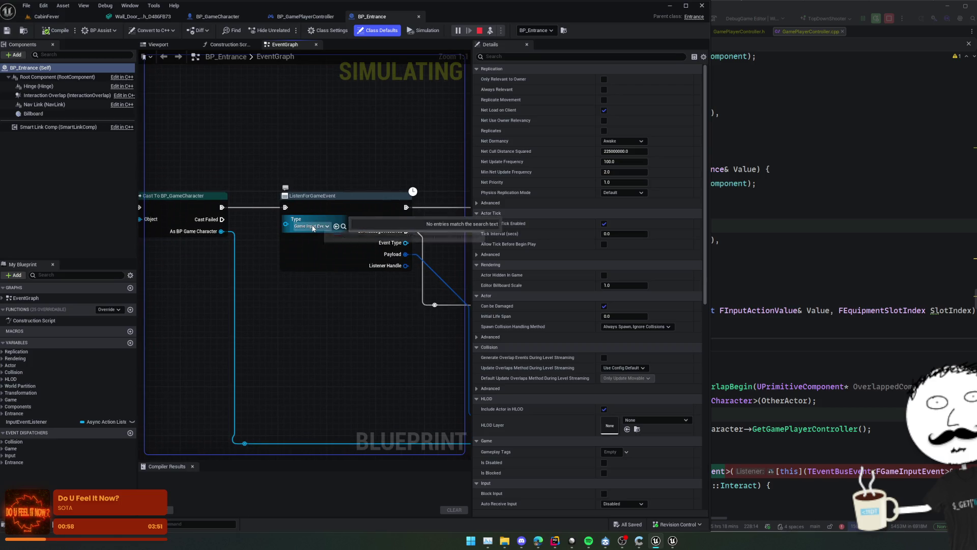
scroll(313, 227, "down", 1)
mouse_move(313, 227)
left_mouse_down()
mouse_move(339, 286)
mouse_move(300, 270)
mouse_move(454, 266)
mouse_move(321, 260)
mouse_move(242, 275)
left_mouse_up()
mouse_move(425, 292)
left_mouse_down()
mouse_move(333, 284)
mouse_move(566, 300)
mouse_move(421, 291)
mouse_move(418, 277)
mouse_move(563, 264)
mouse_move(414, 250)
mouse_move(461, 251)
mouse_move(407, 242)
mouse_move(633, 189)
left_mouse_up()
scroll(395, 291, "down", 1)
mouse_move(306, 255)
left_mouse_down()
mouse_move(285, 224)
mouse_move(202, 190)
left_mouse_up()
left_click_drag(448, 128, 378, 286)
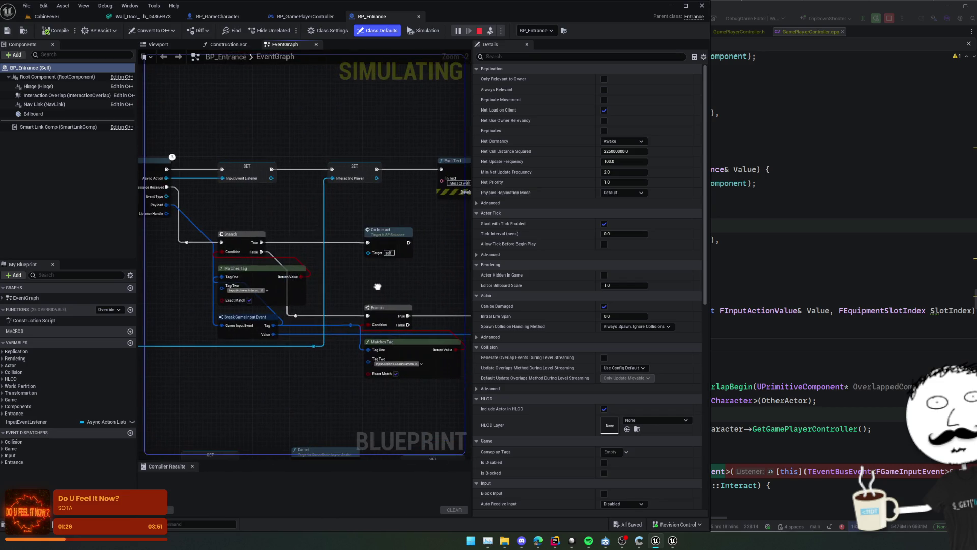
Float the BP_Entrance editor in its own window and list its debug instances
mouse_move(401, 16)
left_mouse_down()
mouse_move(443, 54)
mouse_move(436, 32)
mouse_move(414, 41)
mouse_move(400, 19)
mouse_move(703, 209)
mouse_move(371, 63)
left_mouse_up()
left_click_drag(698, 76, 716, 146)
left_click(926, 162)
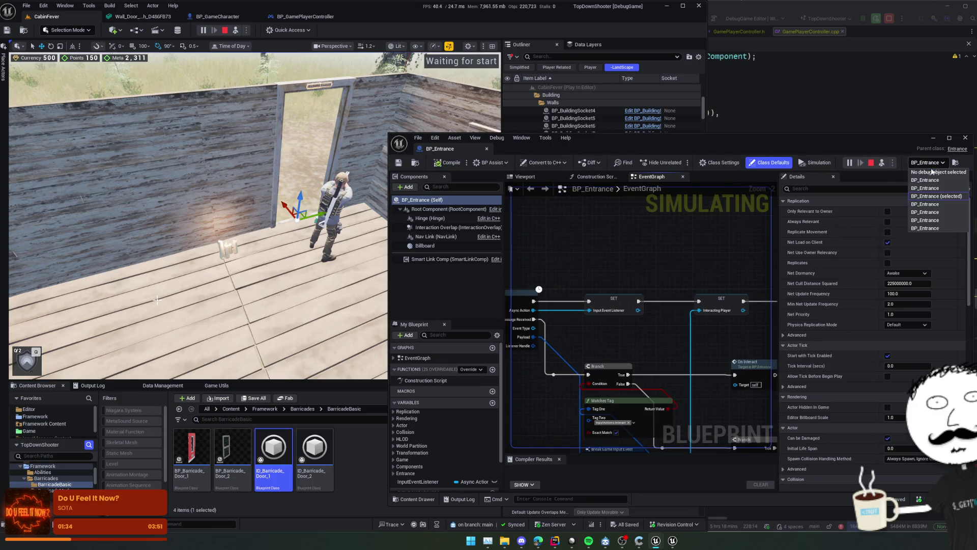
Debug the level's door instance and move the BP_Entrance window further right
left_click(919, 193)
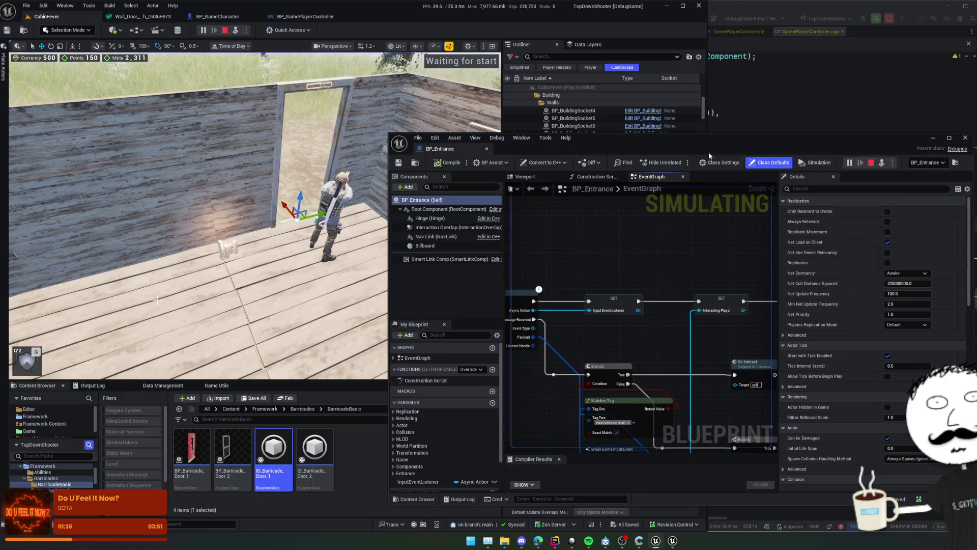
left_click_drag(662, 138, 751, 130)
left_click_drag(753, 253, 742, 202)
scroll(683, 364, "down", 2)
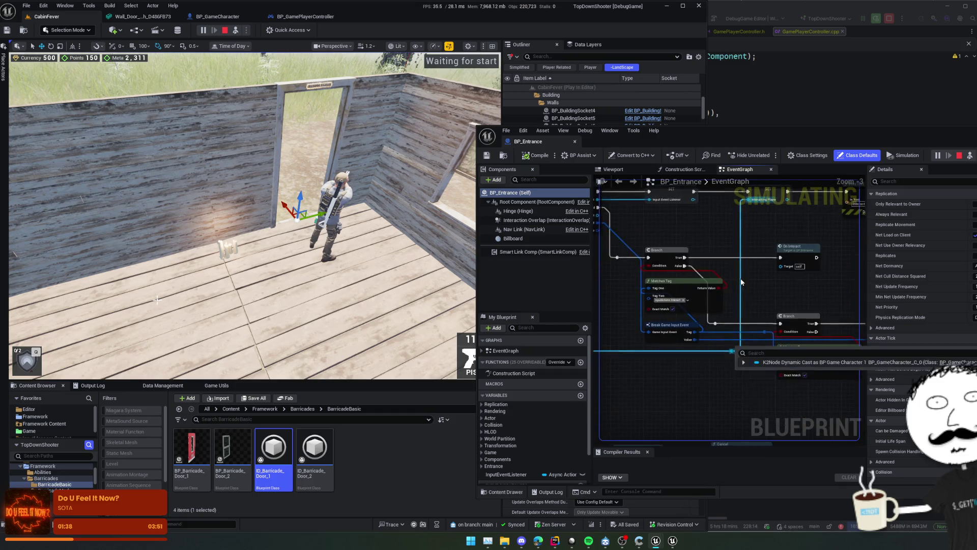
Possess the character, interact at the door, and jump to the OnInteract event
right_click(411, 237)
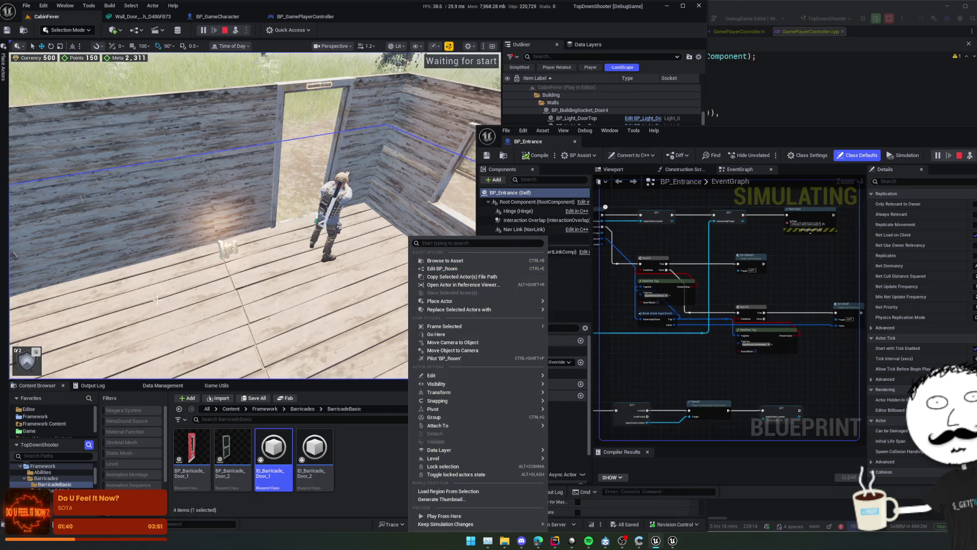
left_click(237, 31)
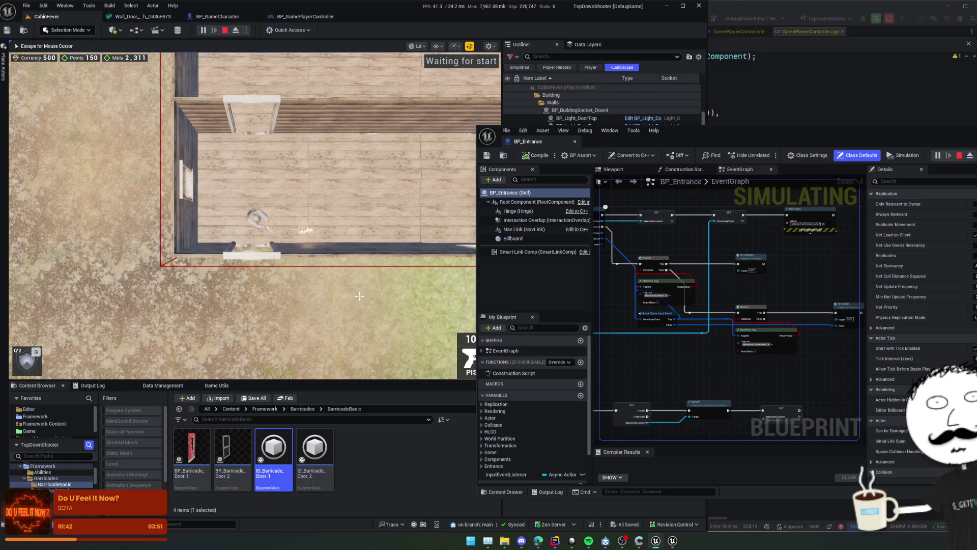
key("e")
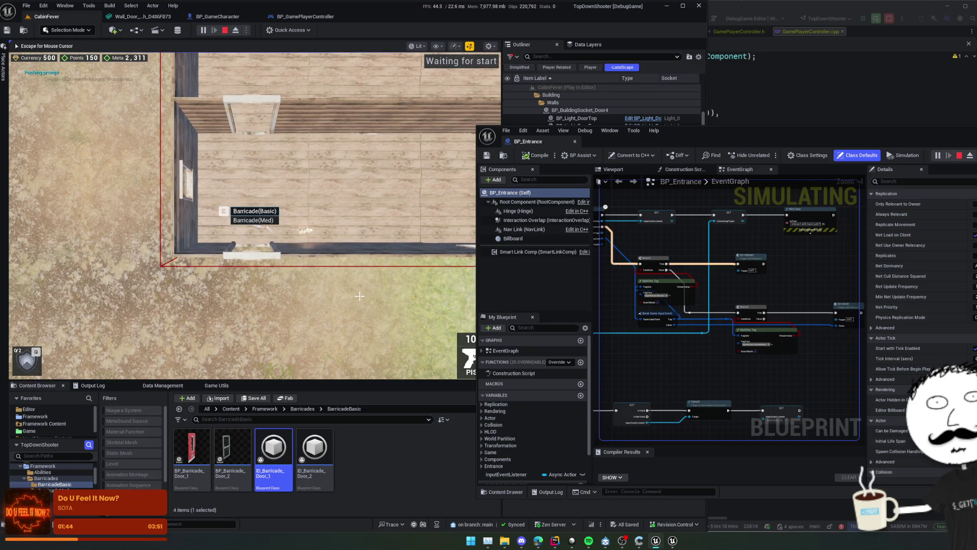
key("super")
left_click(728, 270)
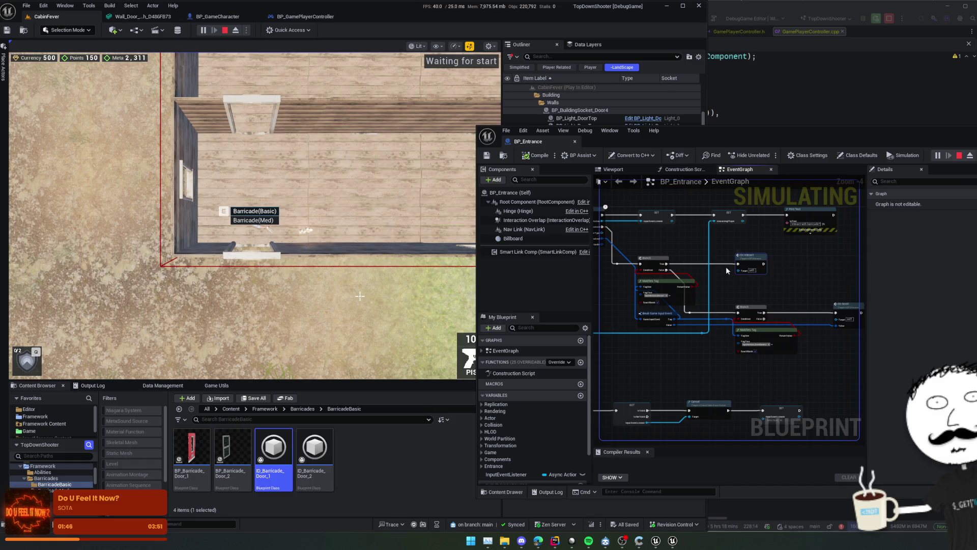
double_click(751, 263)
Follow the graph to On Option Selected and open its C++ source in Rider
scroll(771, 312, "down", 2)
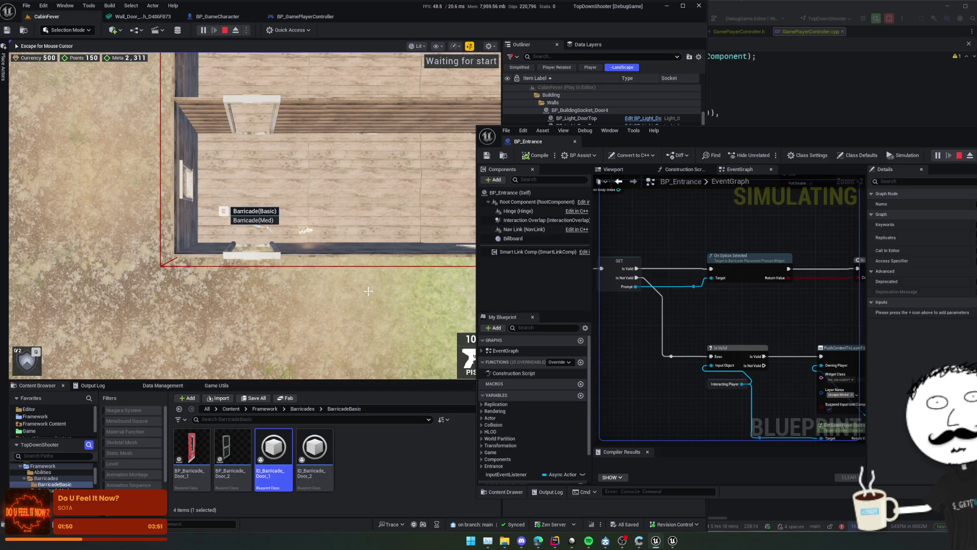
key("super")
mouse_move(853, 310)
left_mouse_down()
mouse_move(628, 305)
mouse_move(712, 312)
left_mouse_up()
scroll(712, 312, "down", 1)
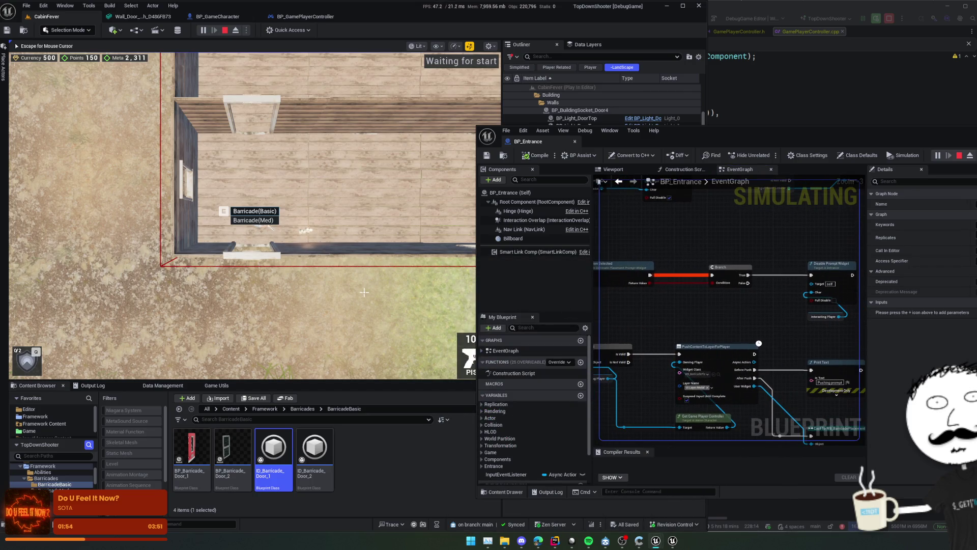
left_click_drag(615, 275, 663, 271)
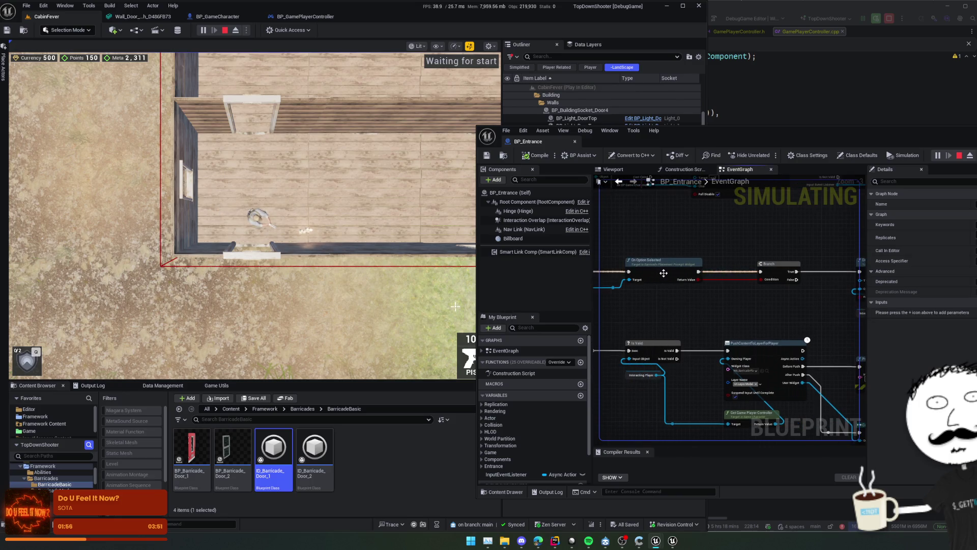
double_click(651, 280)
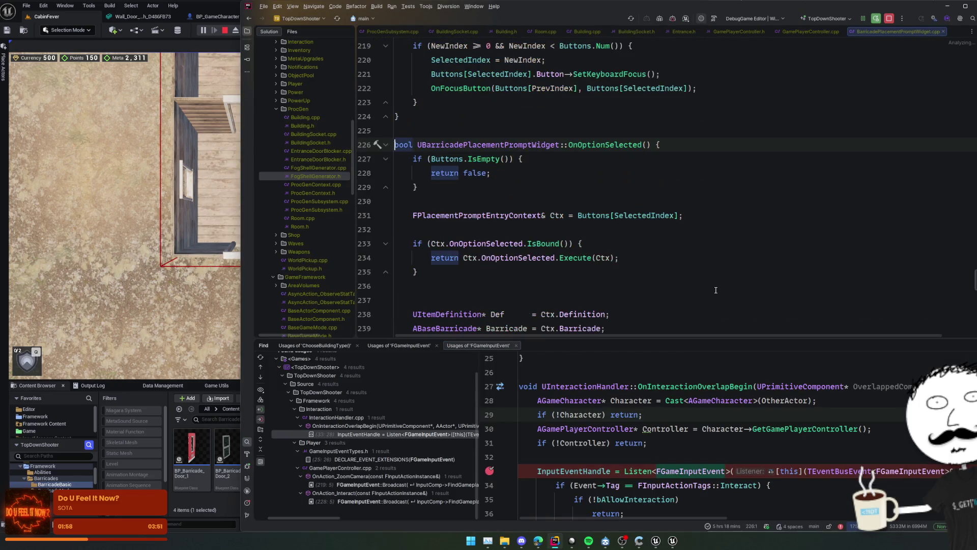
Break on OnOptionSelected's empty-buttons check, then interact with the door in game
left_click(640, 206)
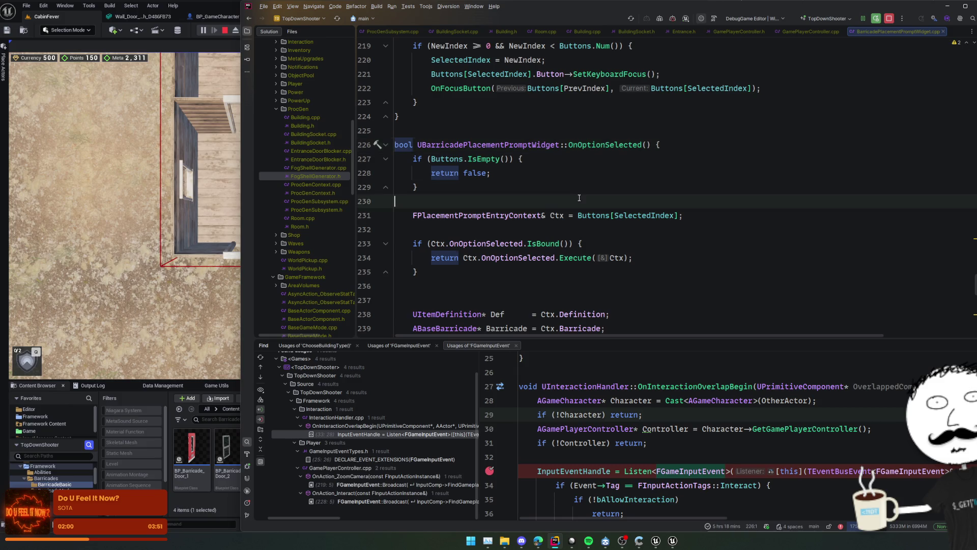
left_click(364, 159)
left_click(239, 224)
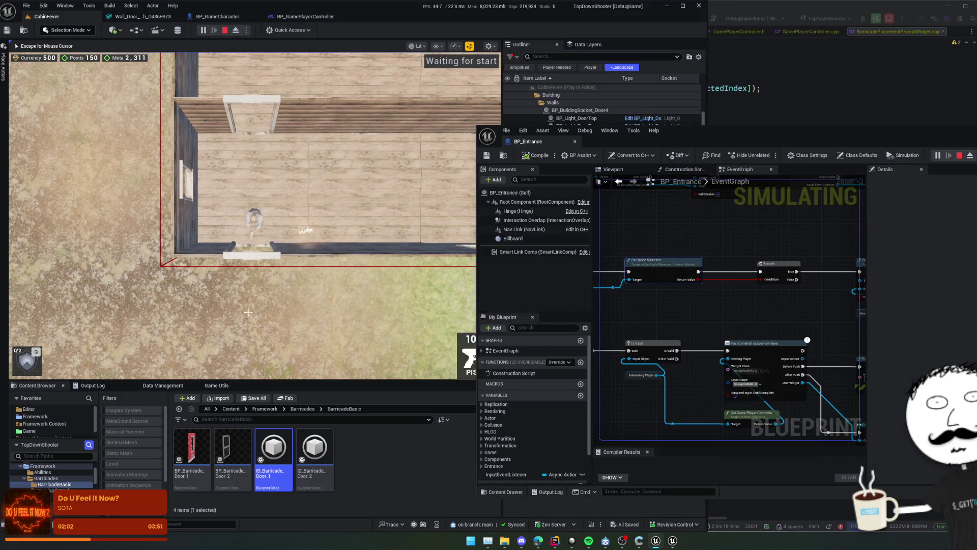
key("e")
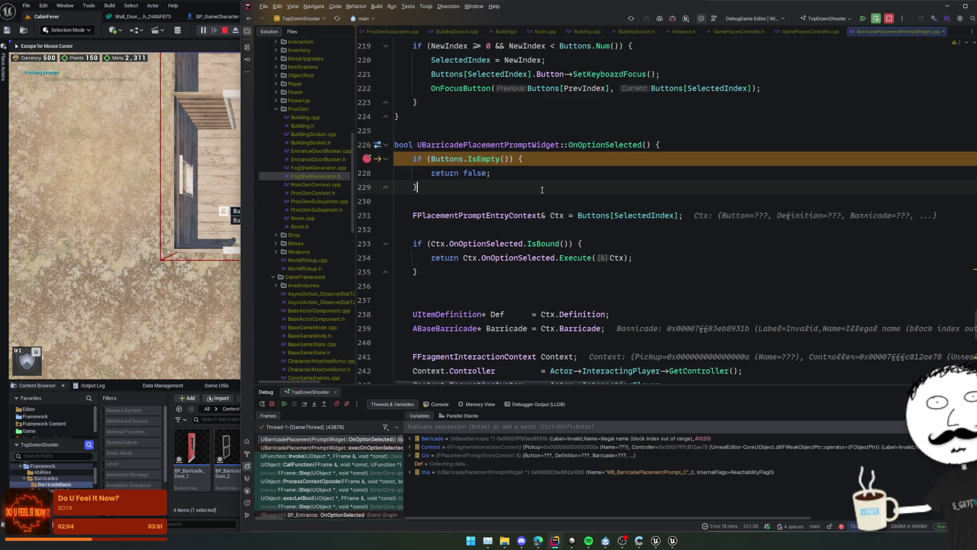
Step over OnOptionSelected line by line down to the HandleInteractionAction call
left_click(304, 404)
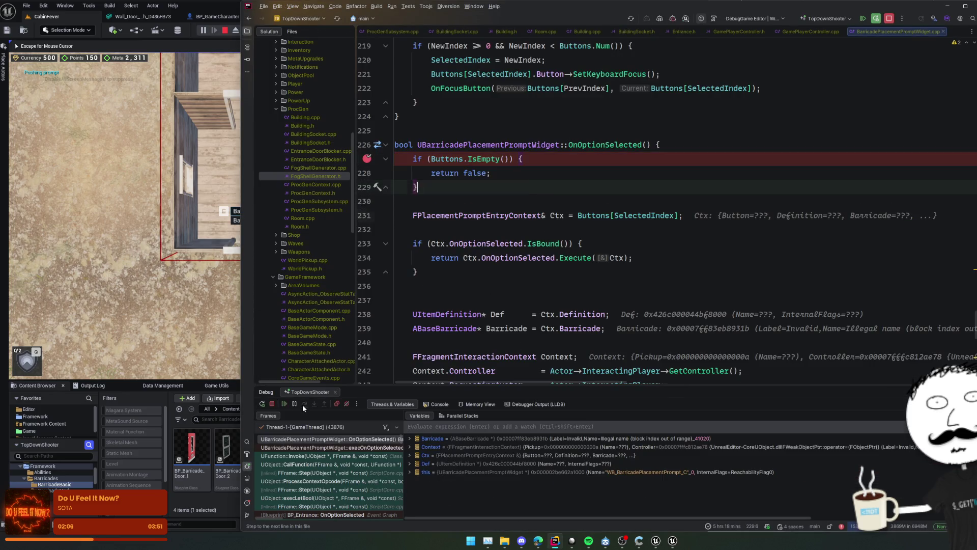
left_click(302, 405)
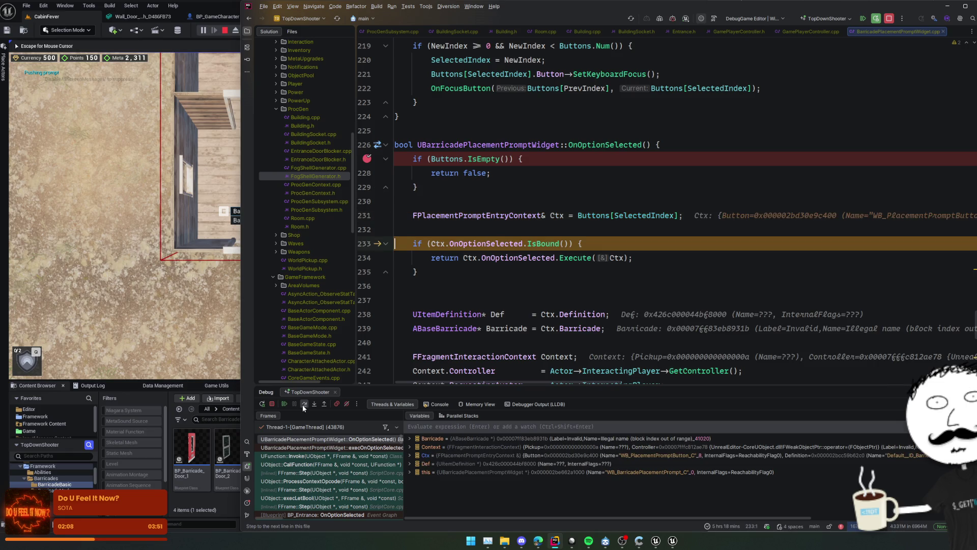
left_click(303, 405)
left_click(303, 404)
left_click(302, 405)
left_click(303, 404)
left_click(303, 404)
left_click(303, 404)
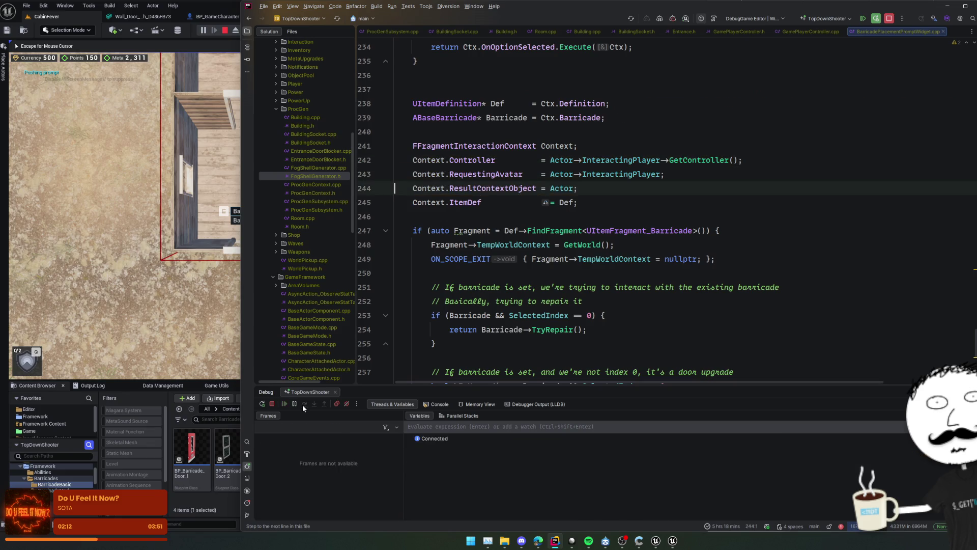
left_click(304, 404)
left_click(304, 403)
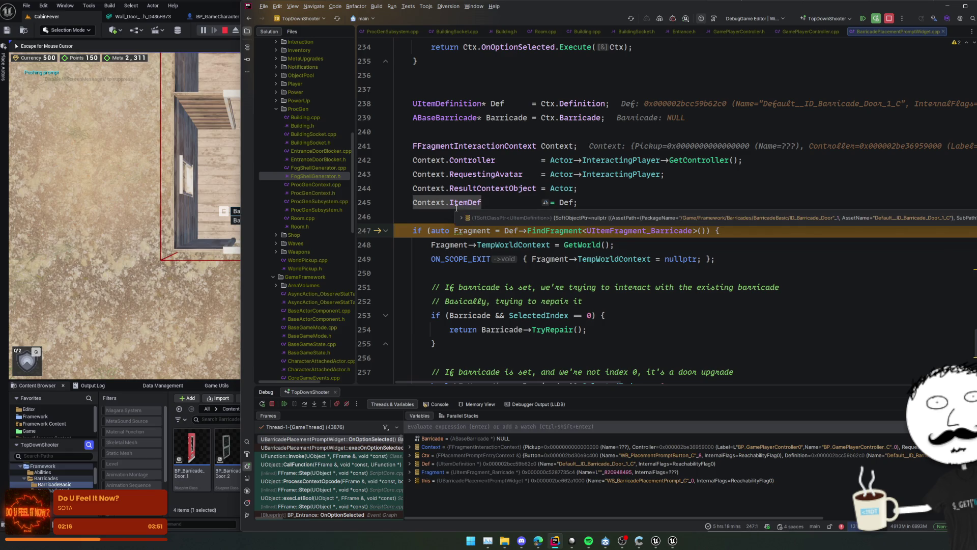
left_click(438, 212)
left_click(307, 403)
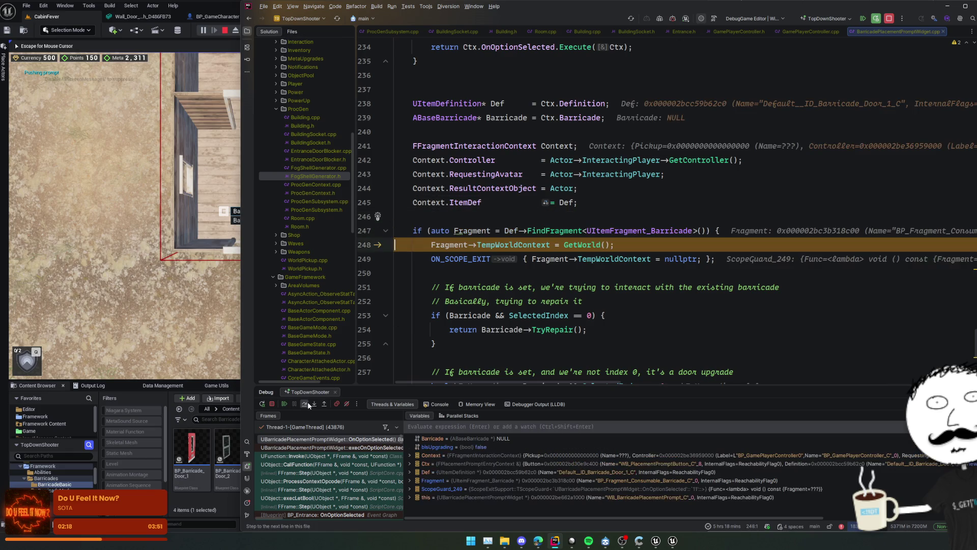
left_click(306, 403)
left_click(306, 402)
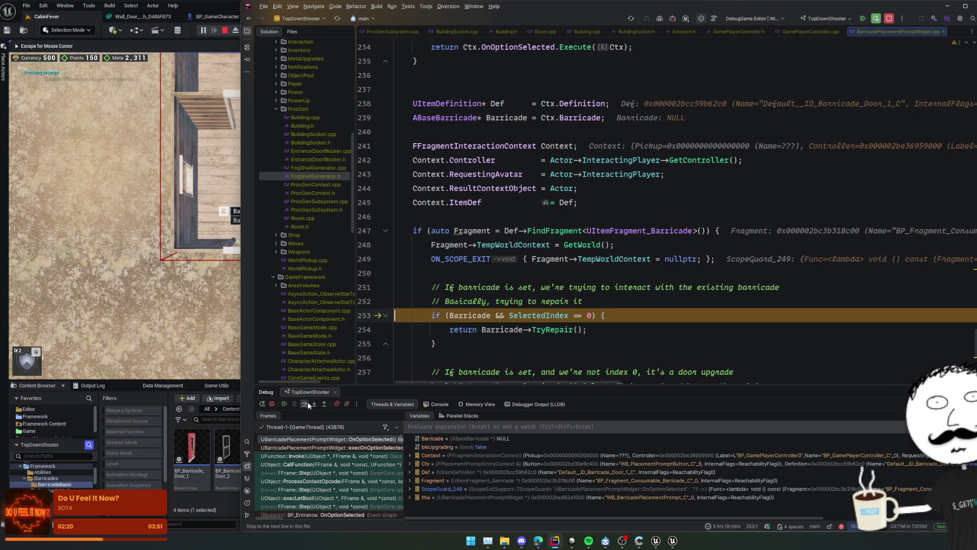
left_click(308, 402)
left_click(308, 402)
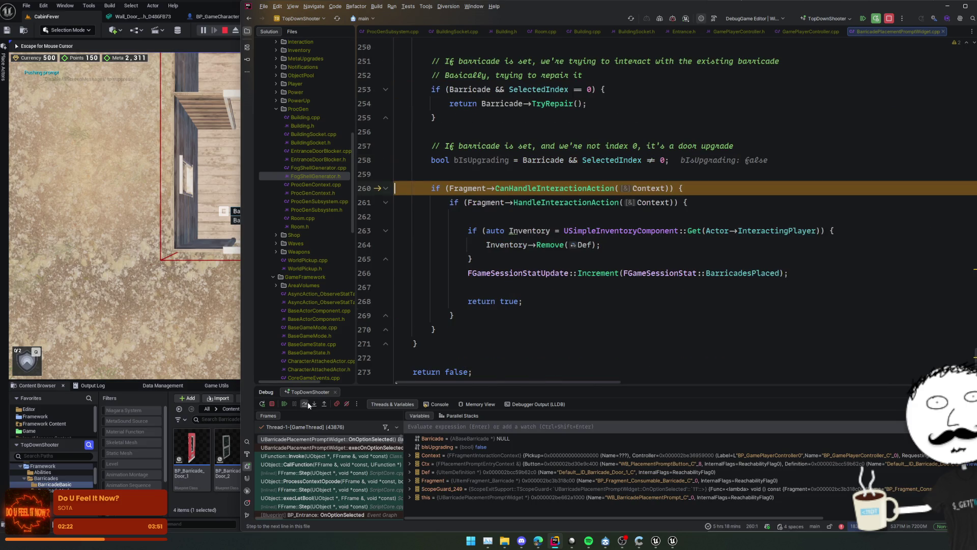
left_click(308, 402)
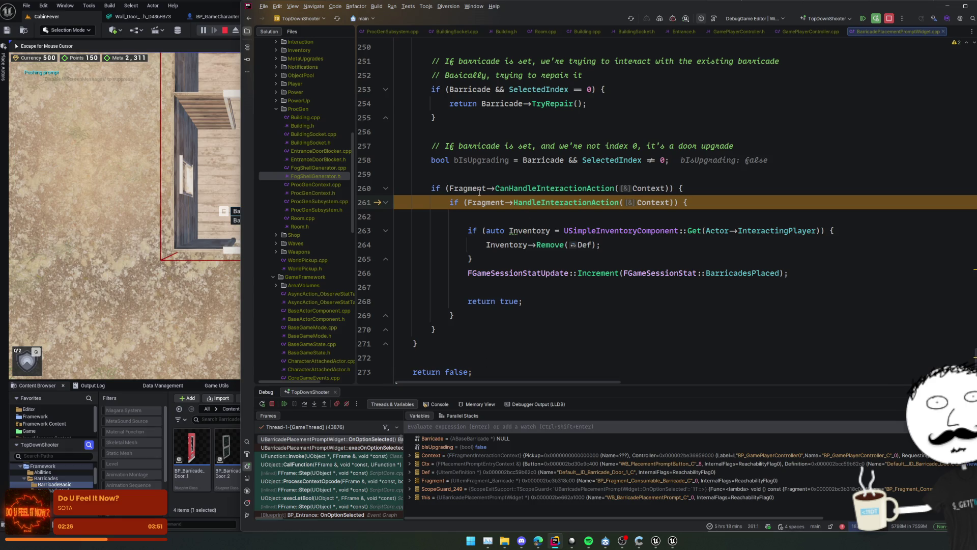
Step into HandleInteractionAction through the barricade fragment to the consumable fragment, then resume
mouse_move(479, 192)
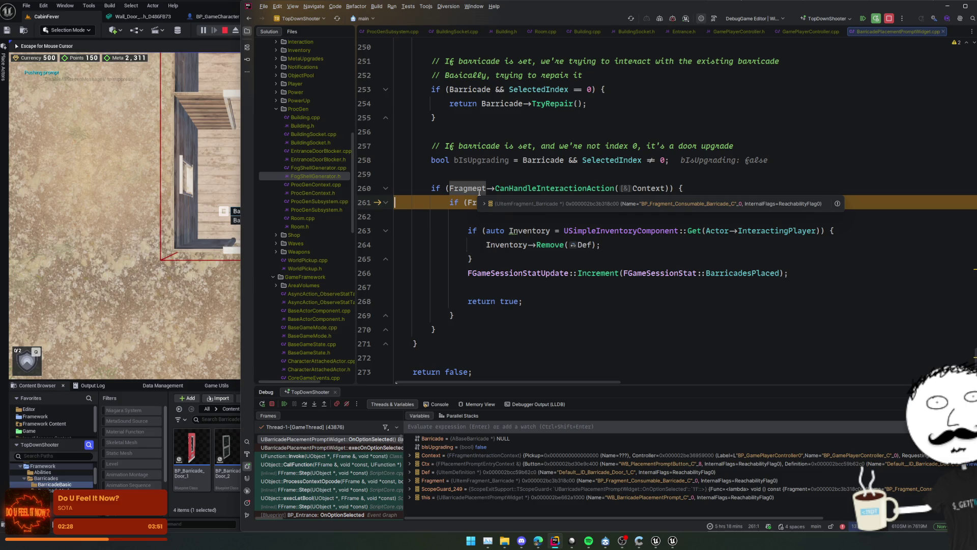
left_click(522, 202)
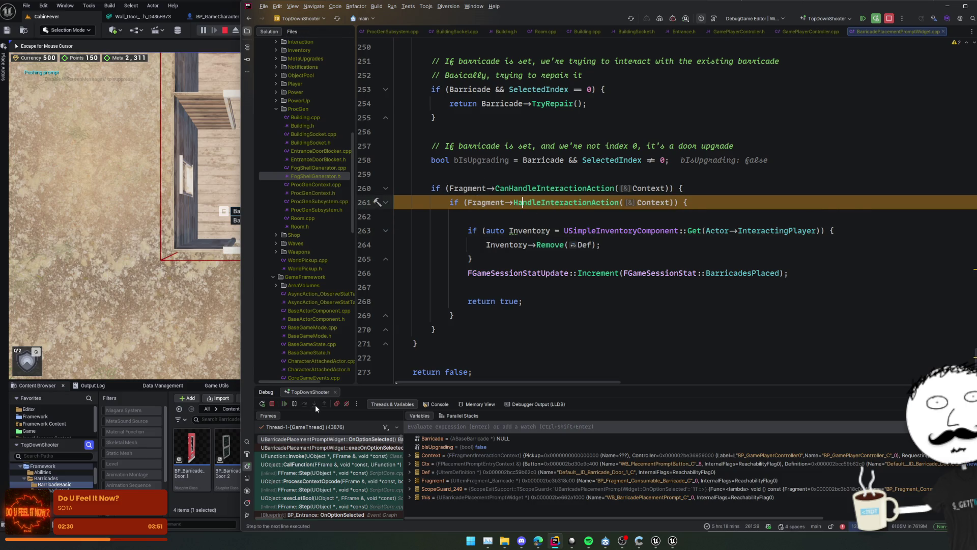
left_click(315, 405)
left_click(315, 405)
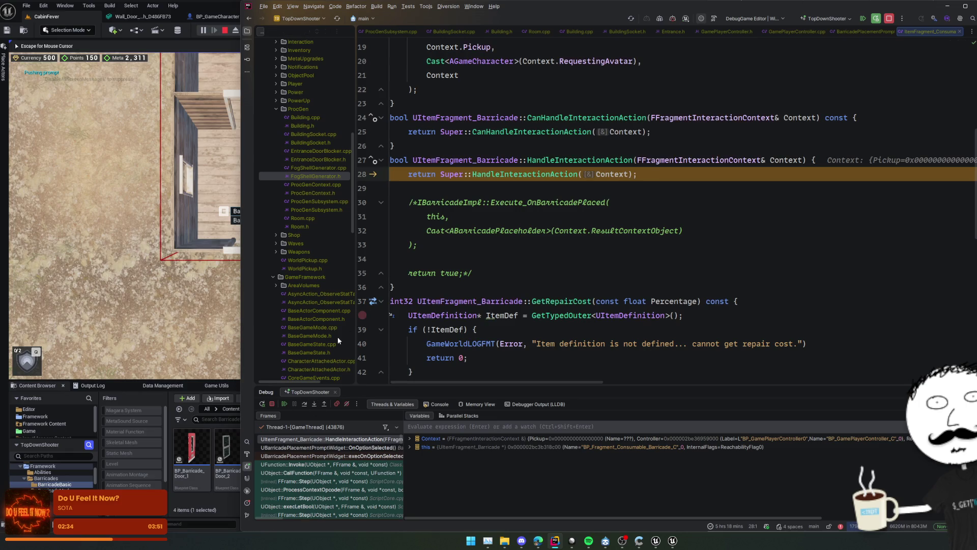
left_click(315, 404)
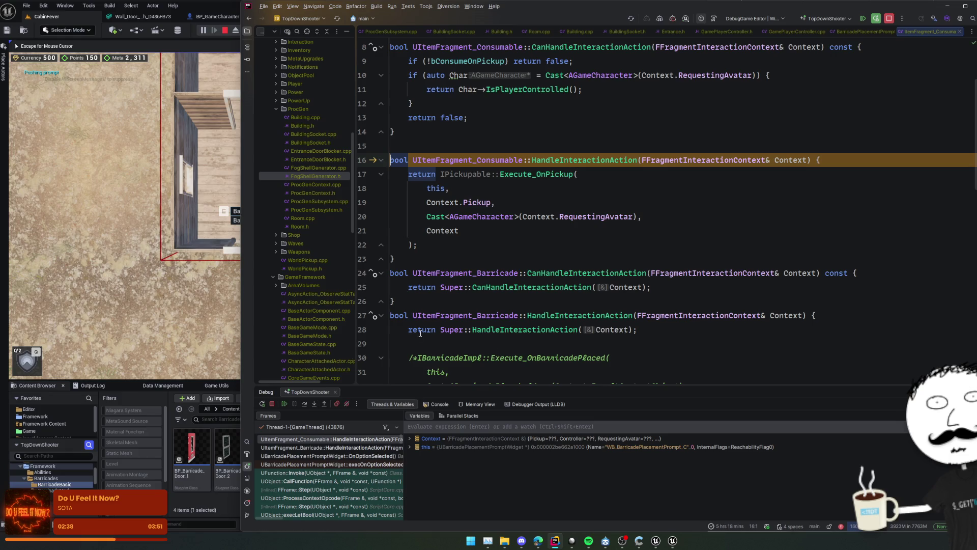
left_click(284, 404)
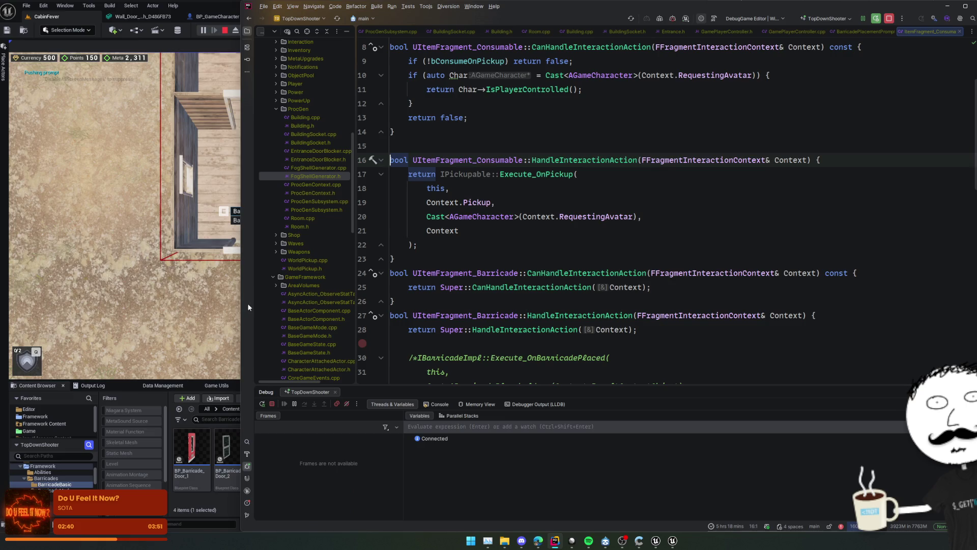
Go up to the Barricades folder and open BP_Fragment_Consumable_Barricade
left_click(163, 385)
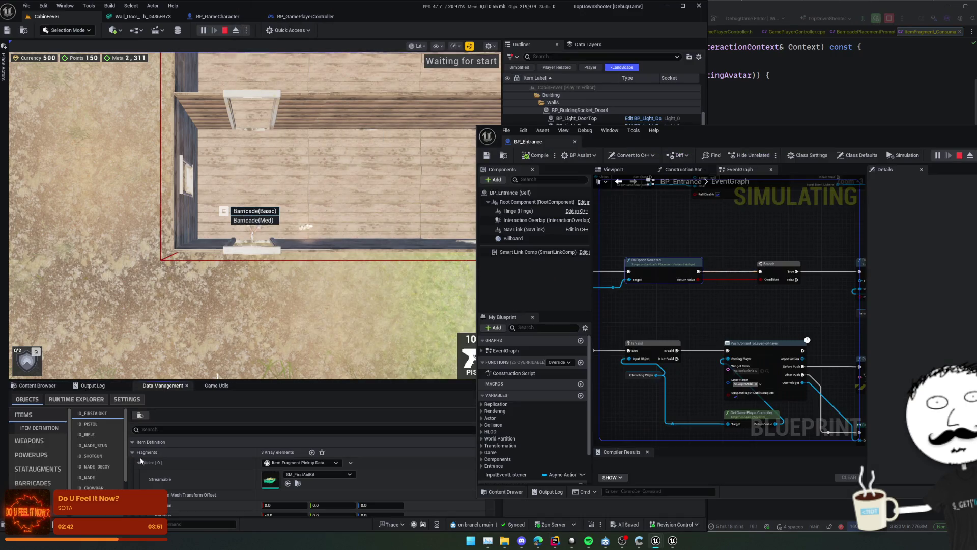
left_click(38, 385)
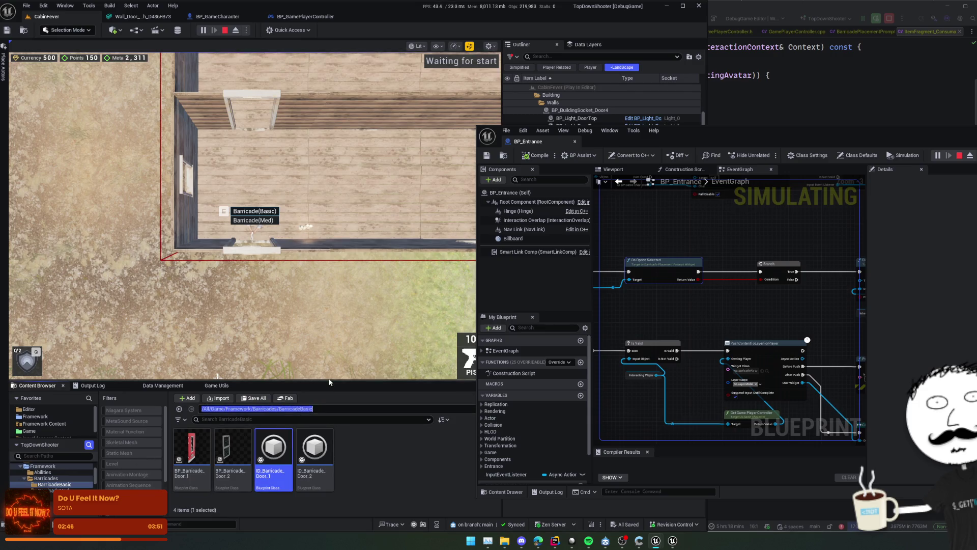
left_click_drag(319, 380, 321, 328)
left_click(355, 427)
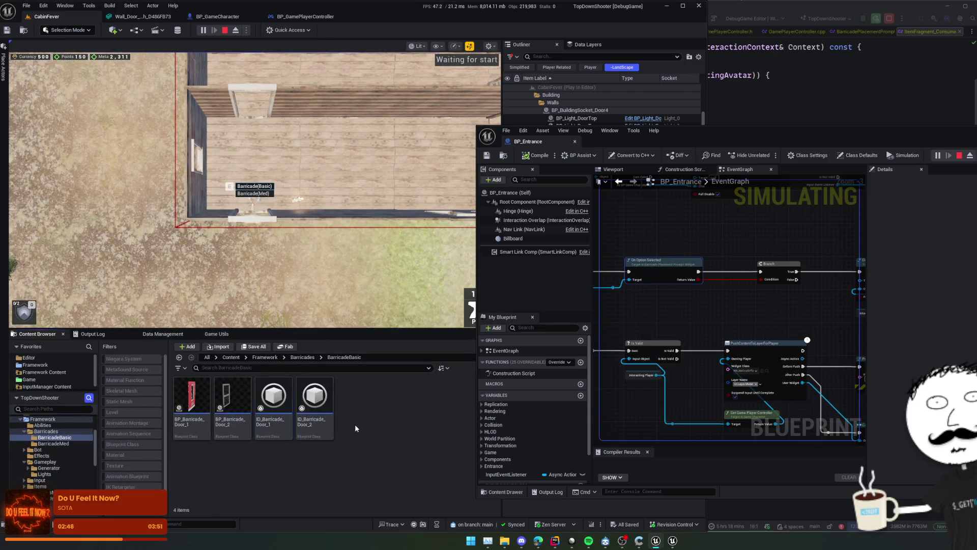
left_click(306, 357)
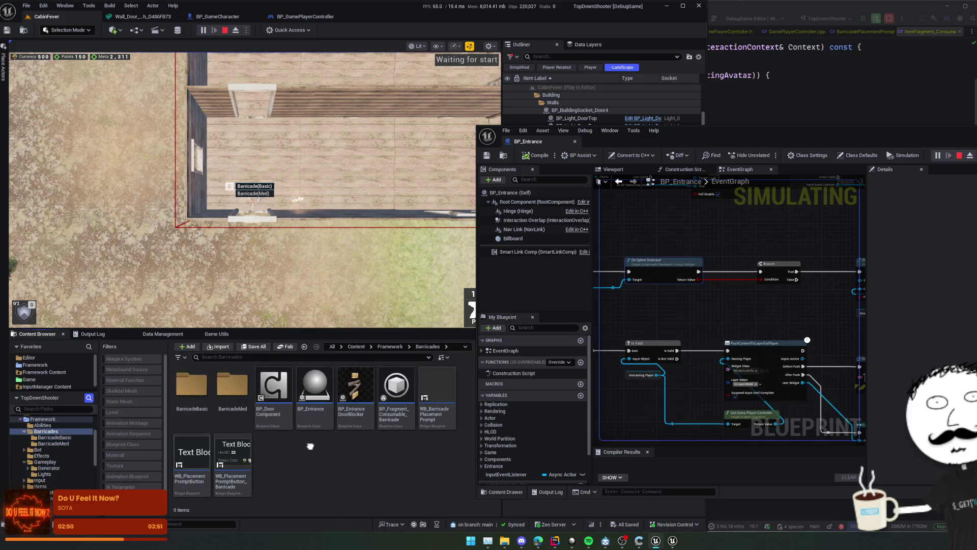
left_click(405, 426)
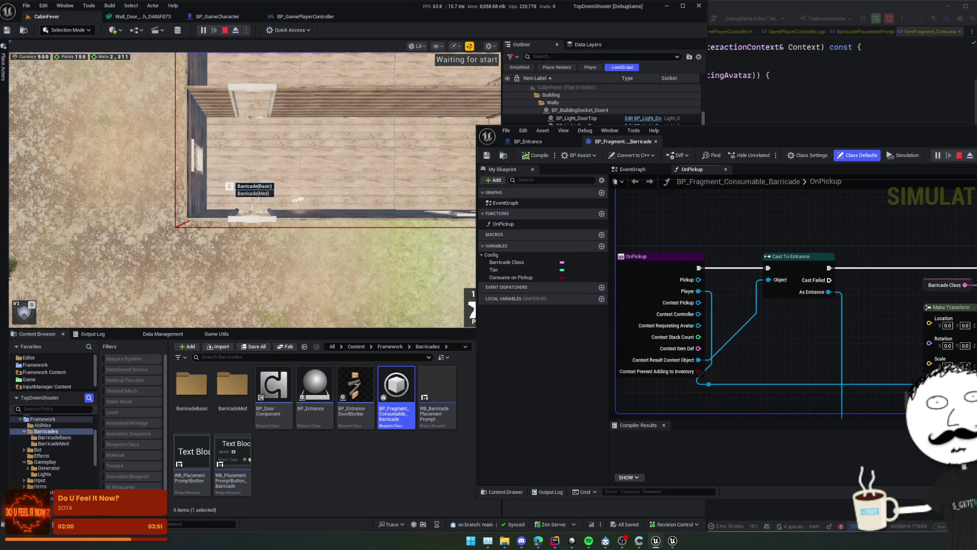
Add a breakpoint on the Cast To Entrance node in the OnPickup graph
scroll(890, 208, "down", 1)
mouse_move(890, 207)
left_mouse_down()
mouse_move(671, 213)
mouse_move(926, 214)
mouse_move(872, 214)
left_mouse_up()
right_click(758, 237)
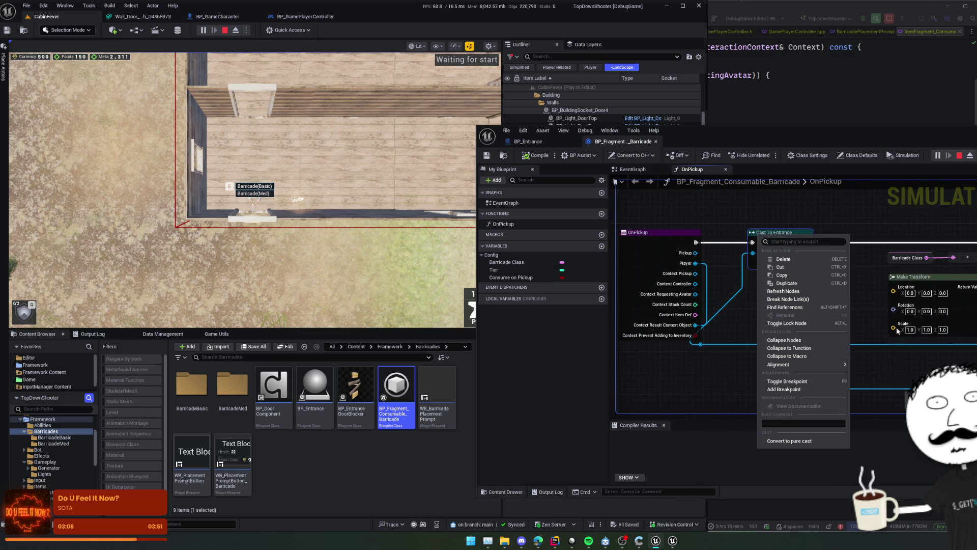
left_click(787, 396)
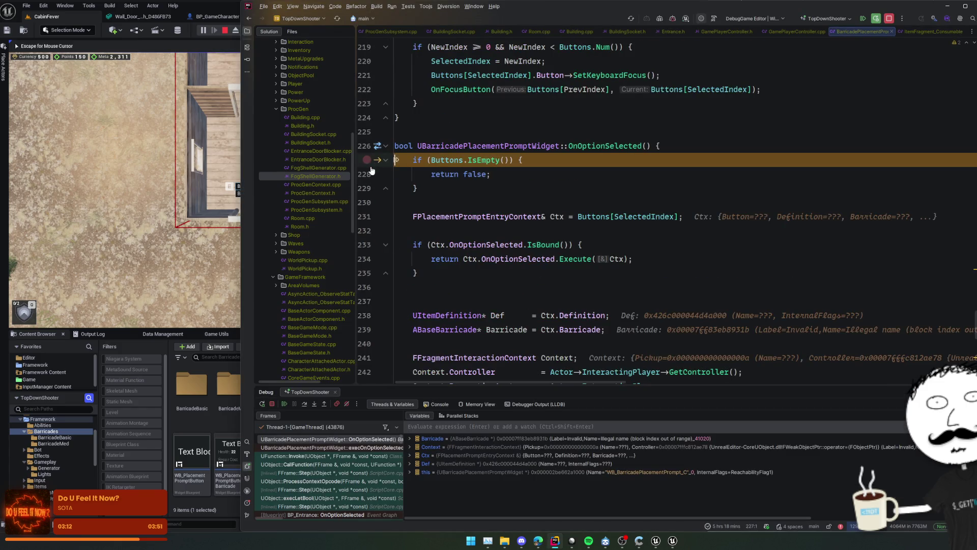
Run to the Blueprint breakpoint and inspect pin values, finding Barricade Class is None
left_click(289, 401)
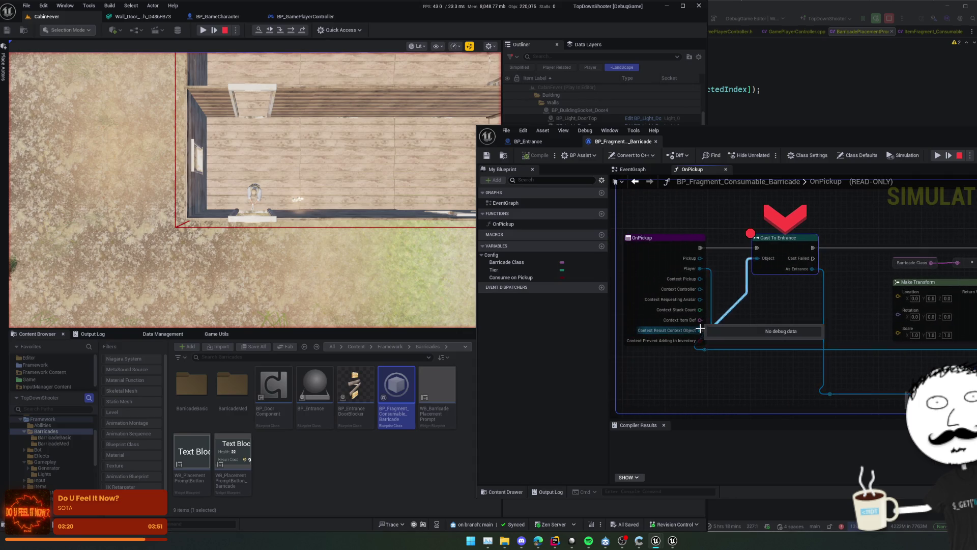
mouse_move(701, 269)
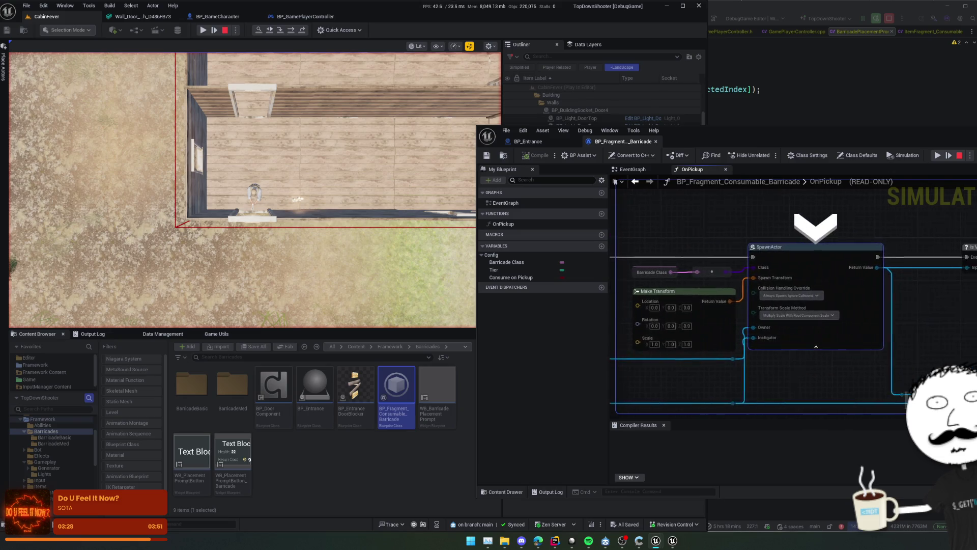
mouse_move(817, 269)
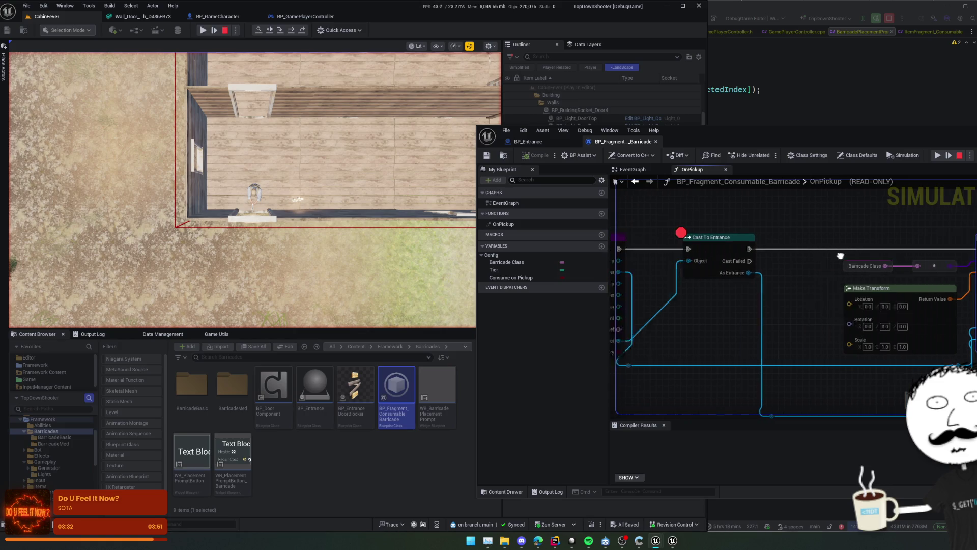
mouse_move(816, 270)
left_mouse_down()
mouse_move(886, 271)
mouse_move(773, 274)
mouse_move(839, 270)
left_mouse_up()
left_click(506, 263)
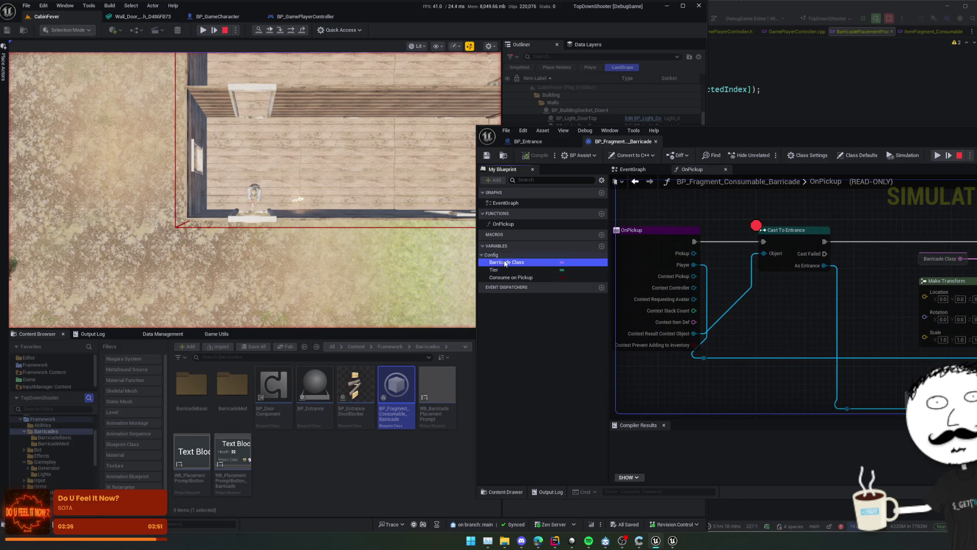
mouse_move(505, 263)
left_mouse_down()
mouse_move(740, 271)
mouse_move(857, 291)
left_mouse_up()
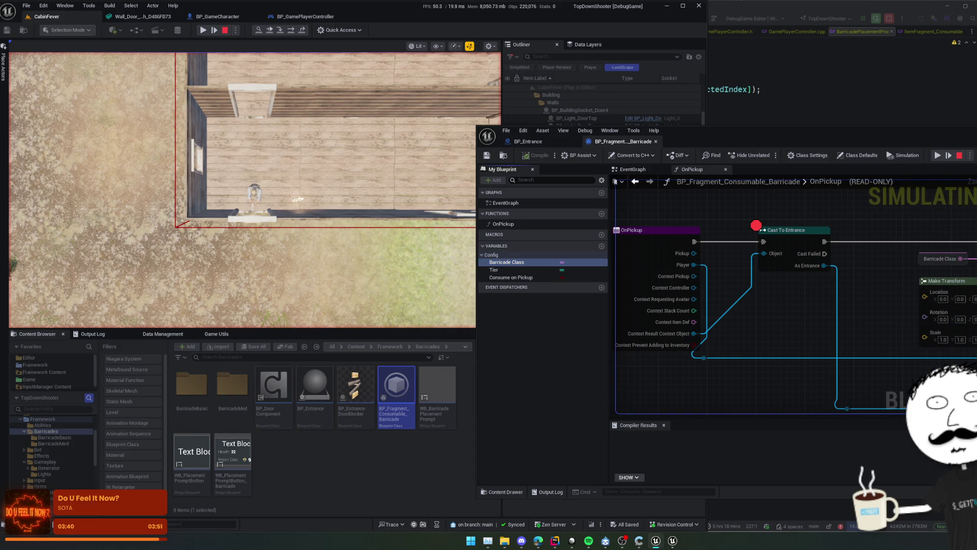
scroll(886, 322, "down", 1)
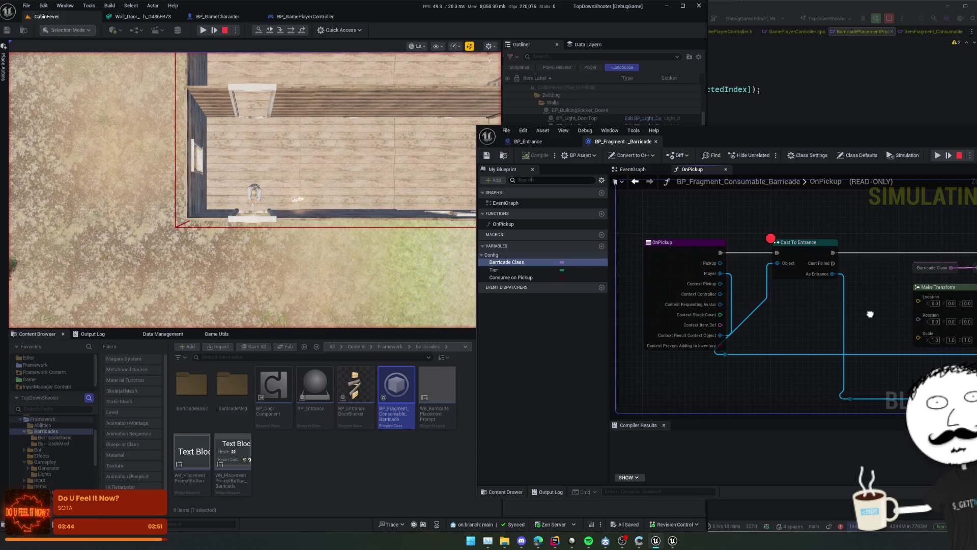
left_click_drag(870, 315, 710, 310)
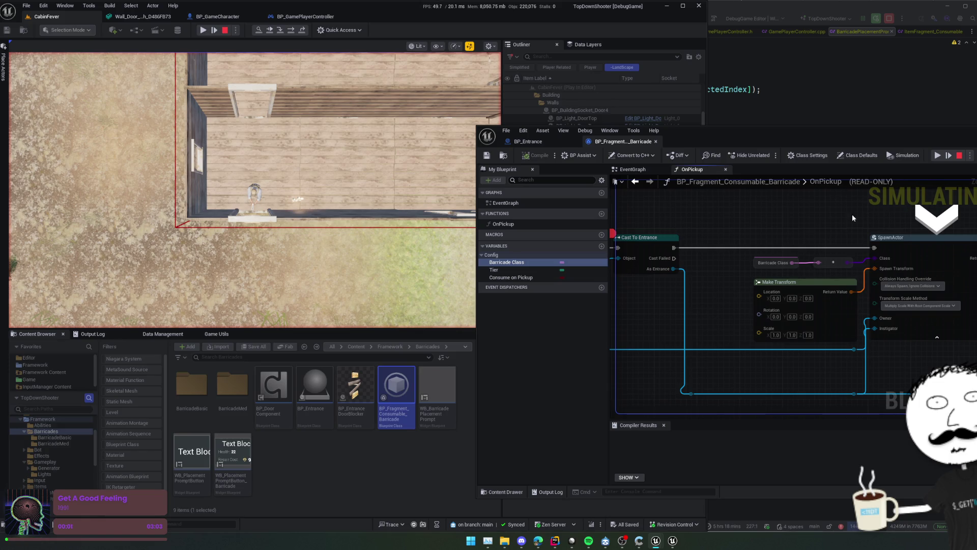
left_click_drag(853, 214, 689, 213)
left_click_drag(853, 222, 815, 222)
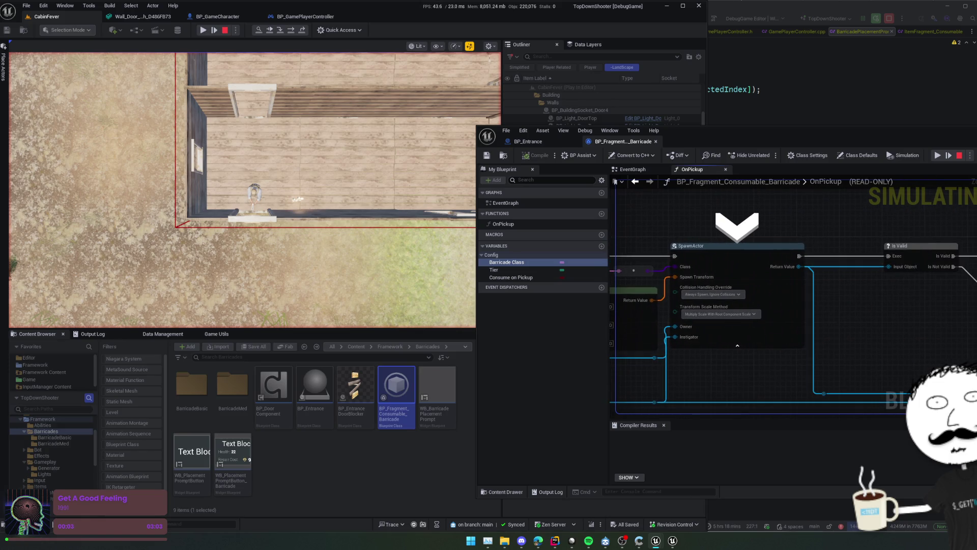
left_click_drag(800, 266, 669, 307)
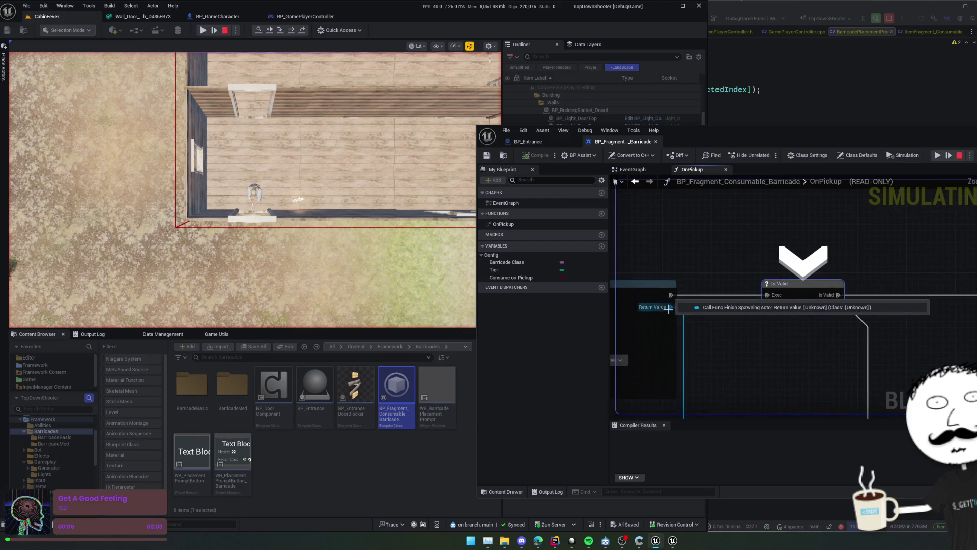
Resume, remove the Cast To Entrance breakpoint, and show Data Management's barricade definitions
left_click(937, 156)
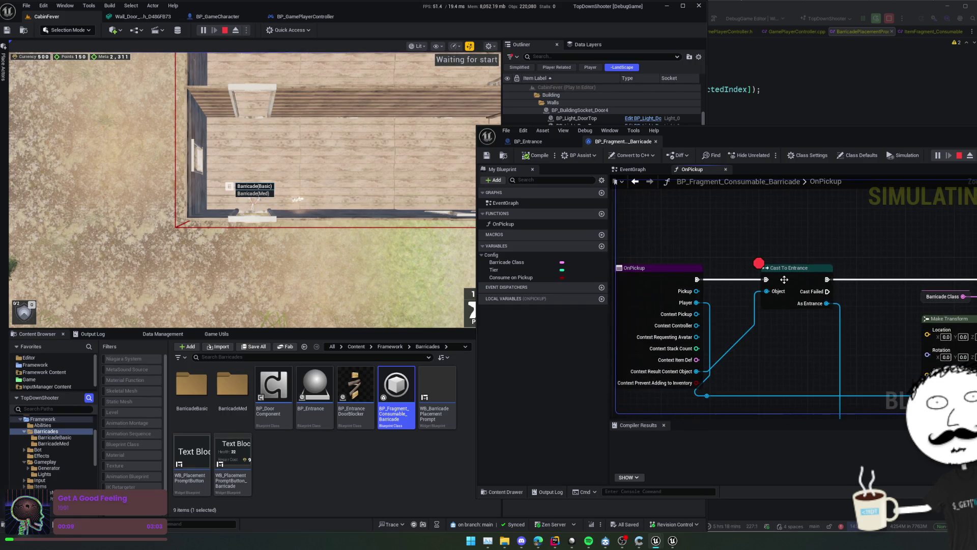
right_click(784, 279)
left_click(824, 437)
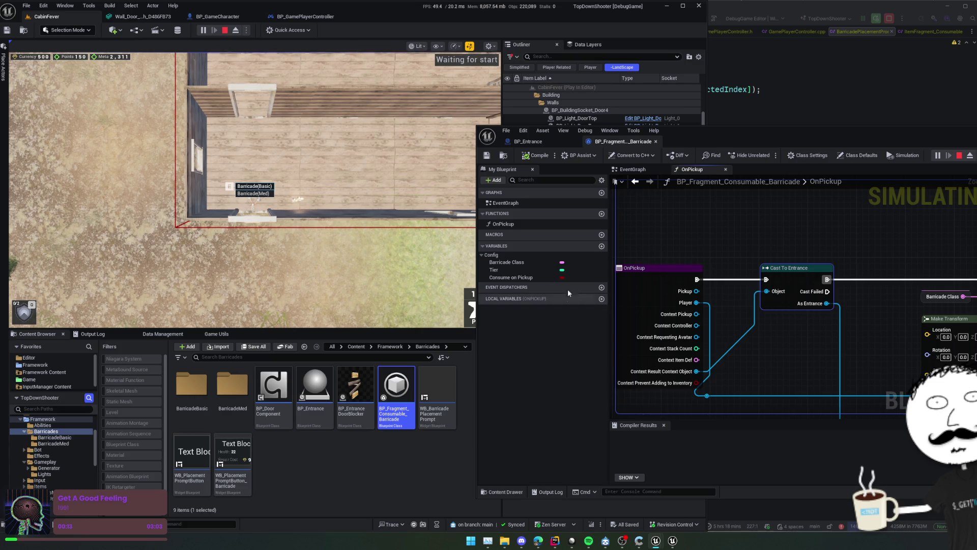
left_click(163, 334)
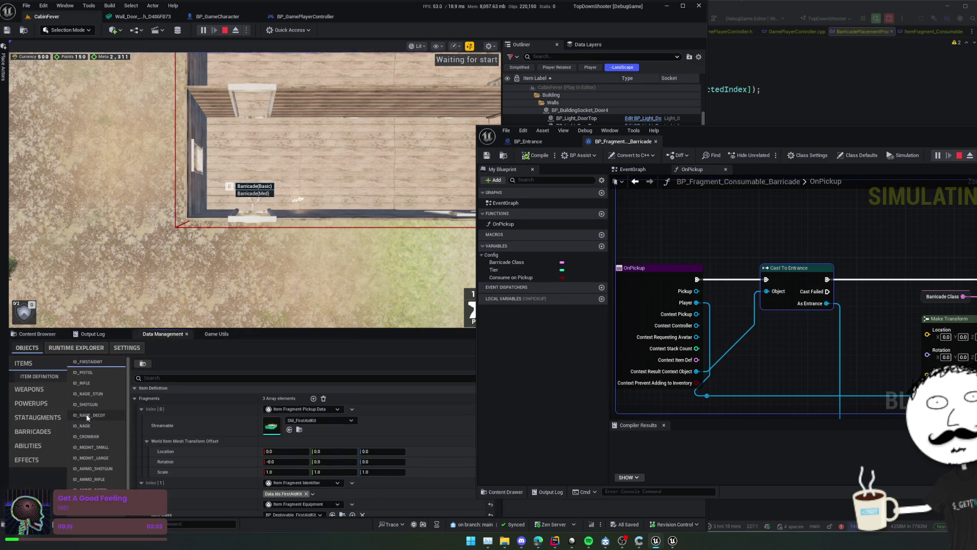
left_click(47, 432)
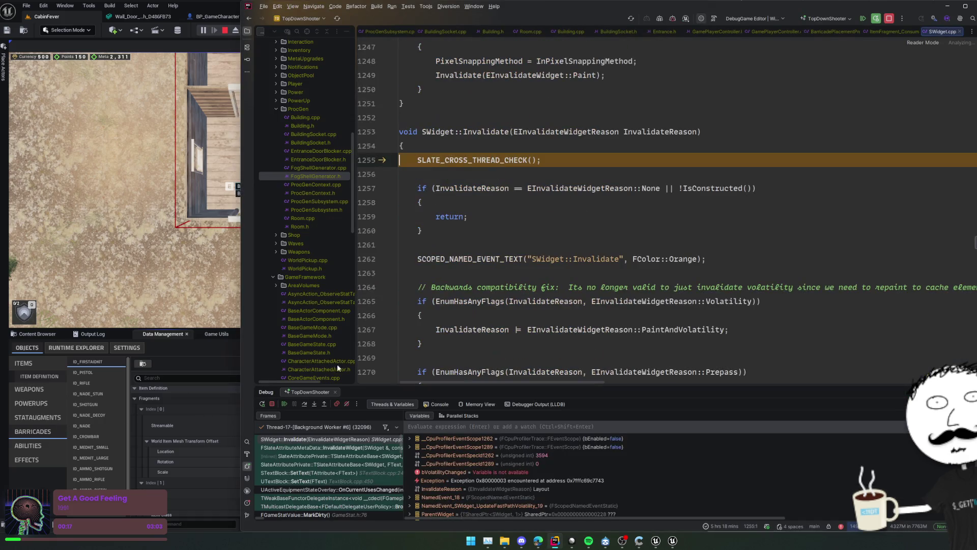
Examine the SWidget::Invalidate code around line 1256 where execution stopped
scroll(347, 482, "down", 2)
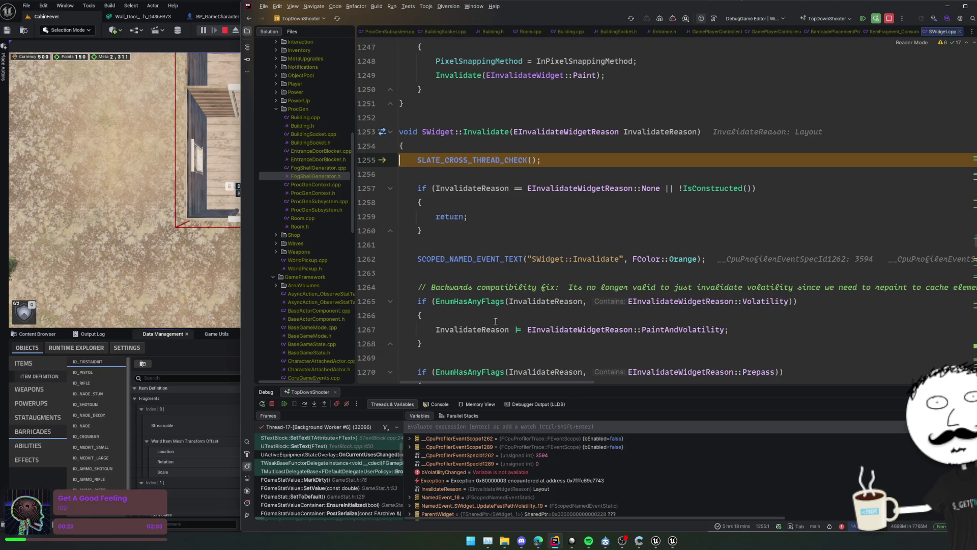
left_click(584, 223)
key("Up")
key("Up")
key("Up")
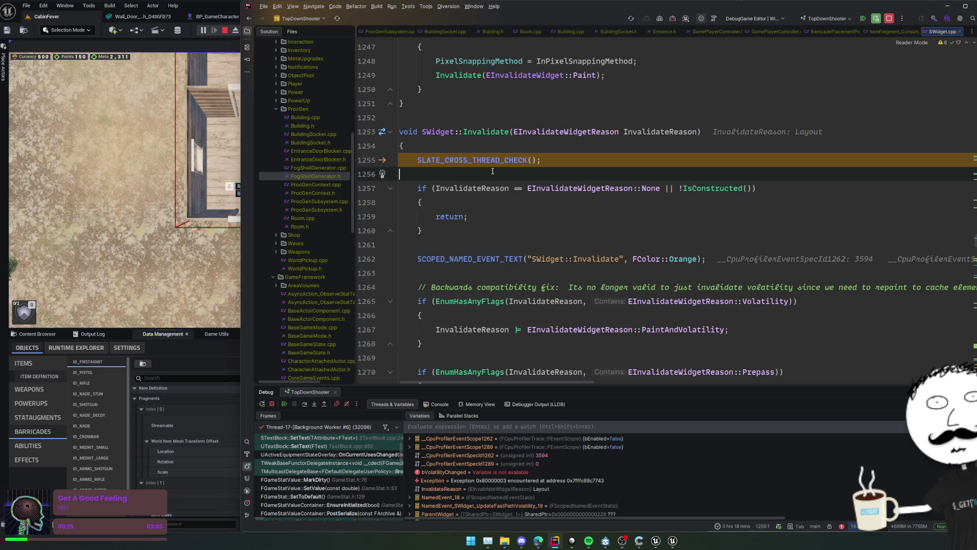
scroll(331, 482, "down", 2)
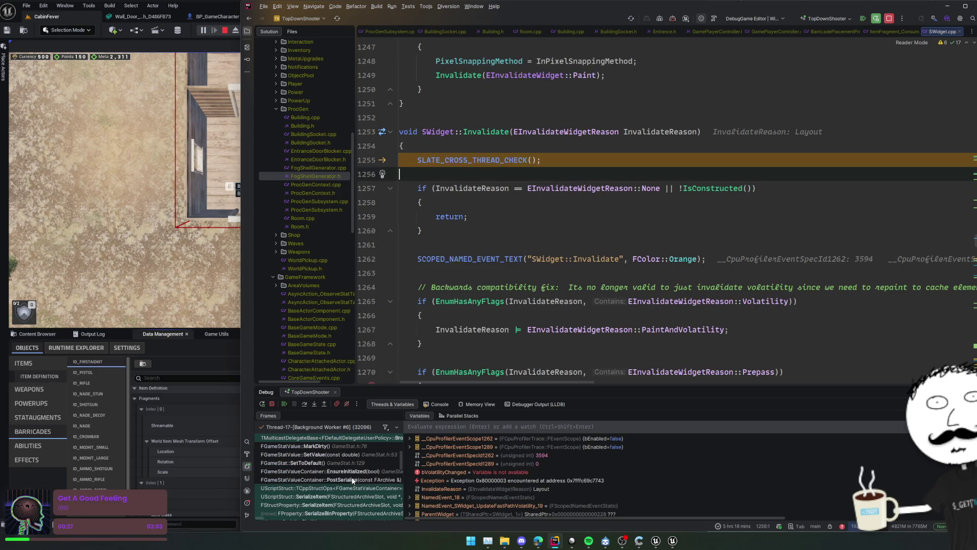
Walk the call stack through PostSerialize, EnsureInitialized and SetToDefault in GameStat.h
left_click(357, 480)
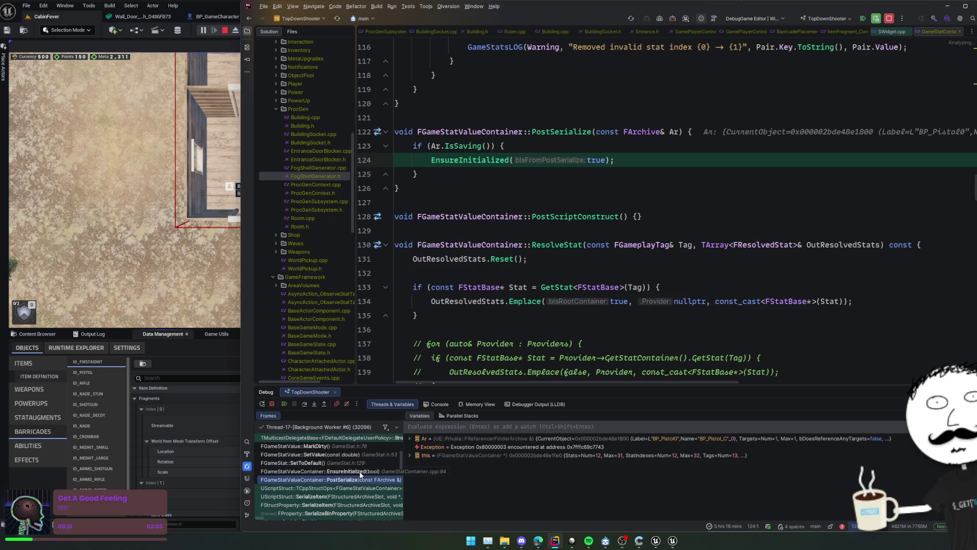
left_click(357, 471)
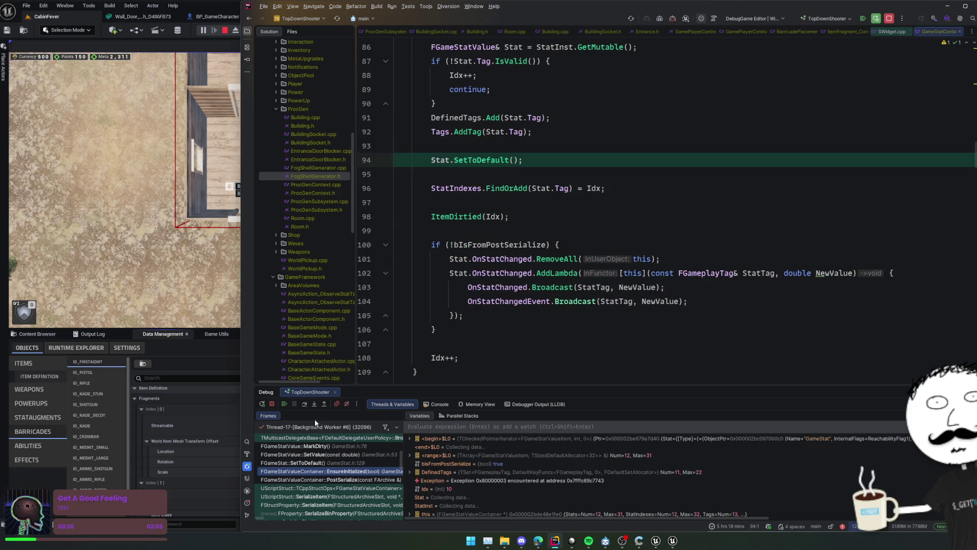
scroll(465, 324, "up", 3)
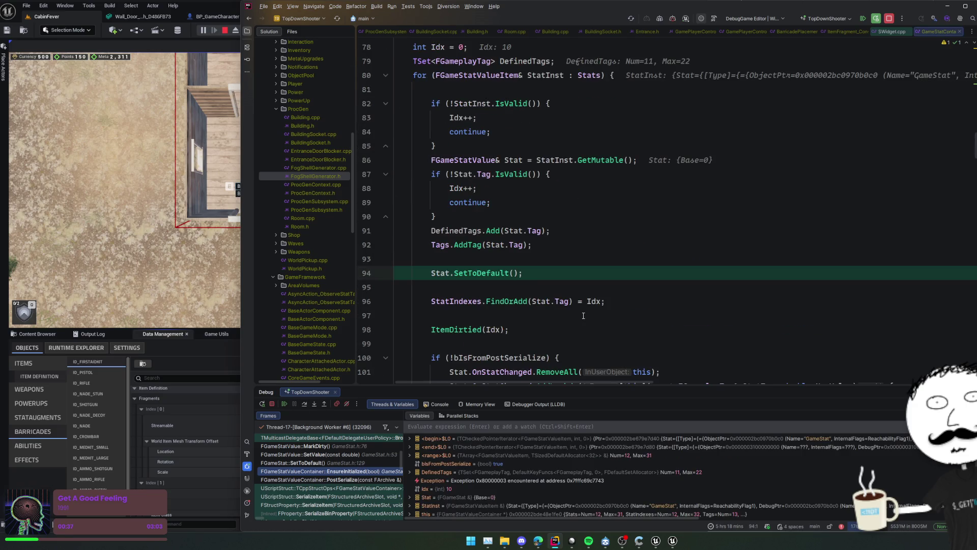
scroll(327, 459, "down", 5)
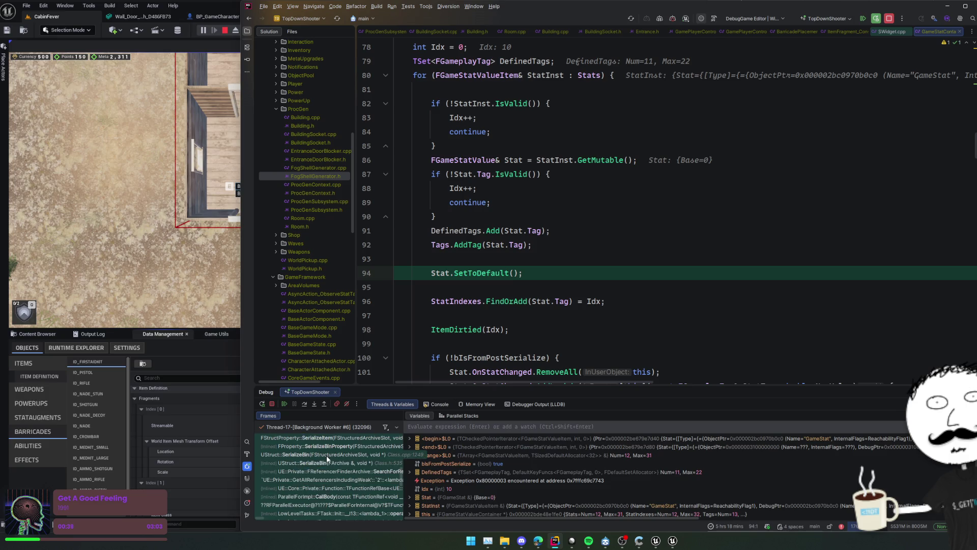
scroll(346, 457, "down", 5)
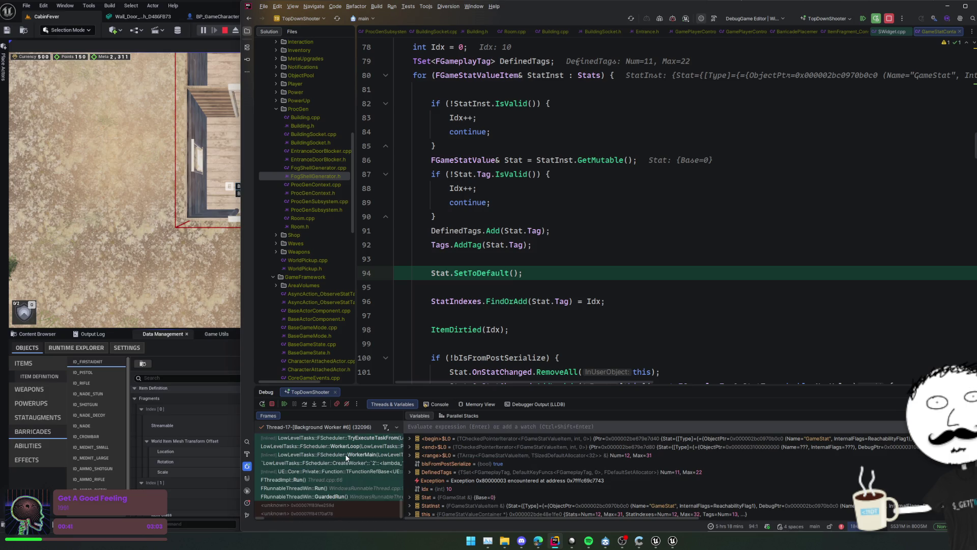
scroll(346, 457, "up", 8)
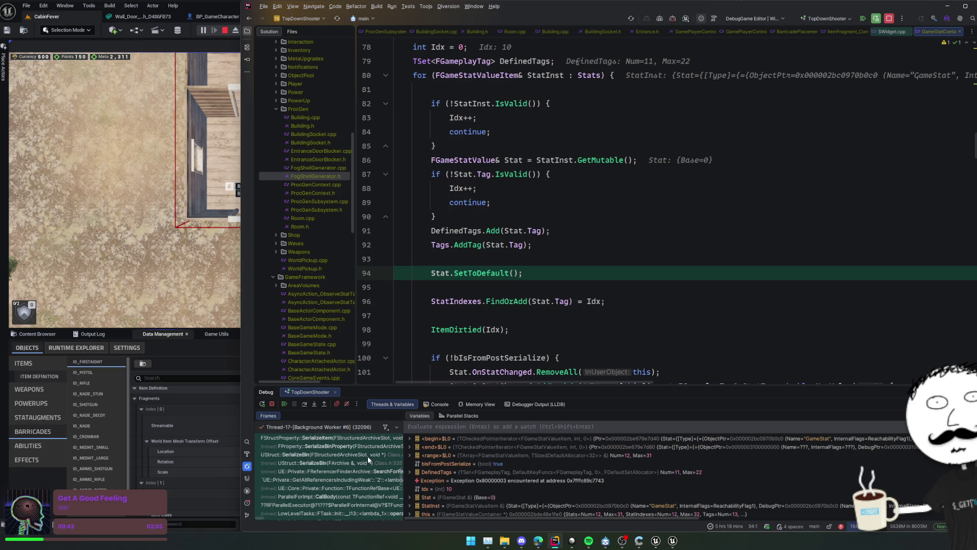
scroll(368, 458, "up", 5)
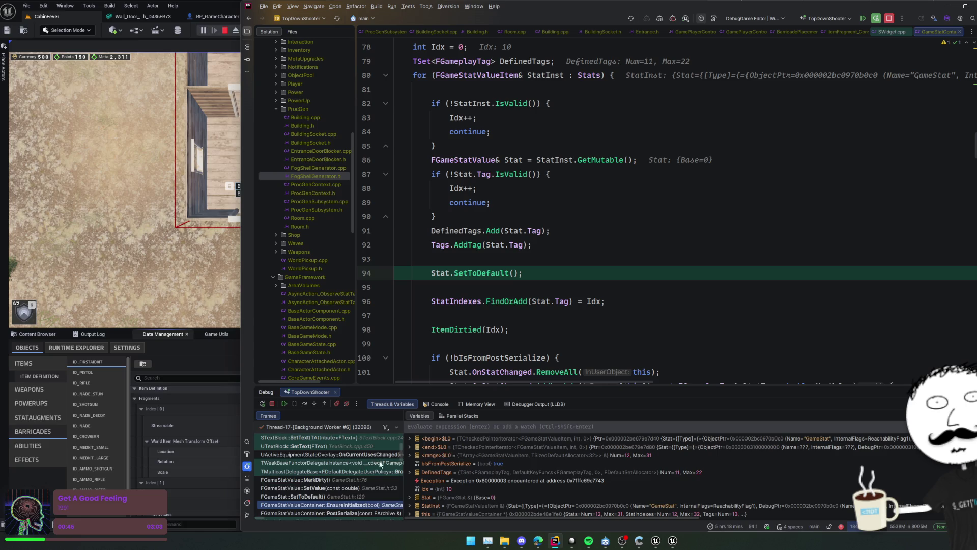
left_click(372, 494)
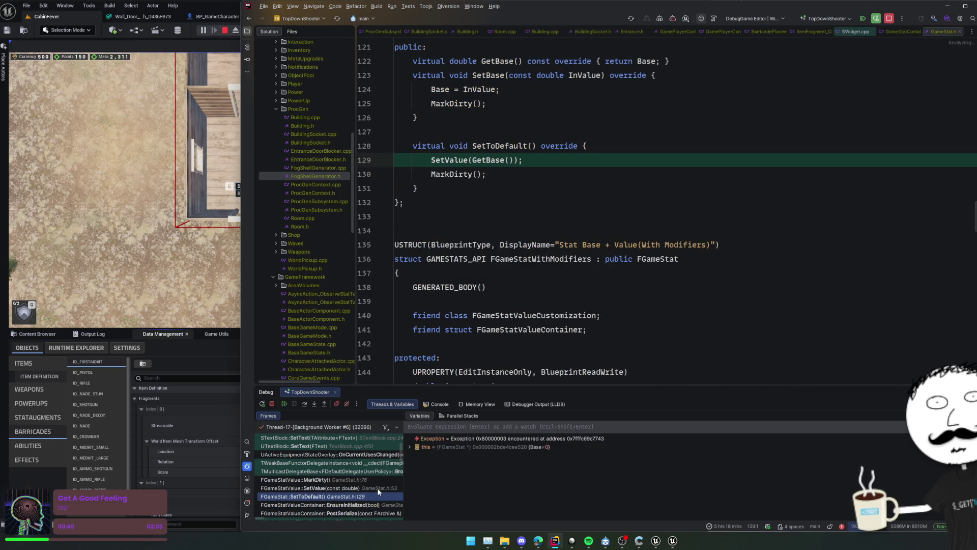
scroll(378, 488, "down", 3)
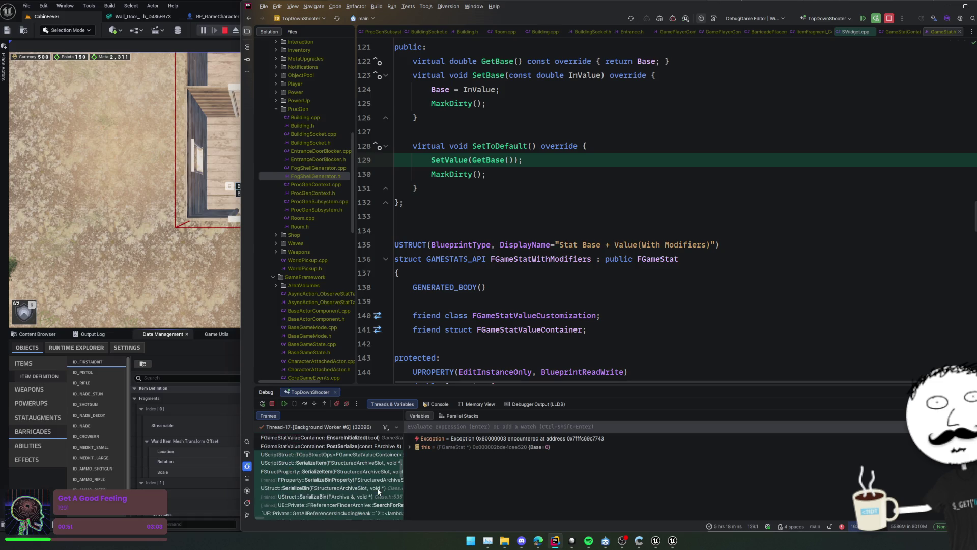
scroll(378, 491, "up", 2)
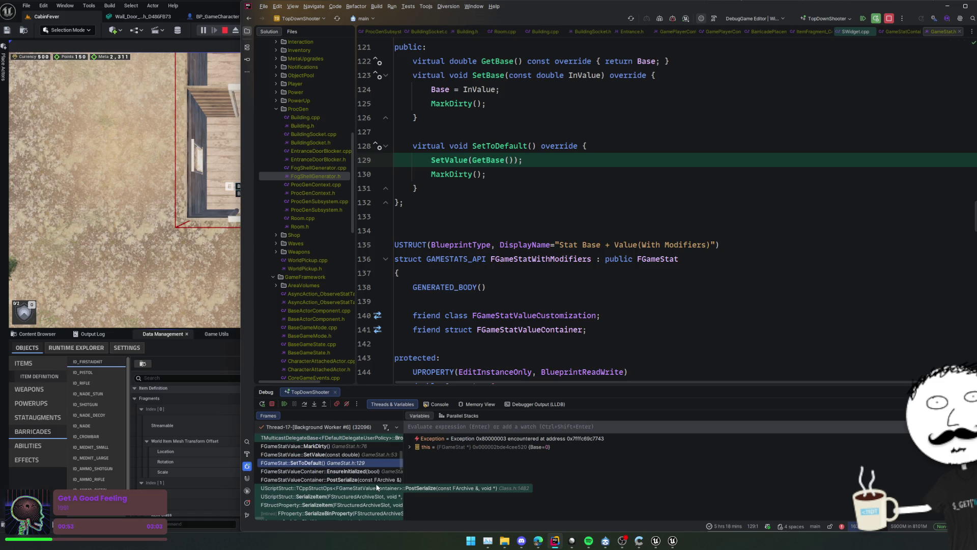
left_click(377, 480)
Expand the container's variables and Owner, and check the equipment overlay uses-text code
double_click(442, 455)
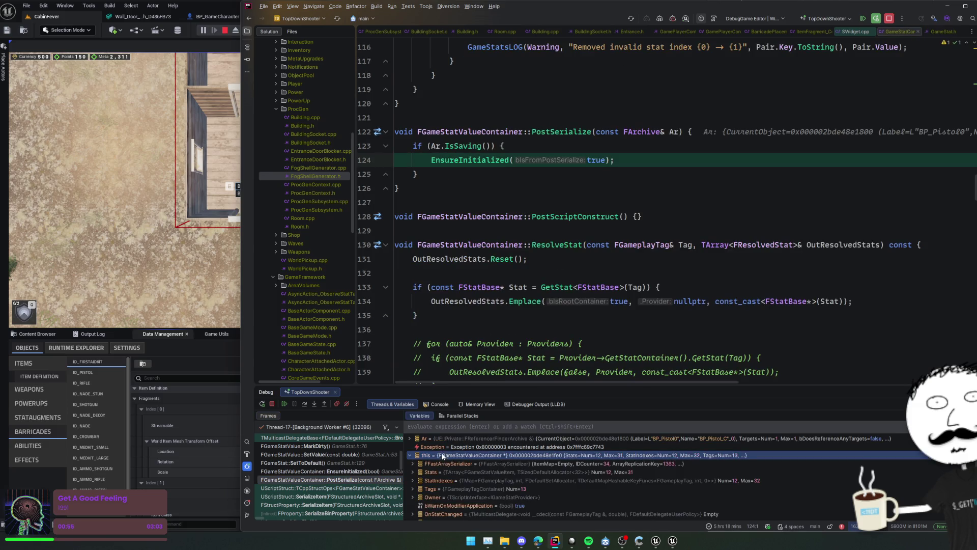
scroll(503, 469, "down", 1)
double_click(575, 482)
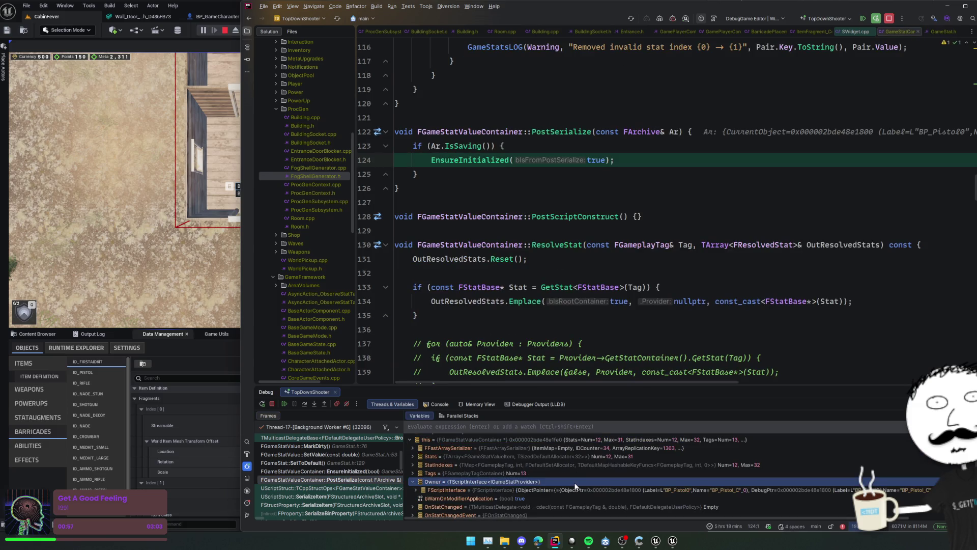
left_click(571, 490)
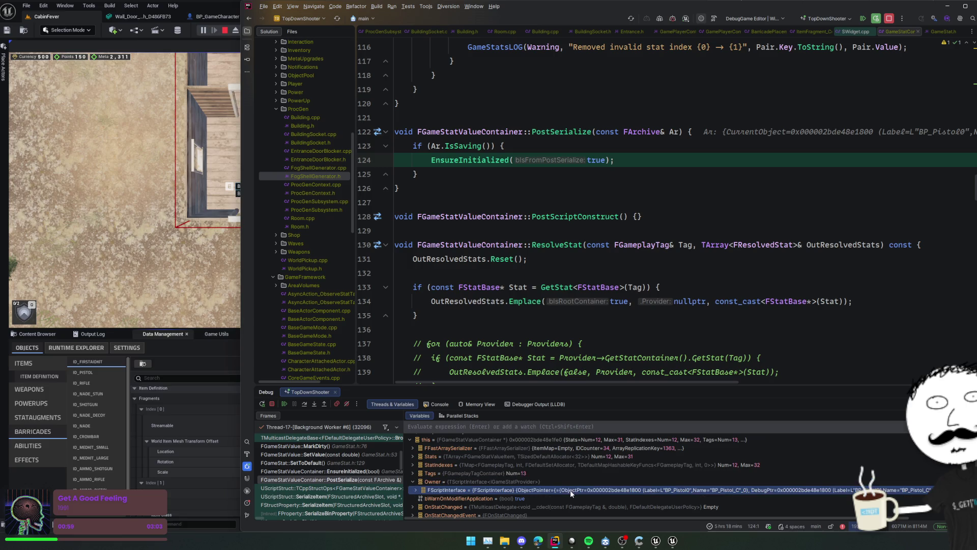
scroll(362, 479, "up", 2)
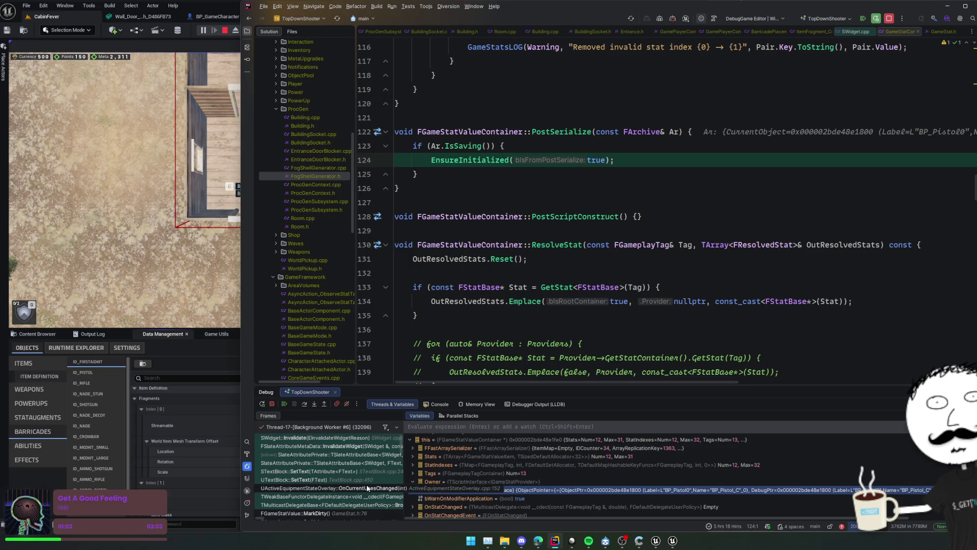
left_click(362, 454)
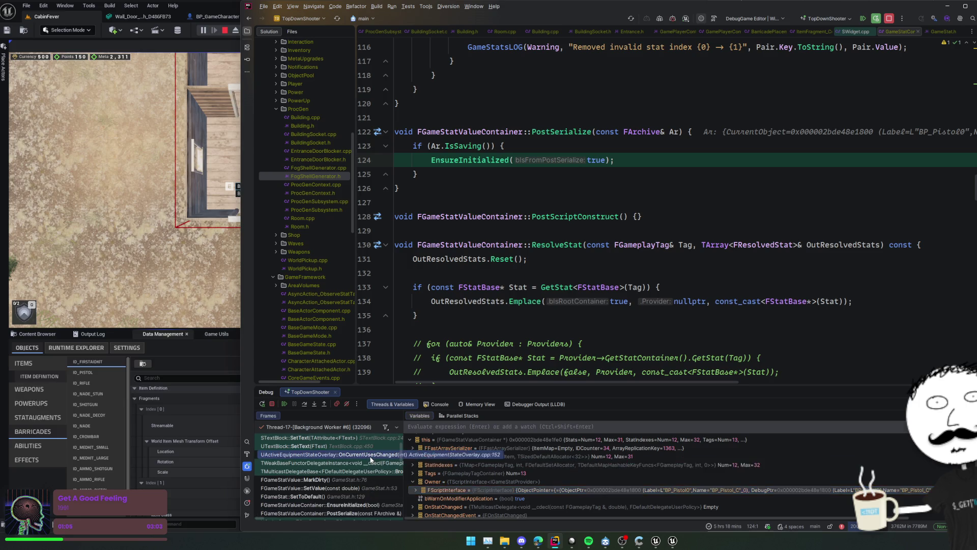
scroll(370, 460, "up", 2)
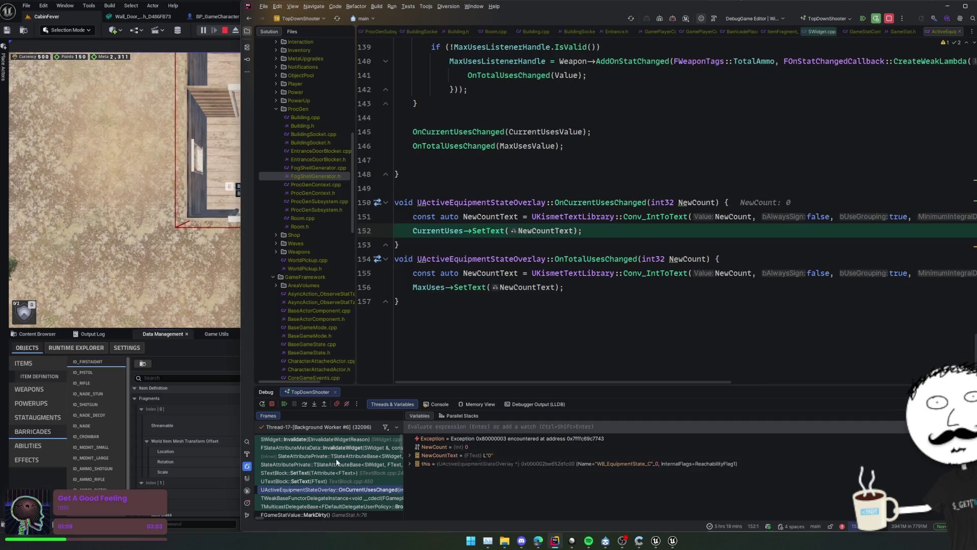
scroll(343, 466, "down", 3)
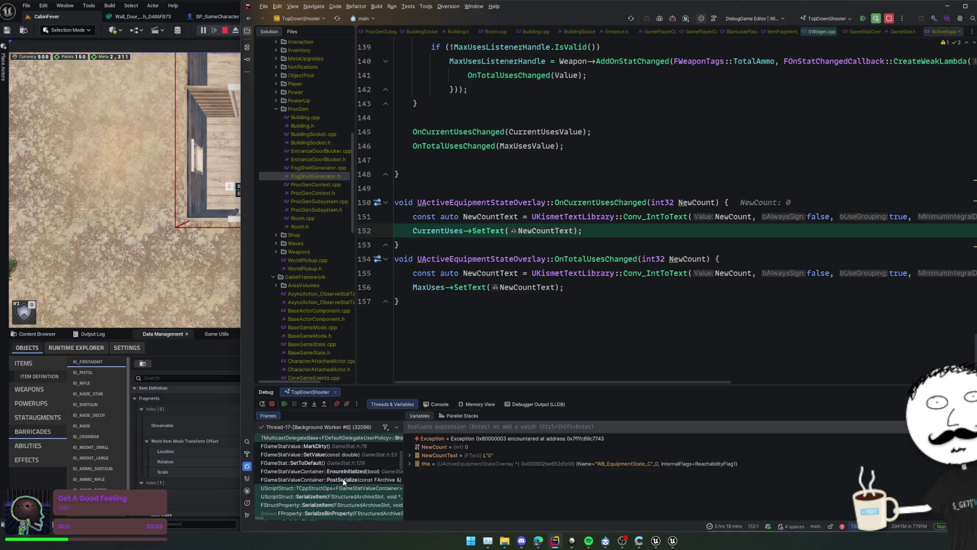
left_click(344, 480)
Review the EnsureInitialized definition, return to PostSerialize, and resume the game twice
left_click(563, 199)
scroll(535, 223, "up", 2)
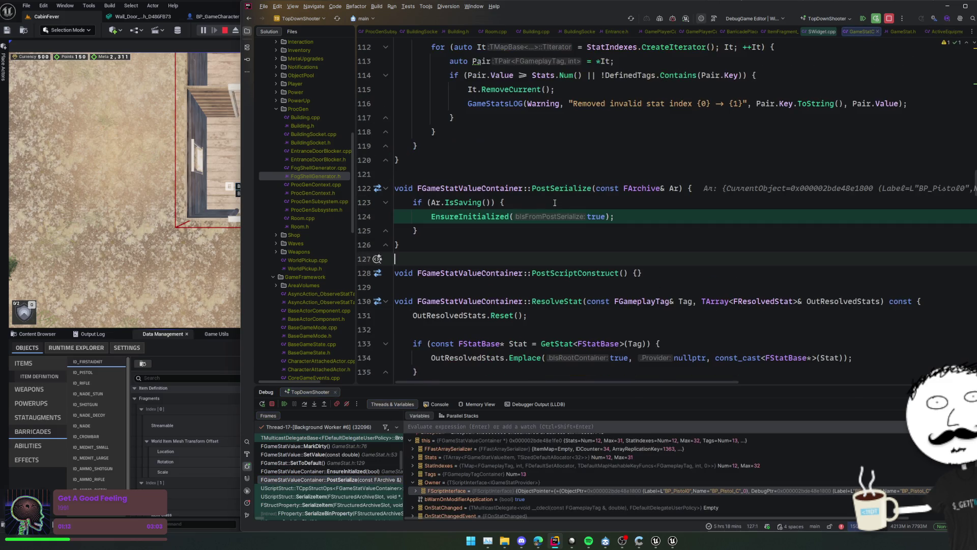
left_click(459, 217, "ctrl")
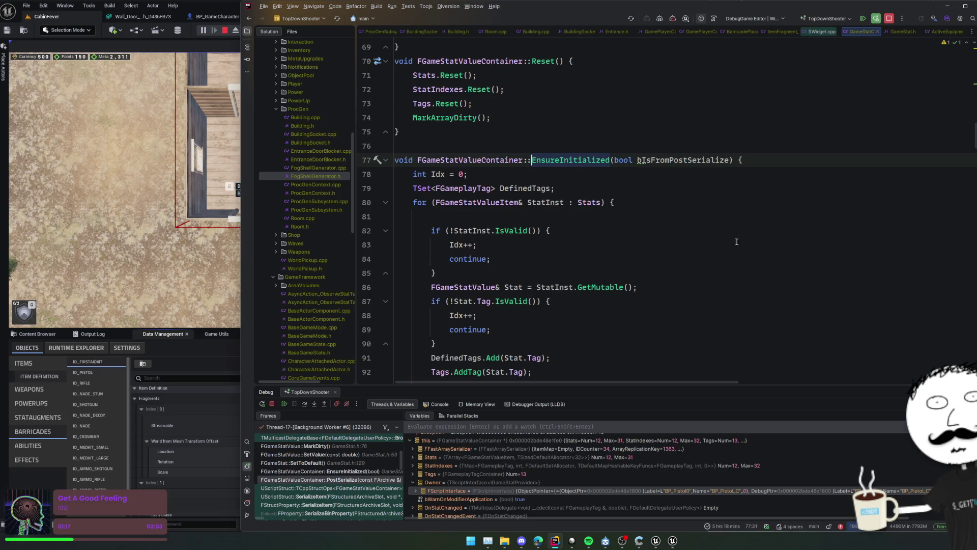
scroll(736, 242, "down", 5)
scroll(701, 253, "down", 5)
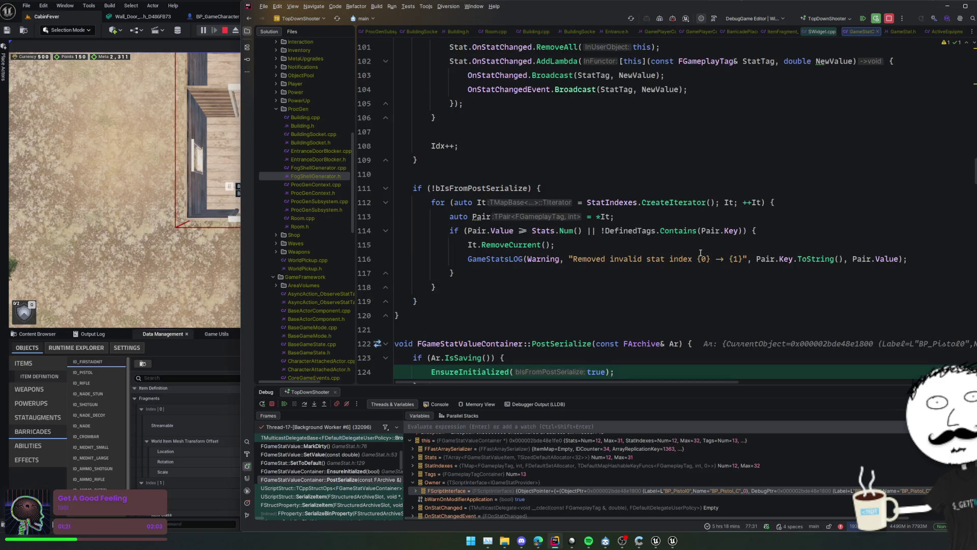
scroll(700, 253, "up", 8)
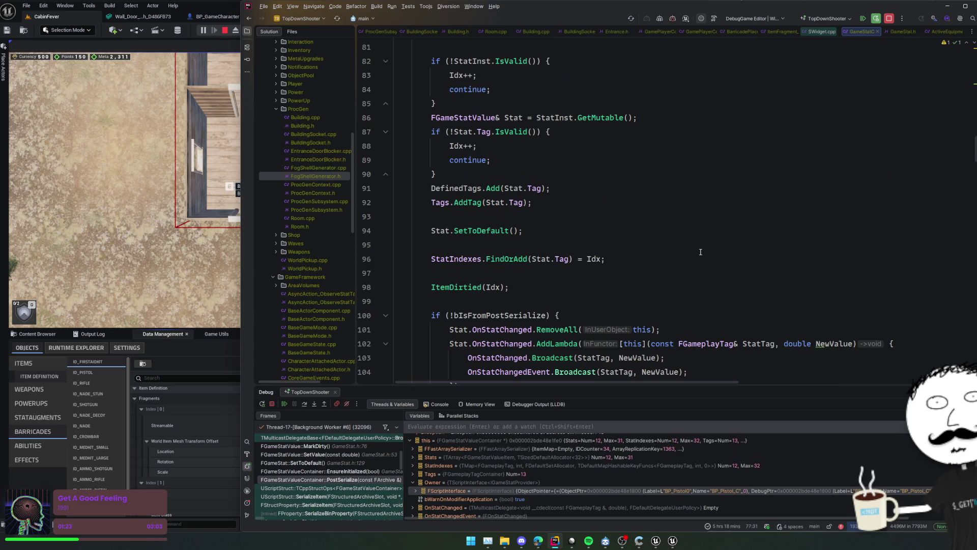
scroll(701, 252, "up", 1)
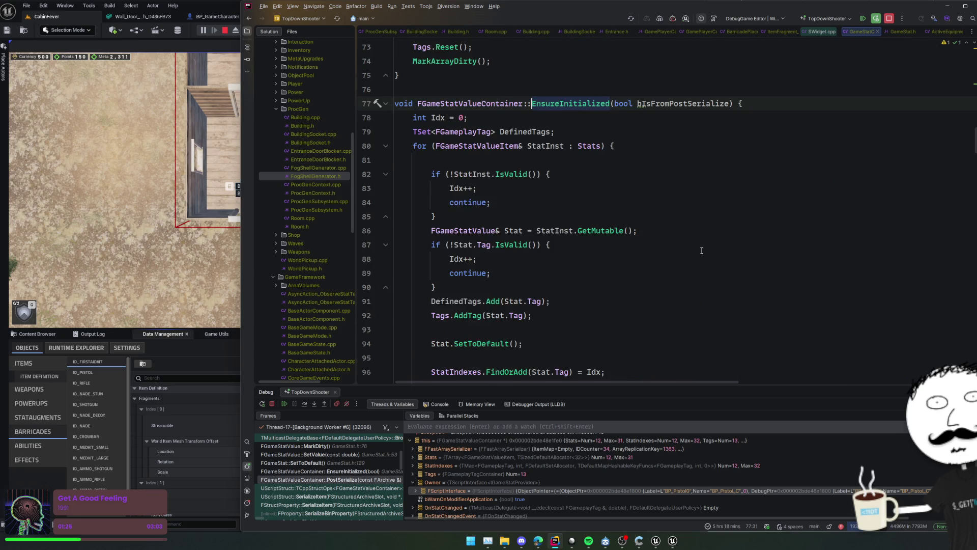
key("ctrl+minus")
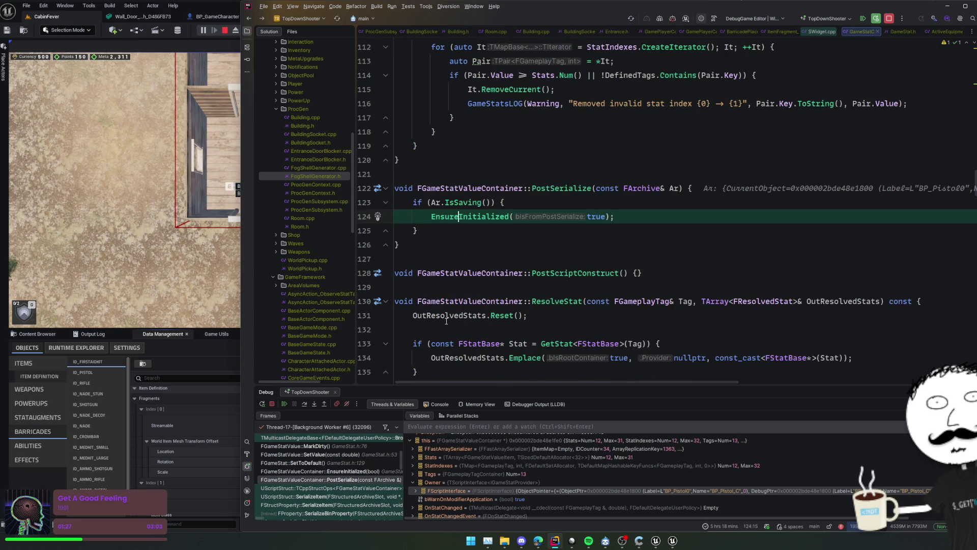
left_click(285, 404)
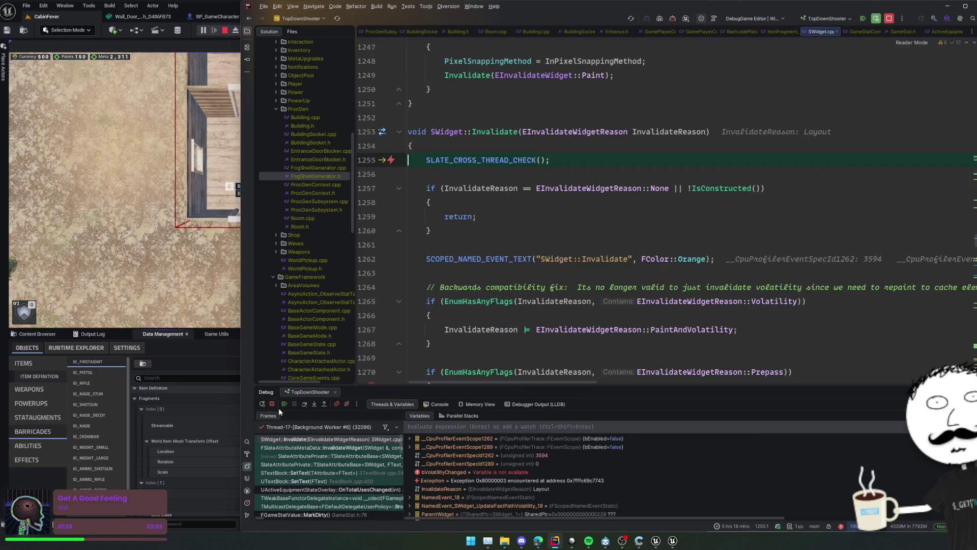
left_click(284, 404)
Inspect BP_Barricade_Door_1's details, collapsing its Replication and Actor Tick sections
left_click(205, 350)
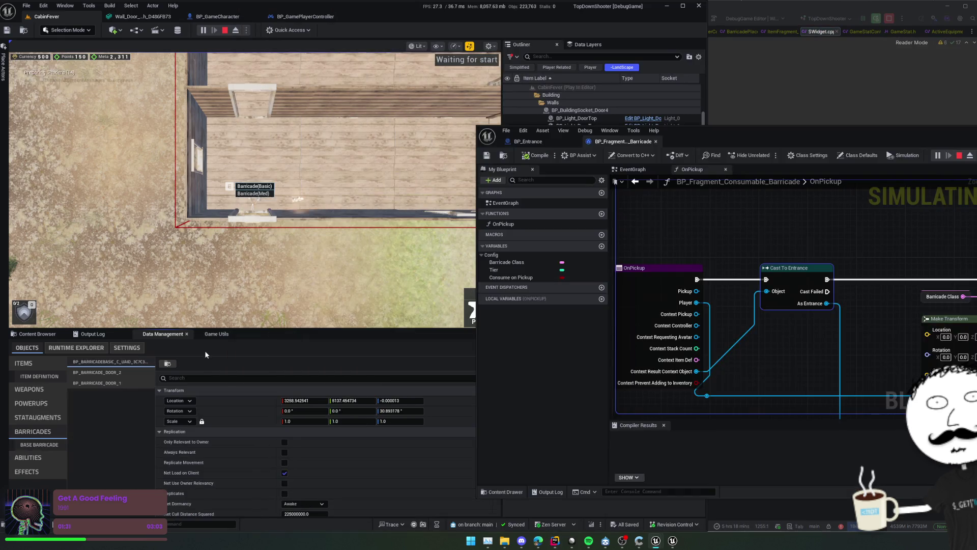
scroll(193, 408, "down", 1)
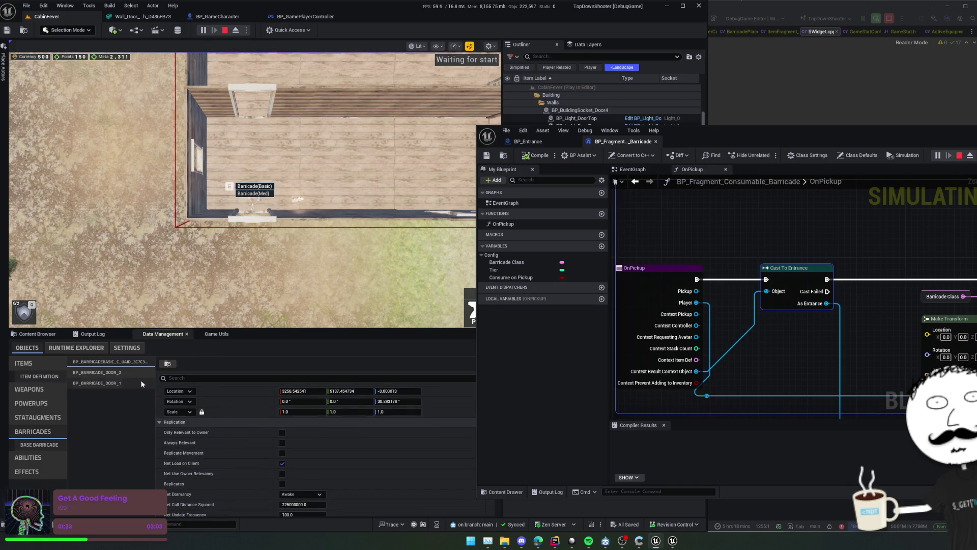
left_click(137, 382)
scroll(191, 410, "down", 3)
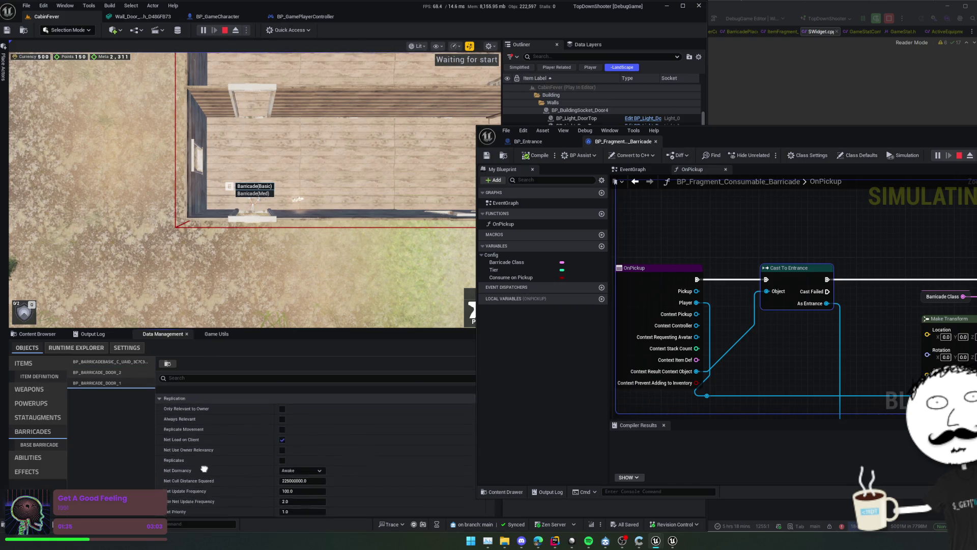
left_click(187, 390)
left_click(191, 401)
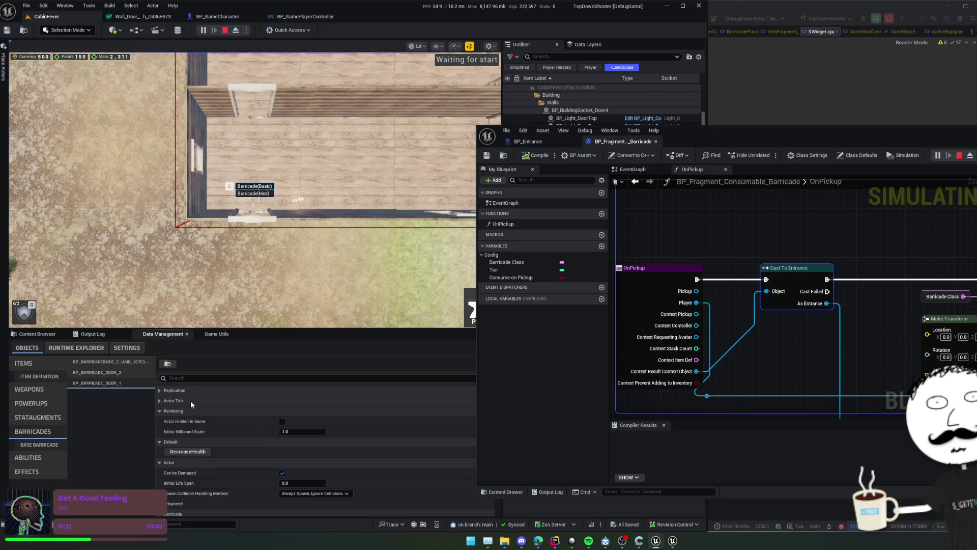
Check the fragment's Barricade Class options unchanged, center the OnPickup nodes, then return to Rider
left_click(53, 379)
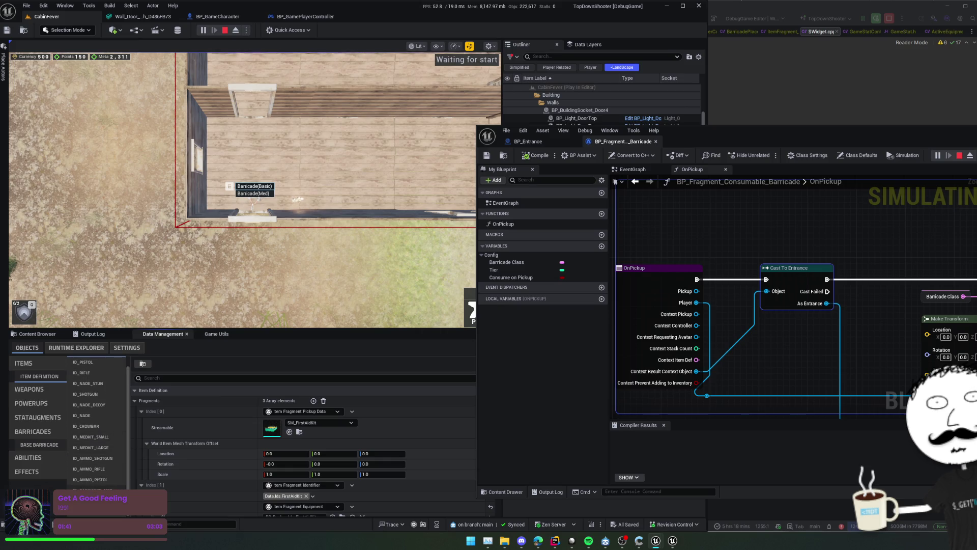
scroll(145, 399, "down", 1)
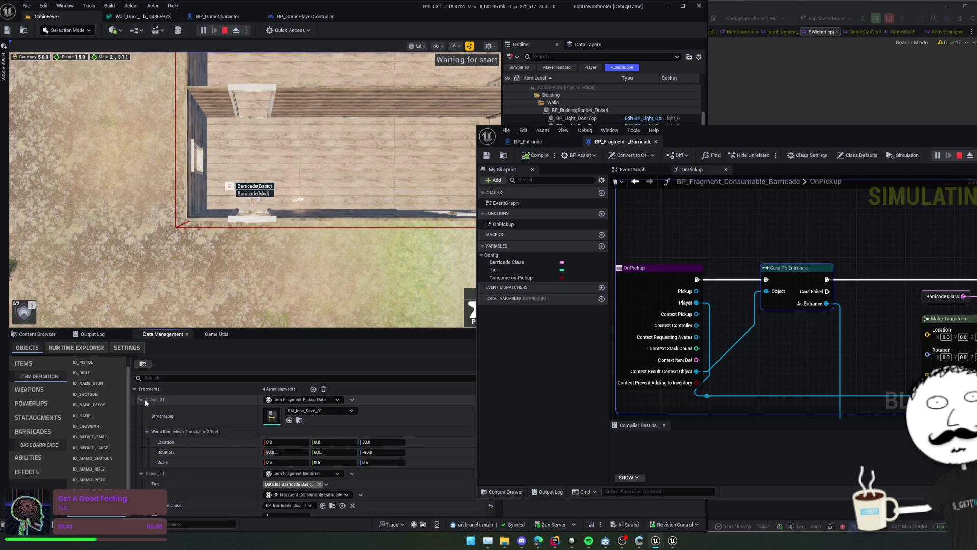
scroll(148, 408, "down", 4)
scroll(157, 413, "down", 1)
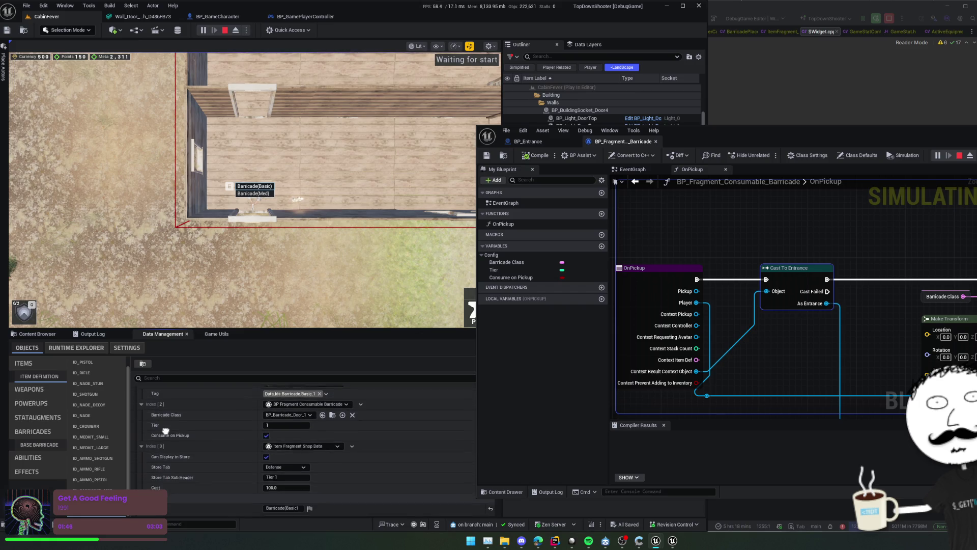
left_click(279, 414)
left_click(237, 421)
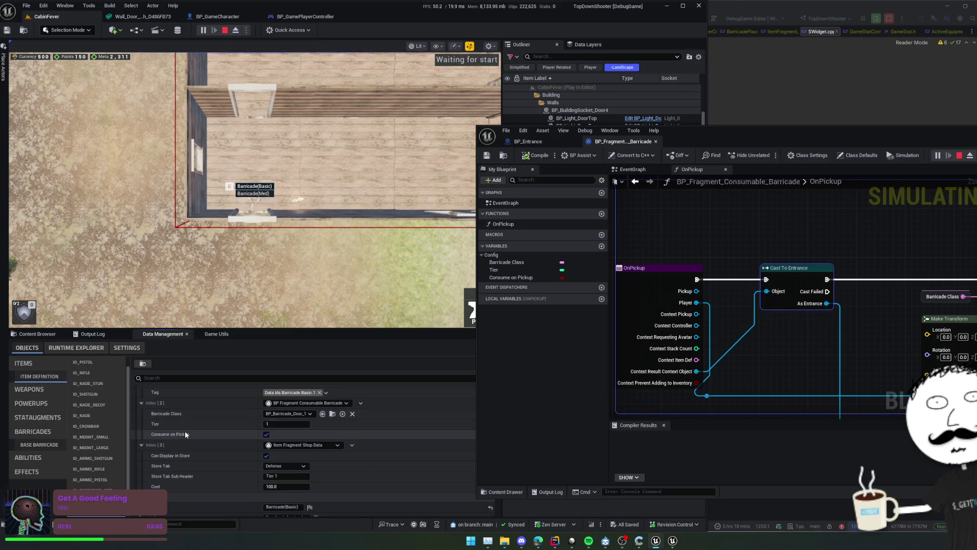
left_click_drag(733, 245, 780, 242)
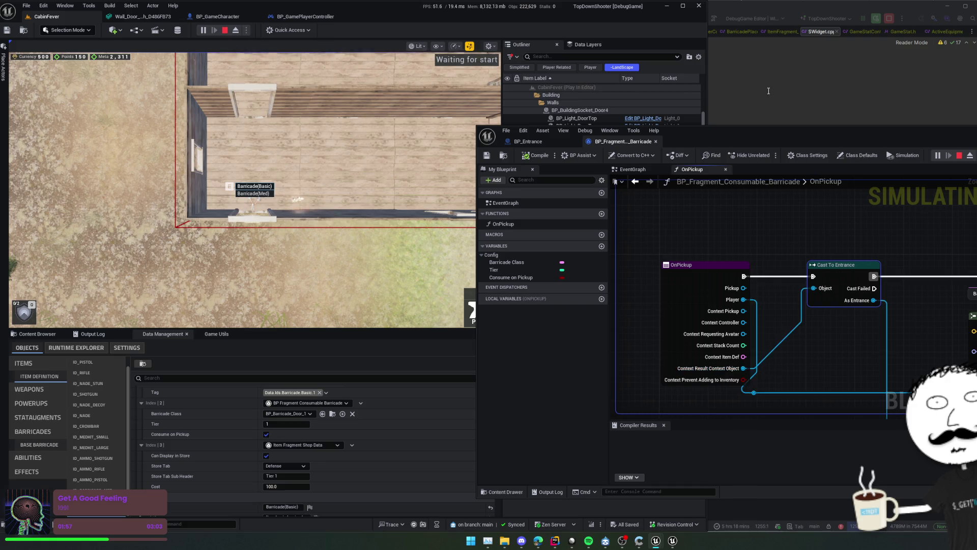
left_click(707, 119)
key("ctrl+Tab")
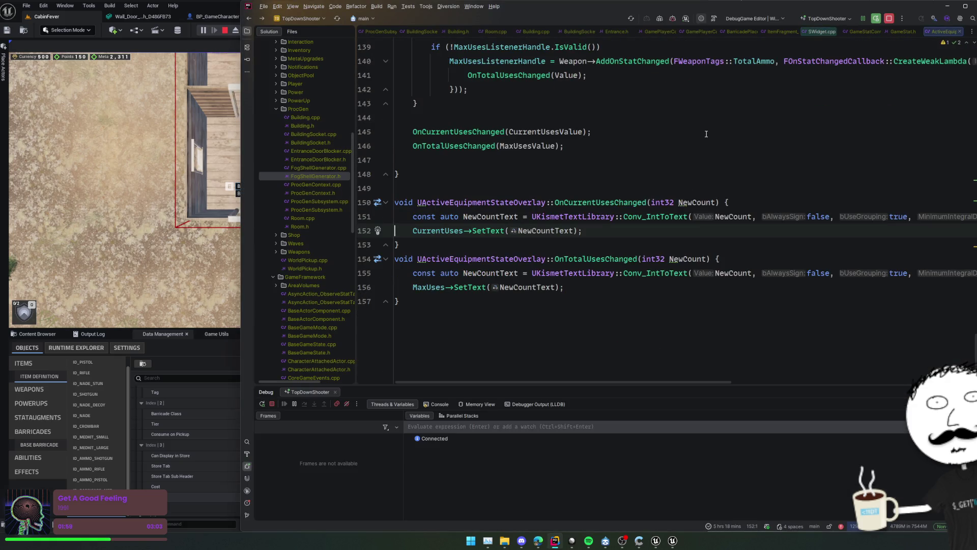
Navigate back to BarricadePlacement's OnOptionSelected code and inspect the ResultContextObject assignment
key("ctrl+alt+Left")
key("ctrl+alt+Left")
key("ctrl+alt+Left")
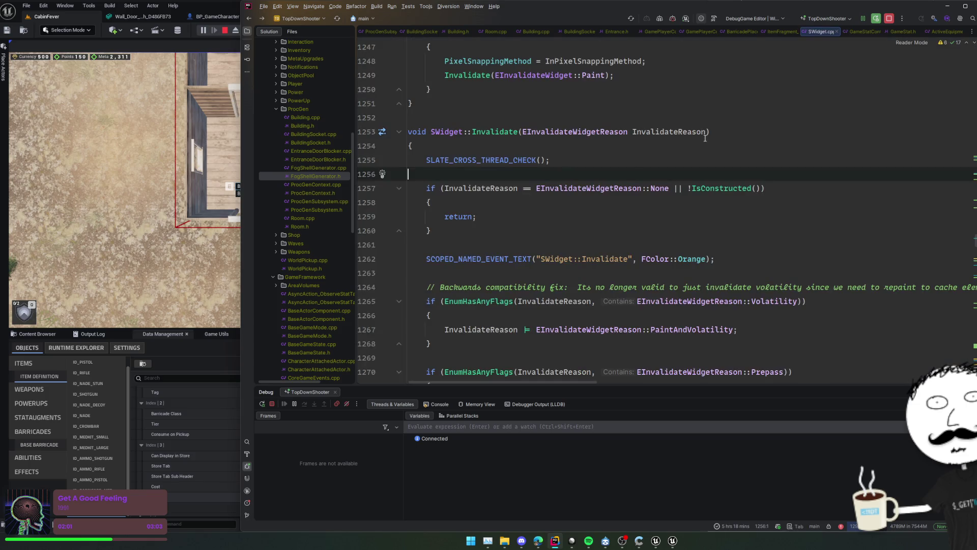
key("ctrl+alt+Left")
key("ctrl+alt+Left")
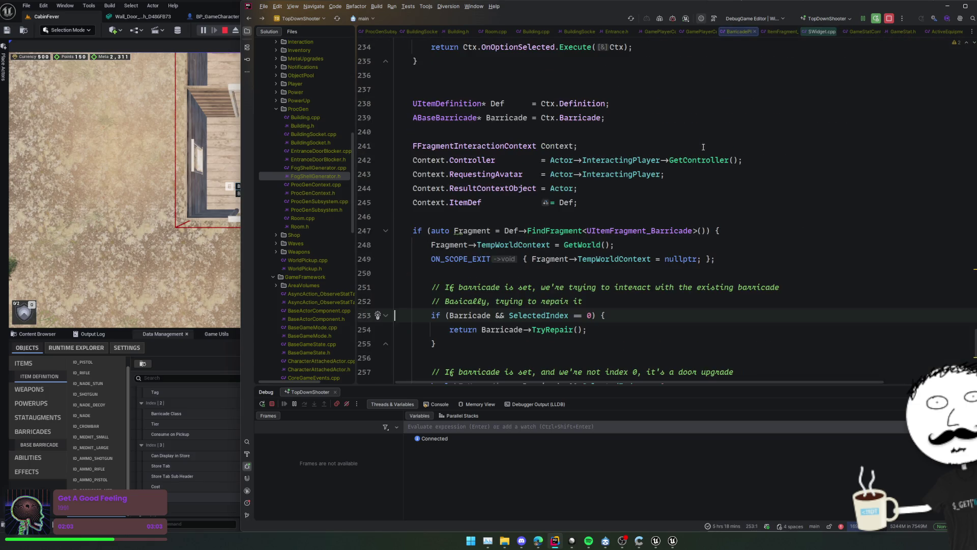
left_click(675, 198)
left_click(512, 188)
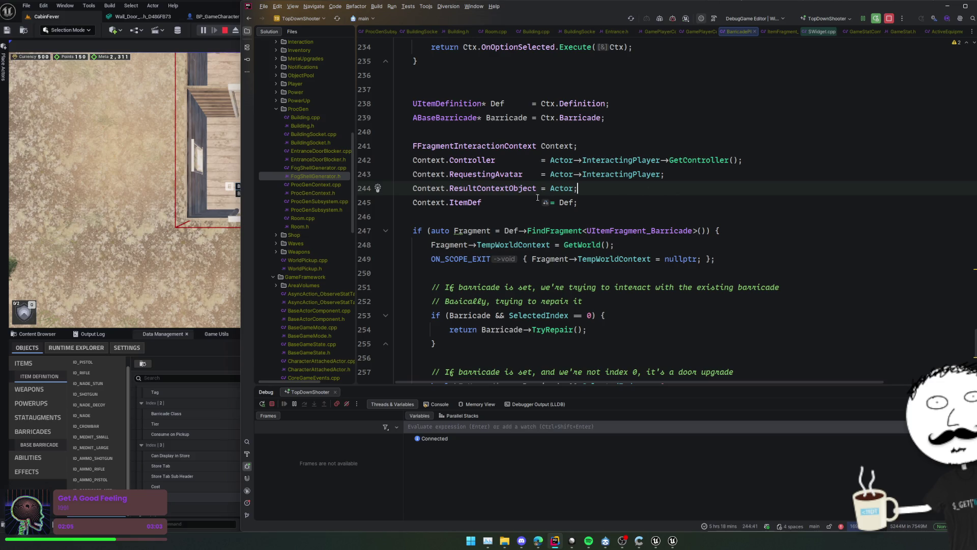
key("alt+Tab")
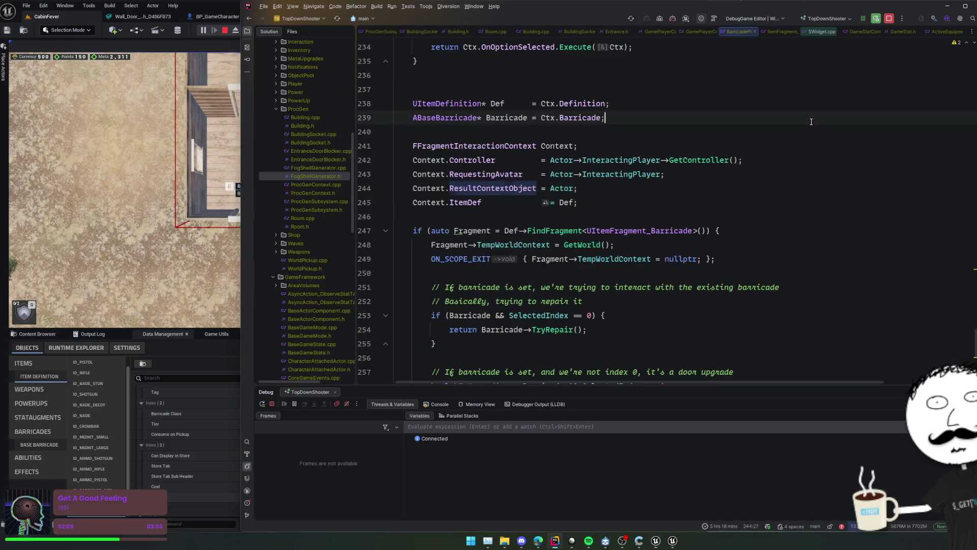
key("alt+Tab")
left_click(564, 188)
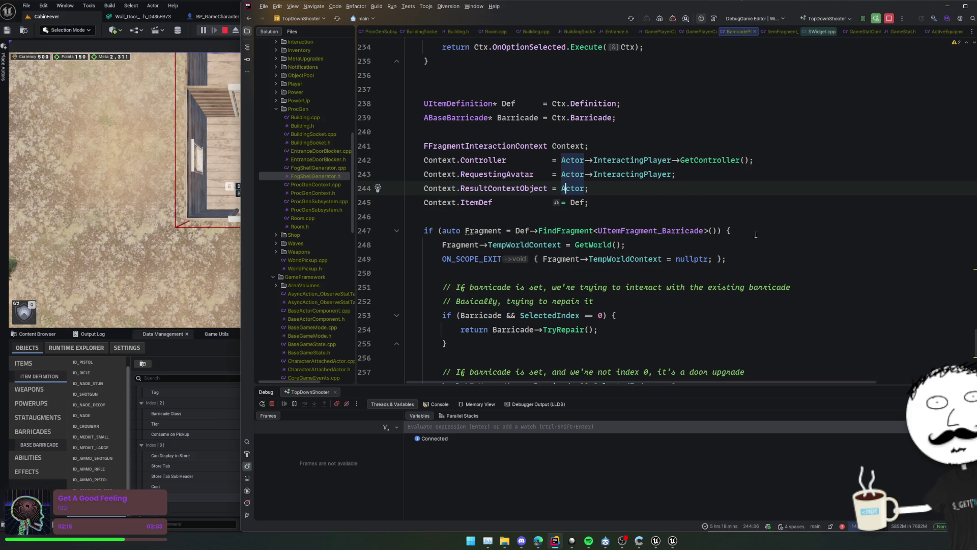
Add a breakpoint on the HandleInteractionAction call at line 261, then return to the game
scroll(733, 240, "down", 2)
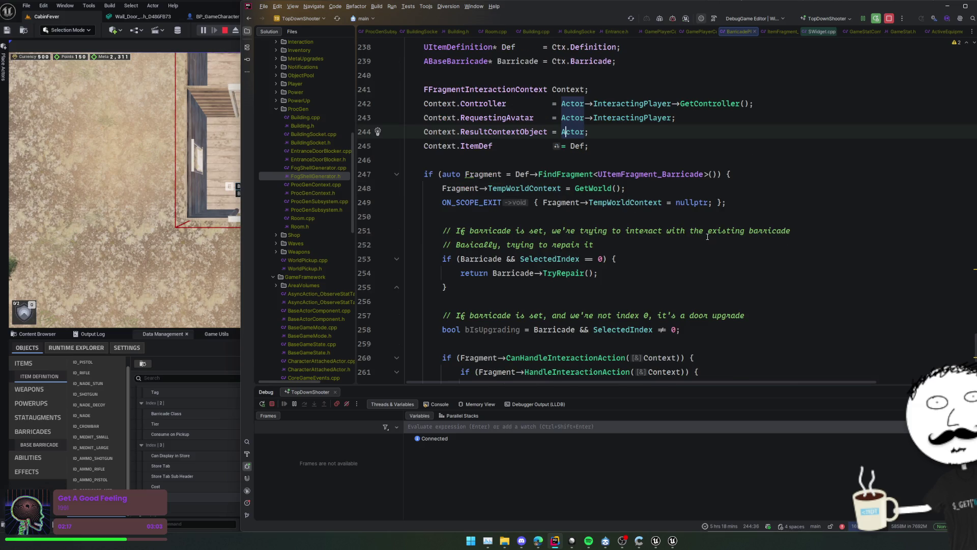
scroll(708, 237, "down", 4)
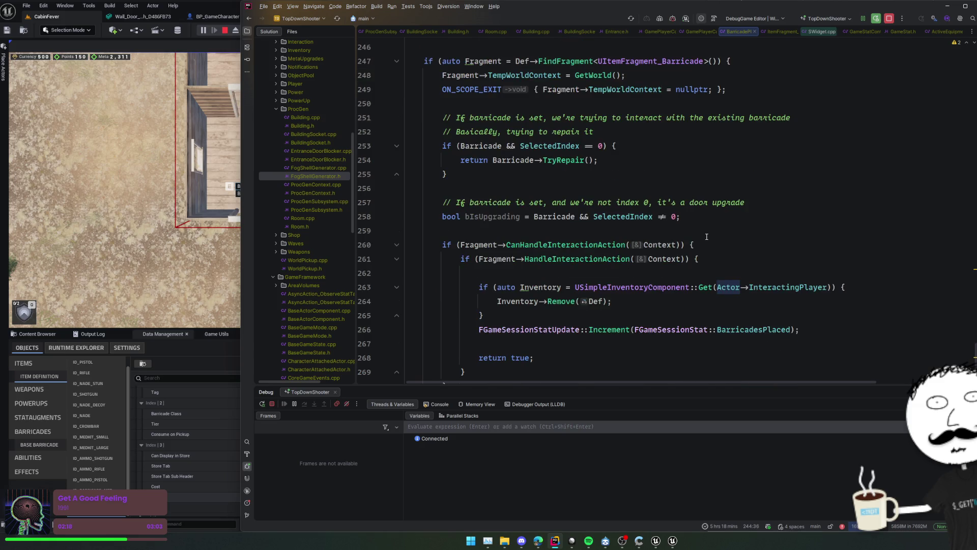
left_click(372, 258)
left_click(163, 280)
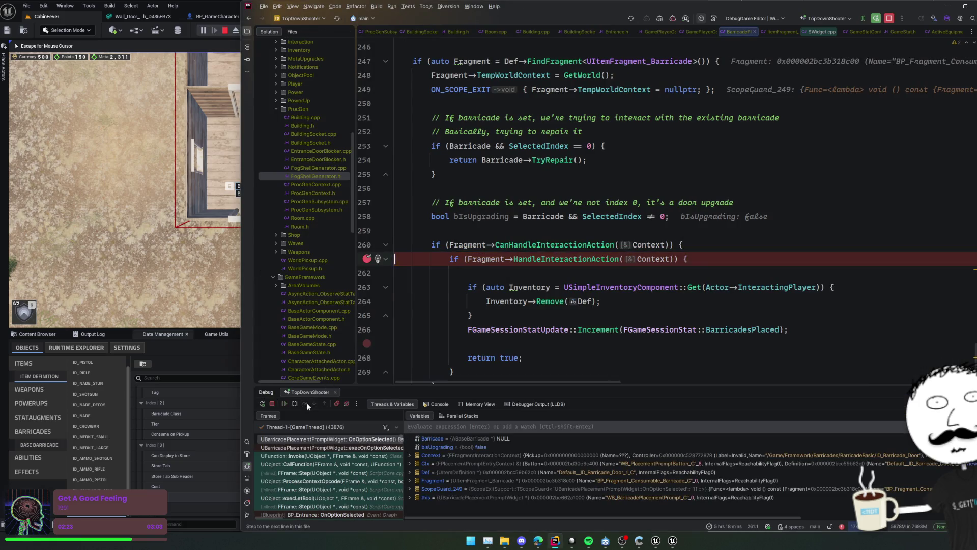
Step over HandleInteractionAction, expand Context to inspect its Controller field, then select Def on line 245
left_click(306, 403)
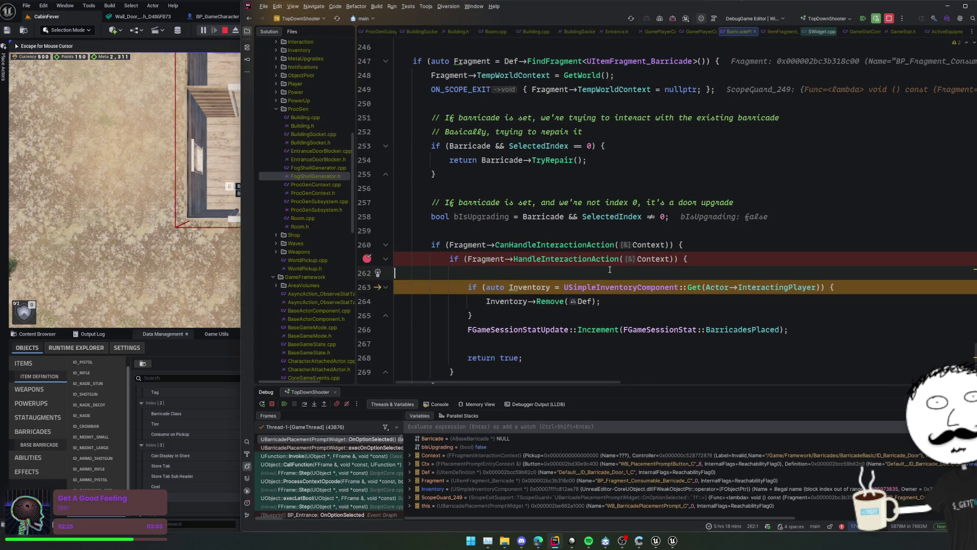
mouse_move(657, 264)
left_click(689, 275)
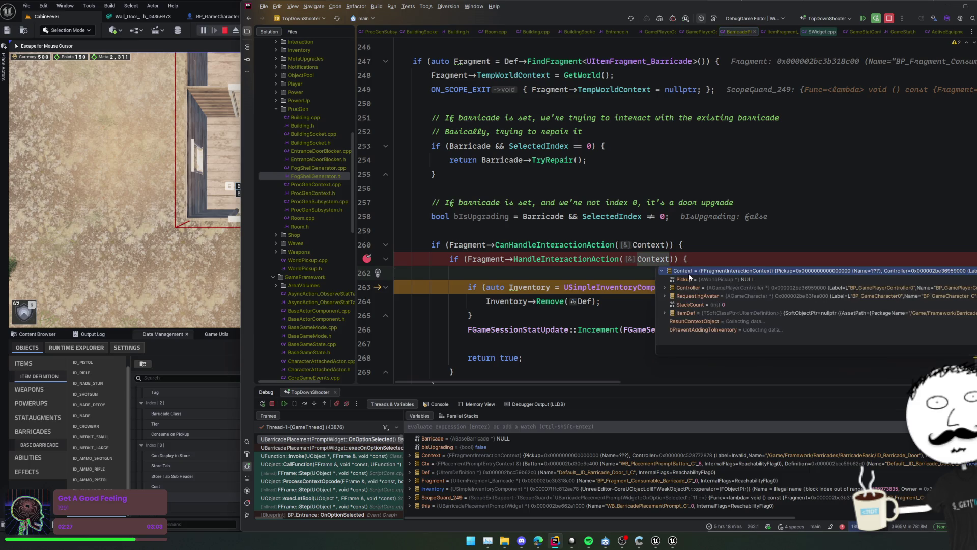
left_click(769, 288)
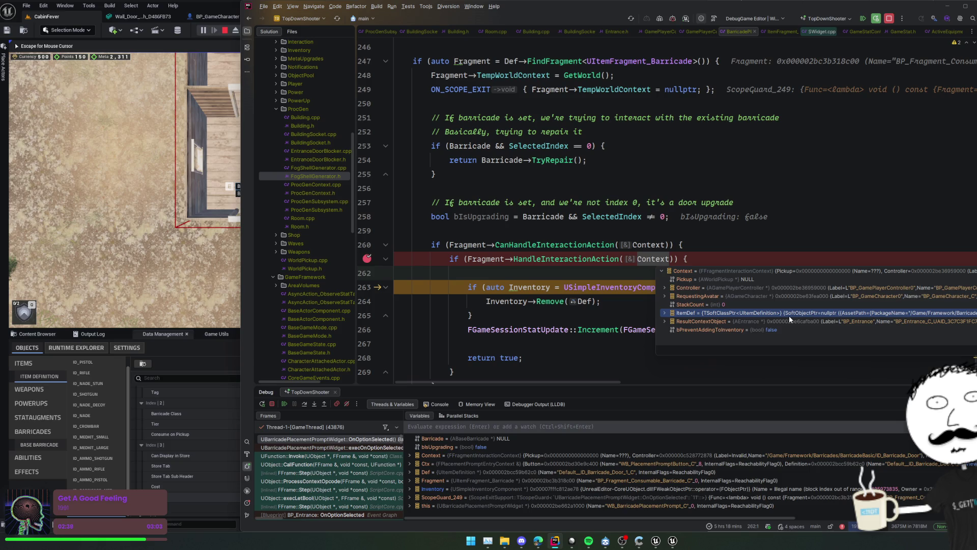
scroll(649, 210, "up", 4)
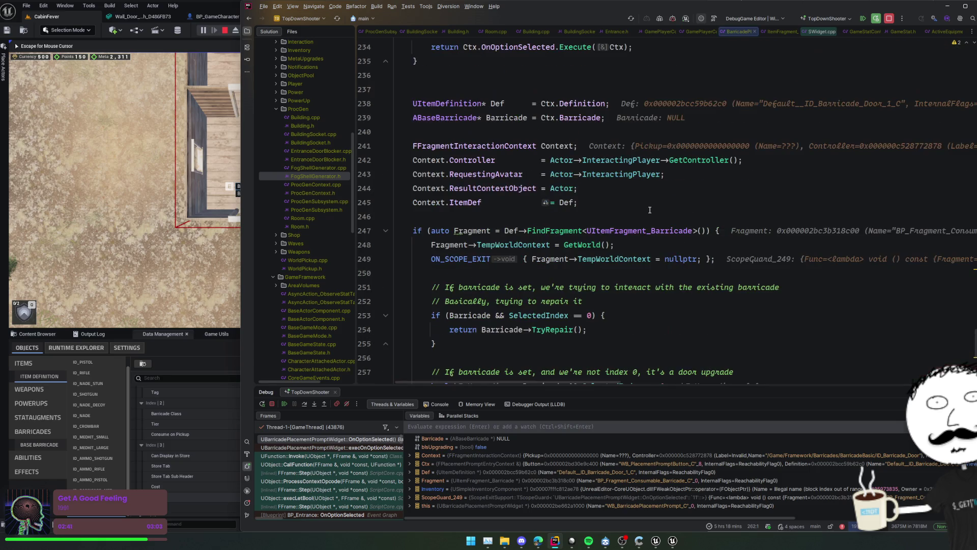
double_click(564, 201)
Change line 245 to assign Context.ItemDef = FItemReference(Def).GetSoftClass()
scroll(633, 207, "up", 1)
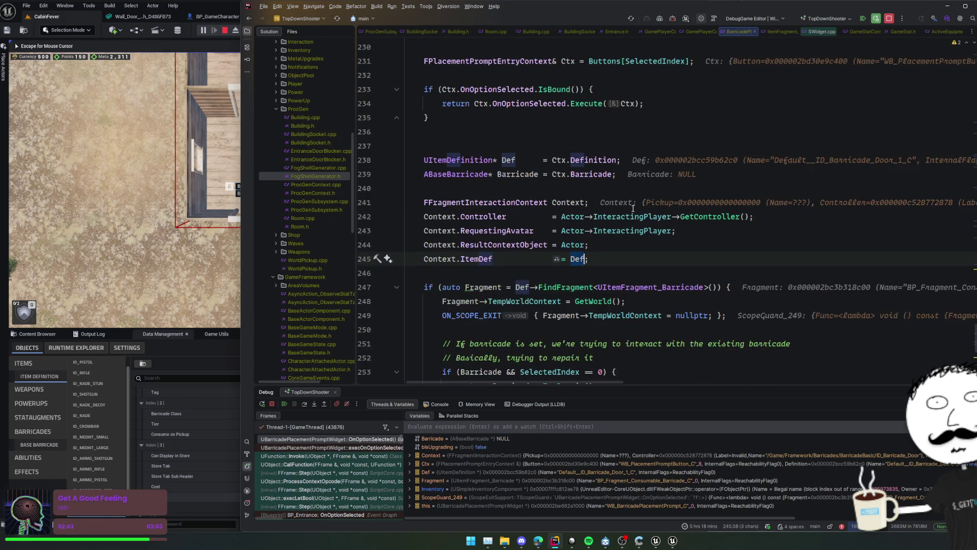
scroll(633, 207, "up", 1)
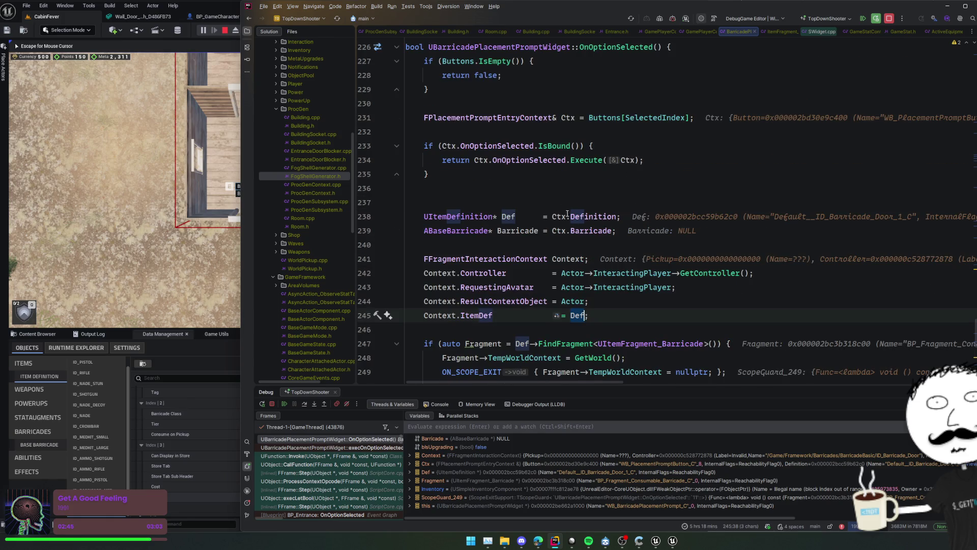
key("BackSpace")
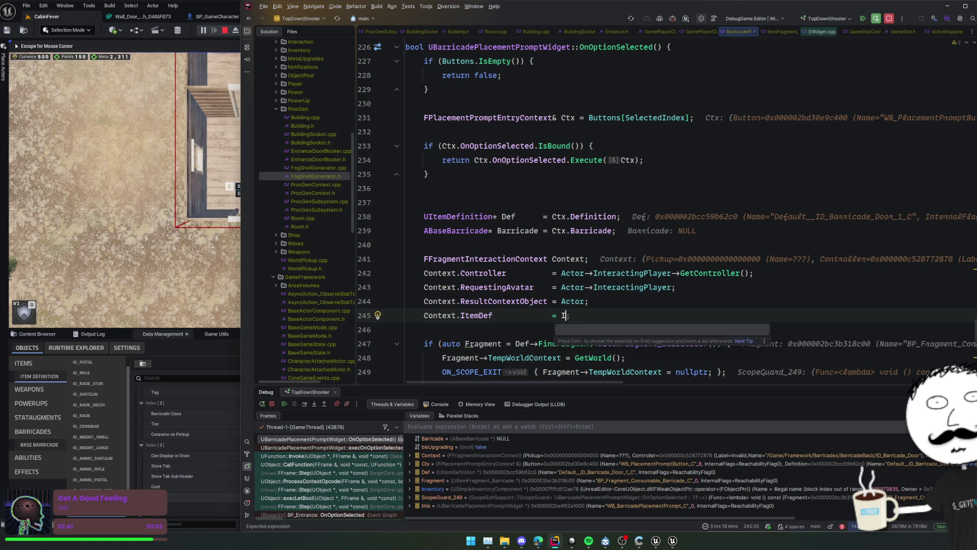
type("ItemRefe")
key("Return")
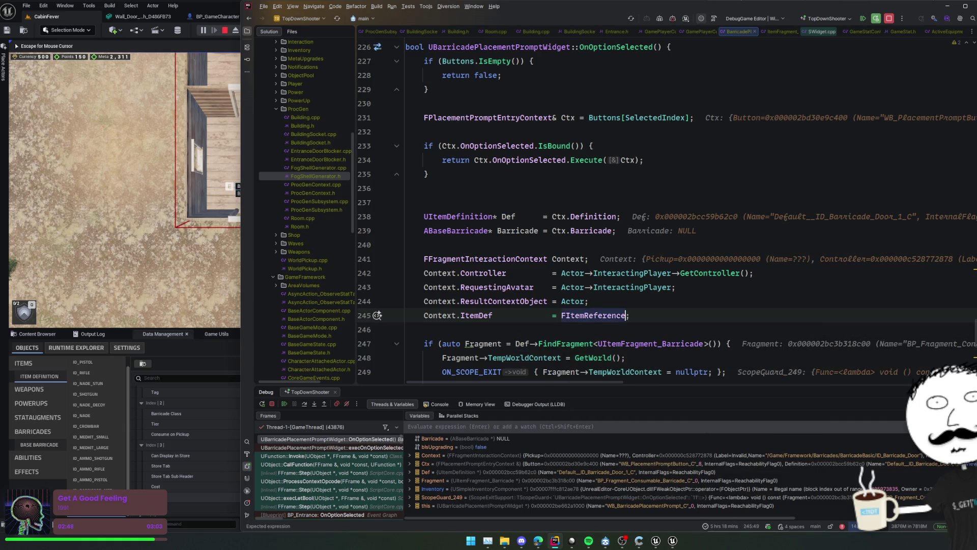
type("(Def).")
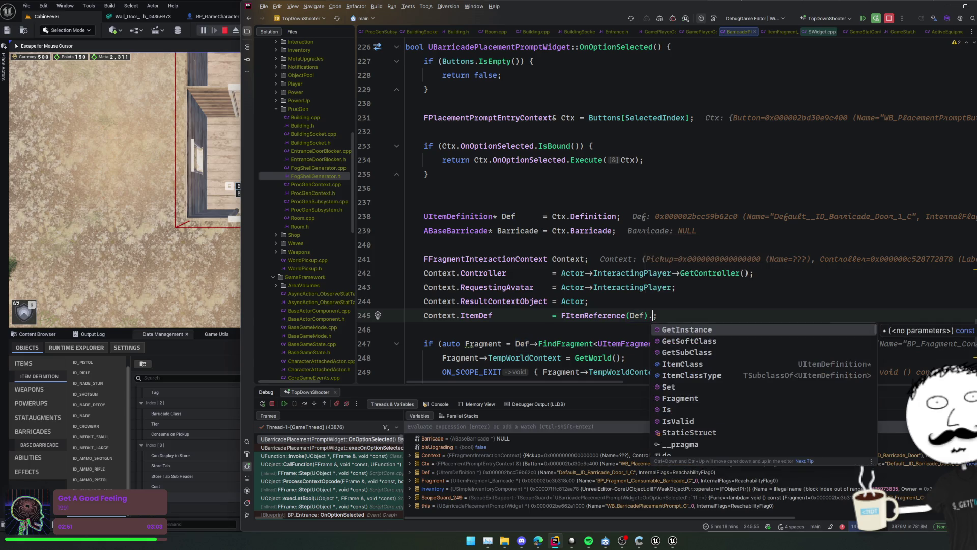
key("Down")
key("Return")
Remove the line 261 breakpoint and resume the paused game
key("Home")
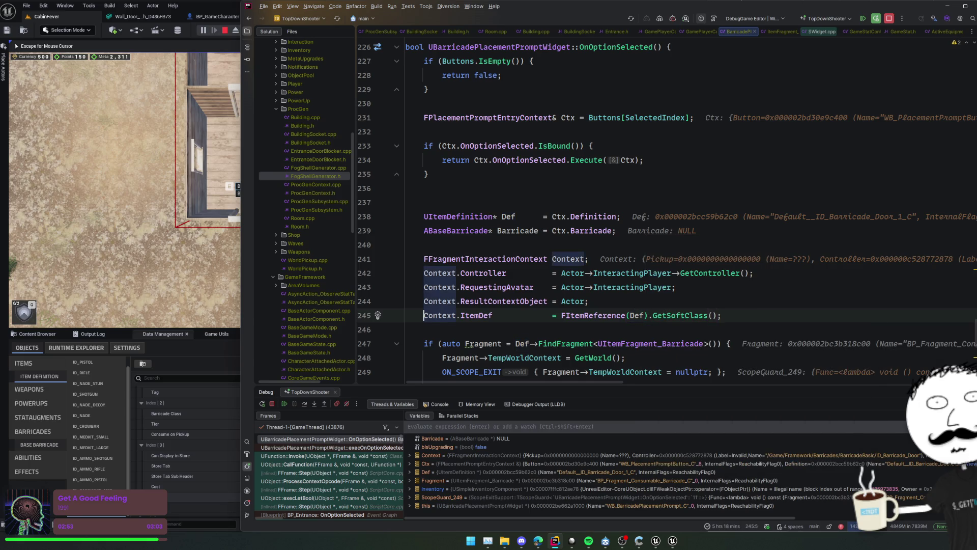
scroll(639, 275, "down", 3)
key("Down")
key("Down")
key("Down")
scroll(640, 275, "down", 3)
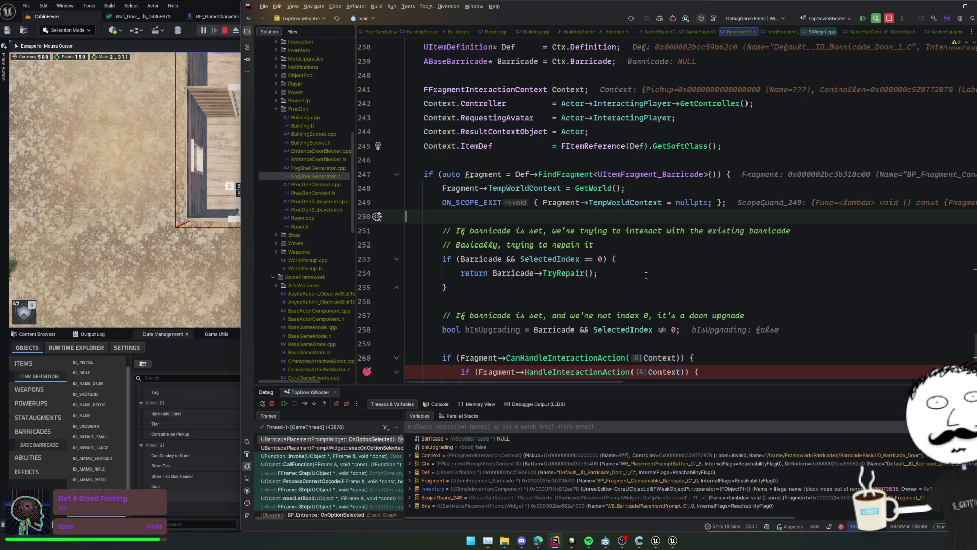
scroll(642, 260, "down", 1)
left_click(367, 259)
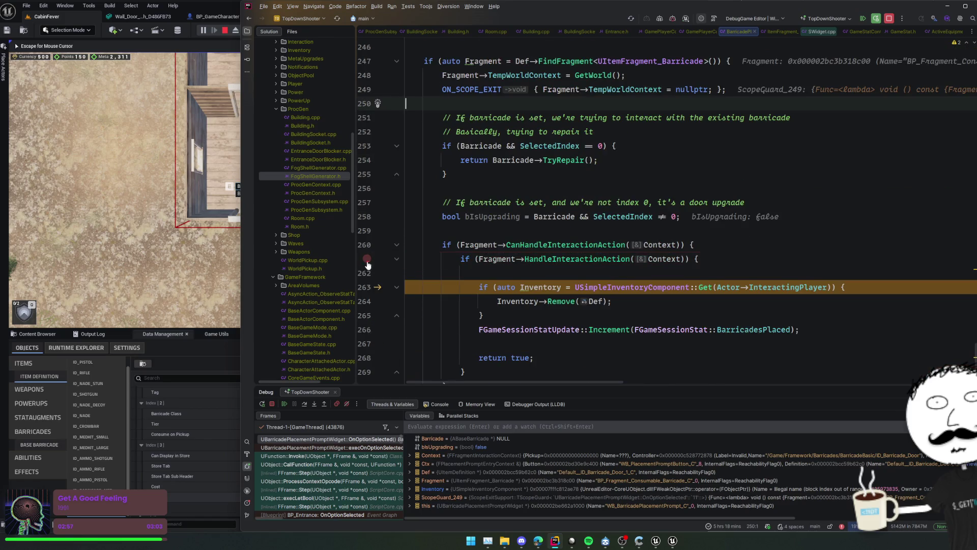
left_click(284, 403)
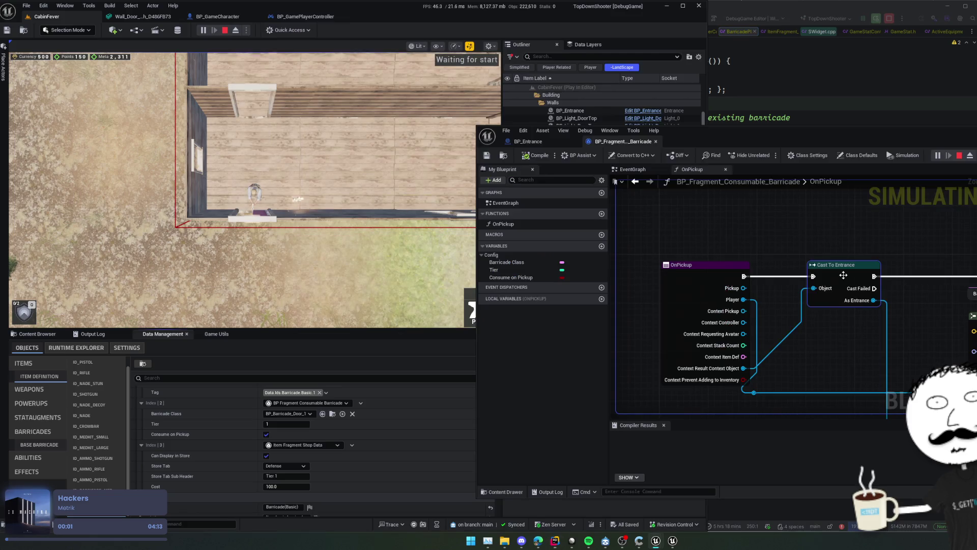
Hot-patch the ItemDef change with Live Coding (Ctrl+Alt+F11), then return to the Unreal game
left_click(863, 99)
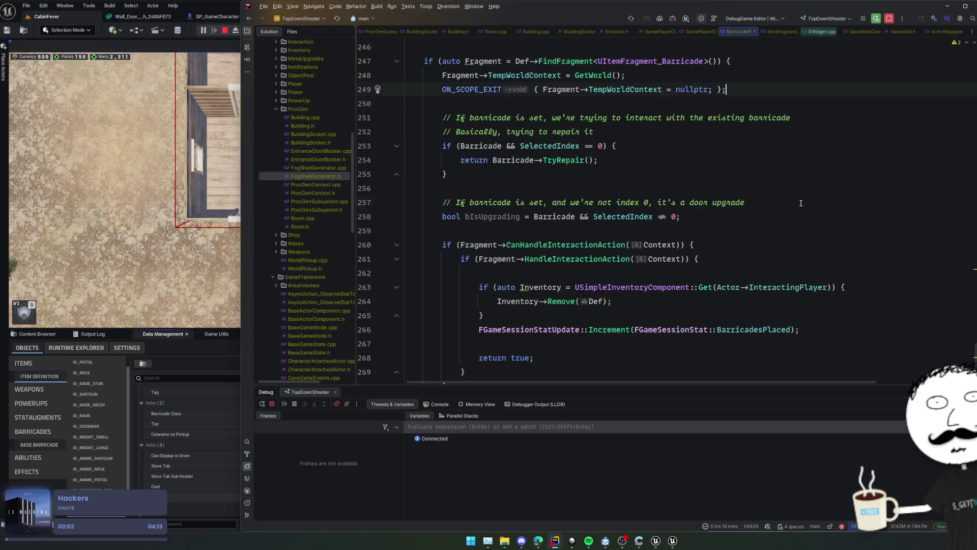
key("ctrl+alt+F11")
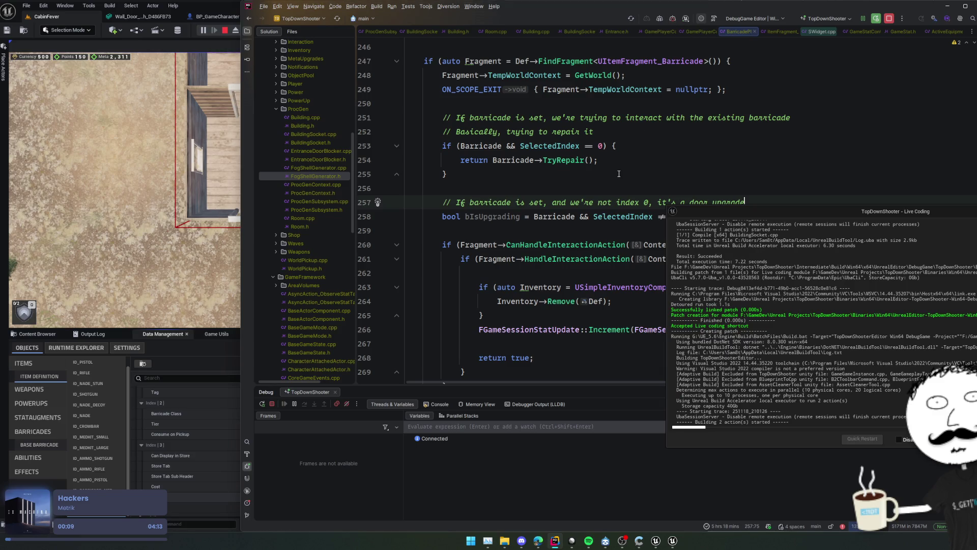
scroll(562, 194, "down", 2)
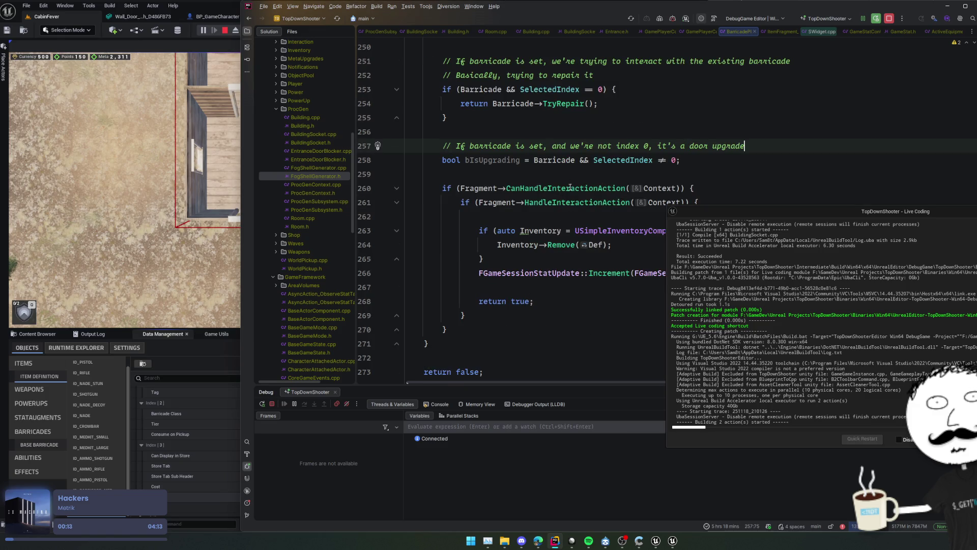
scroll(545, 191, "up", 4)
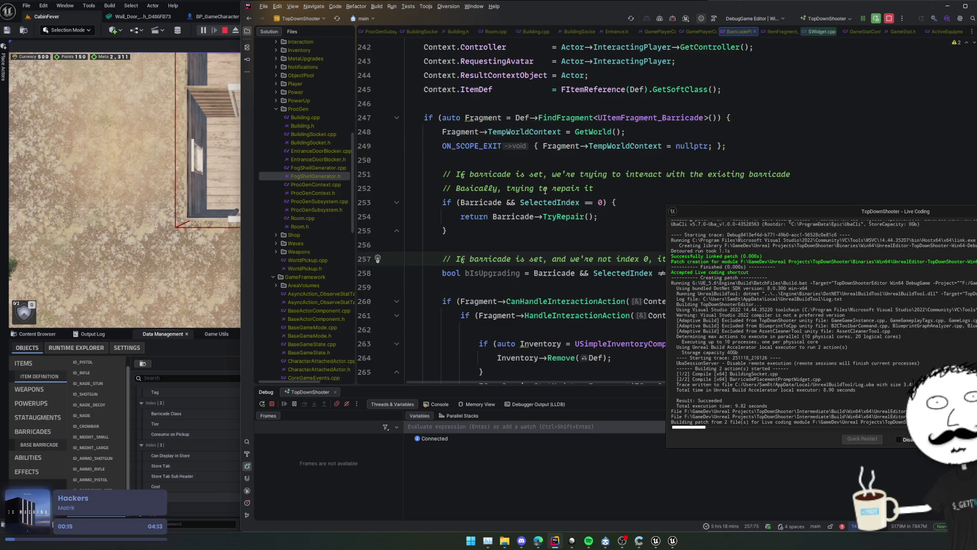
left_click(170, 268)
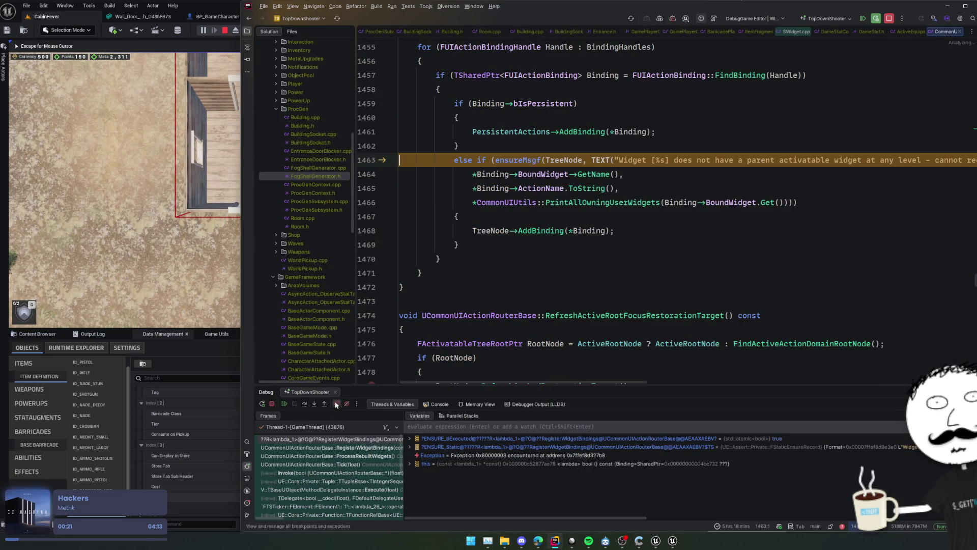
Resume past the ensure, restart the play session, and switch the camera to third-person
left_click(288, 404)
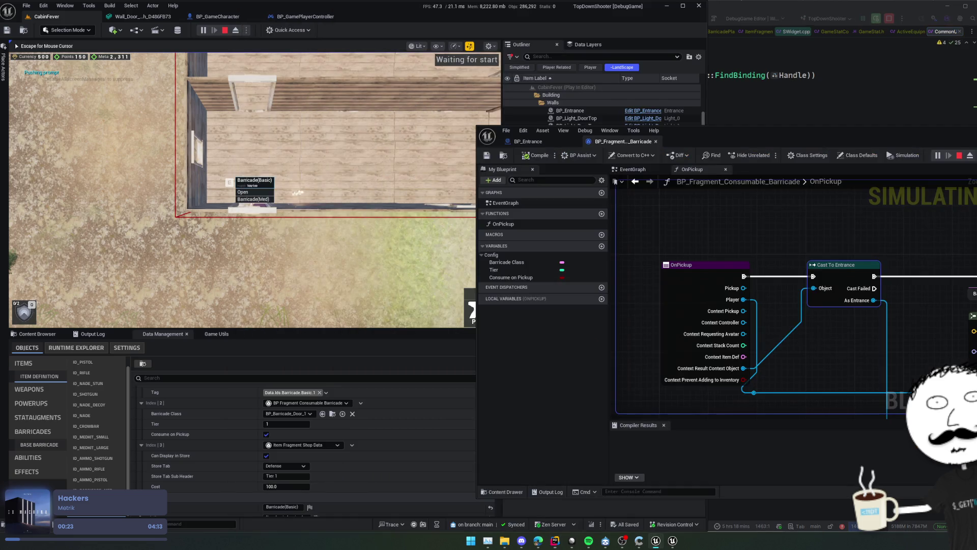
key("shift+F1")
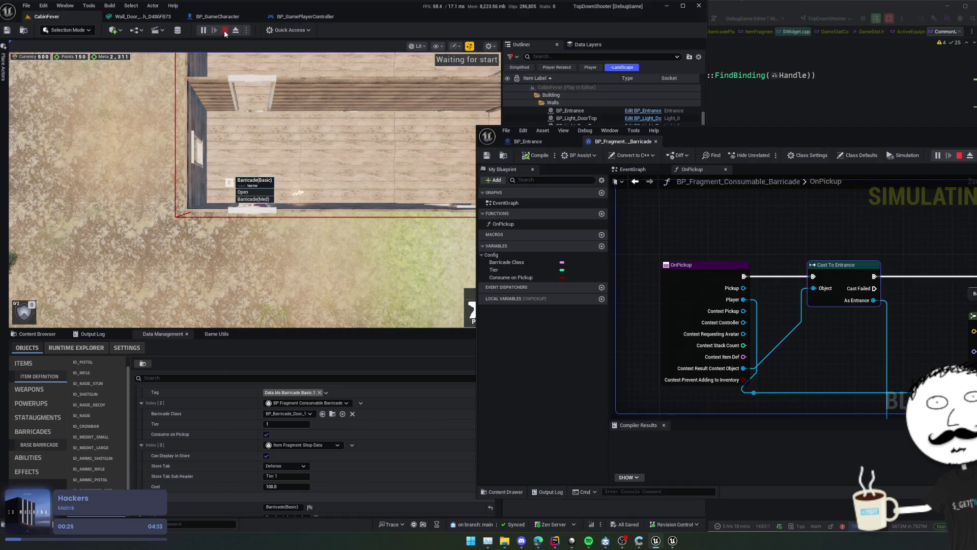
left_click(225, 30)
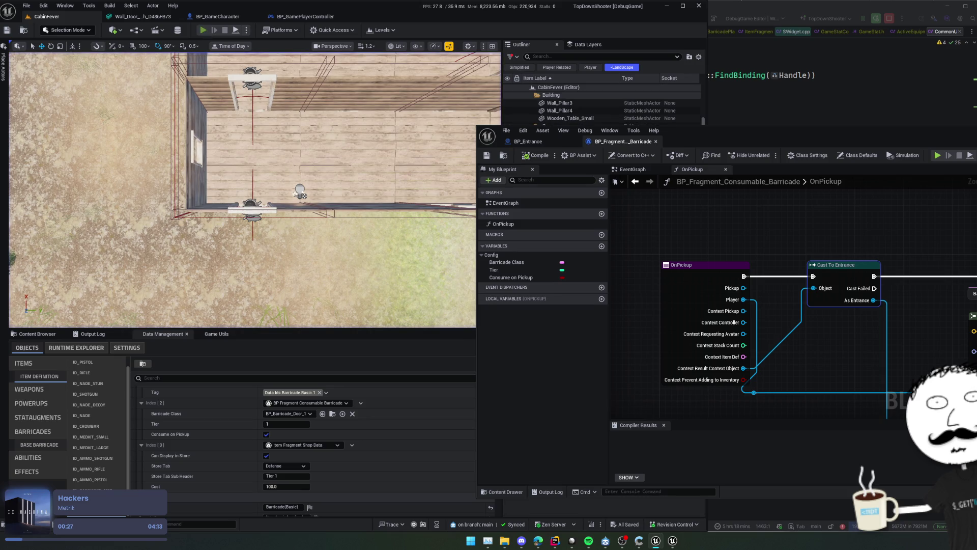
key("alt+p")
key("s")
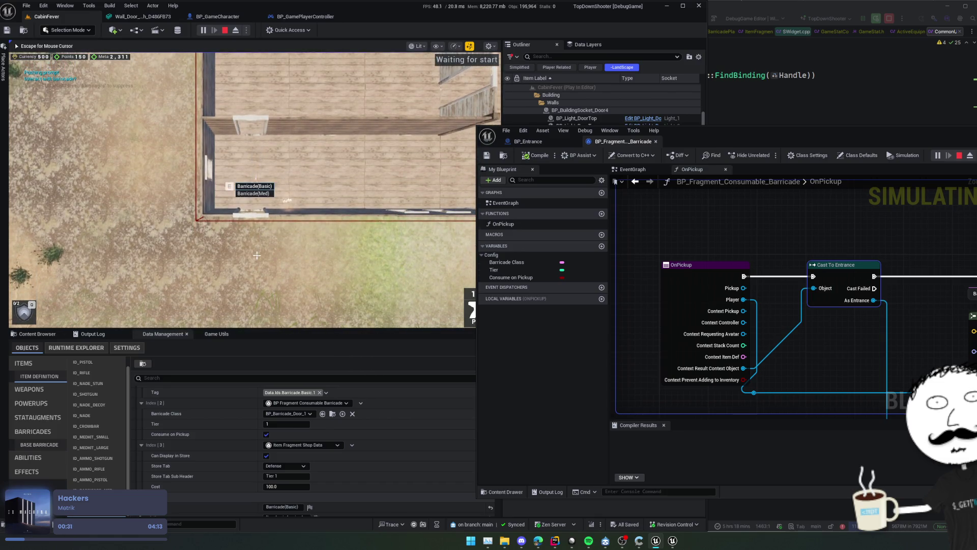
key("v")
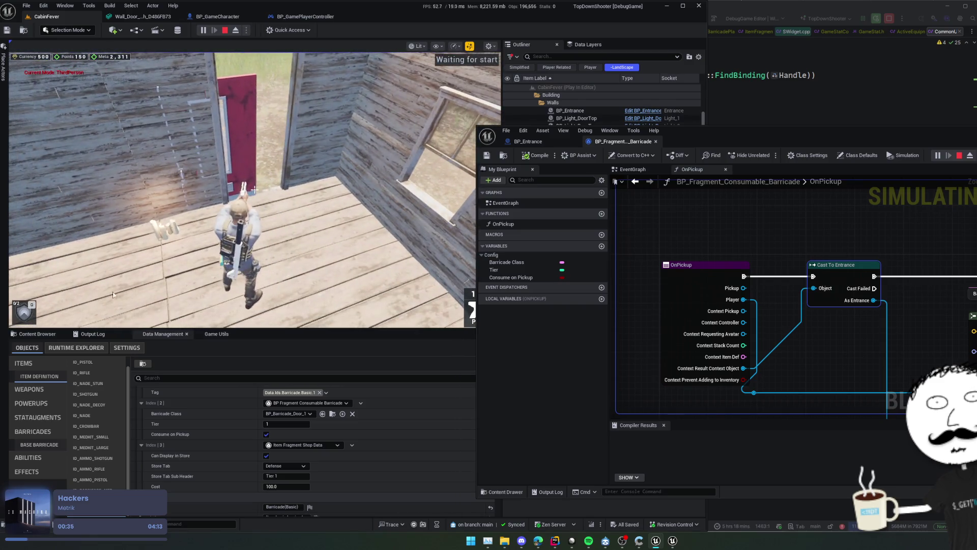
Select the spawned BP_Barricade_Door_10 under the cabin's BP_Entrance in the Outliner
left_click_drag(478, 123, 682, 158)
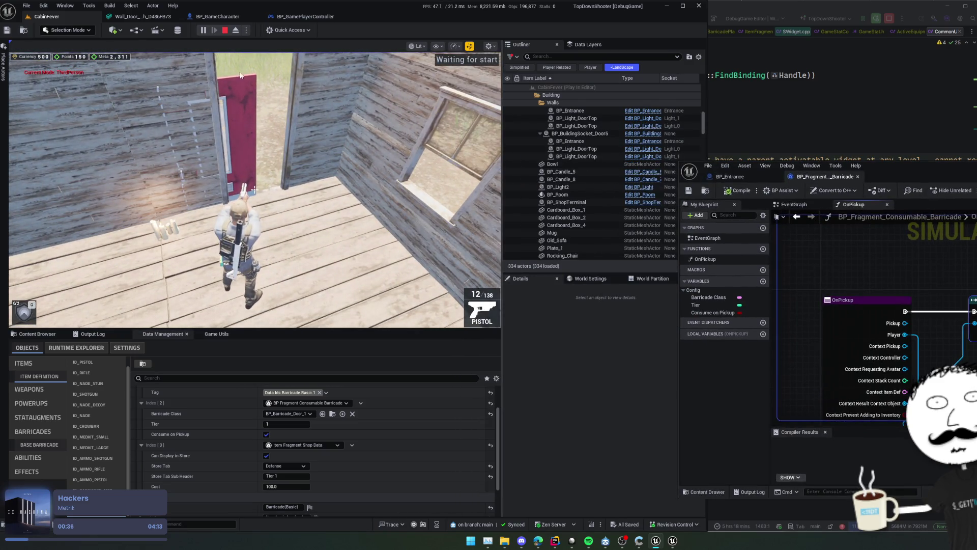
left_click(229, 111)
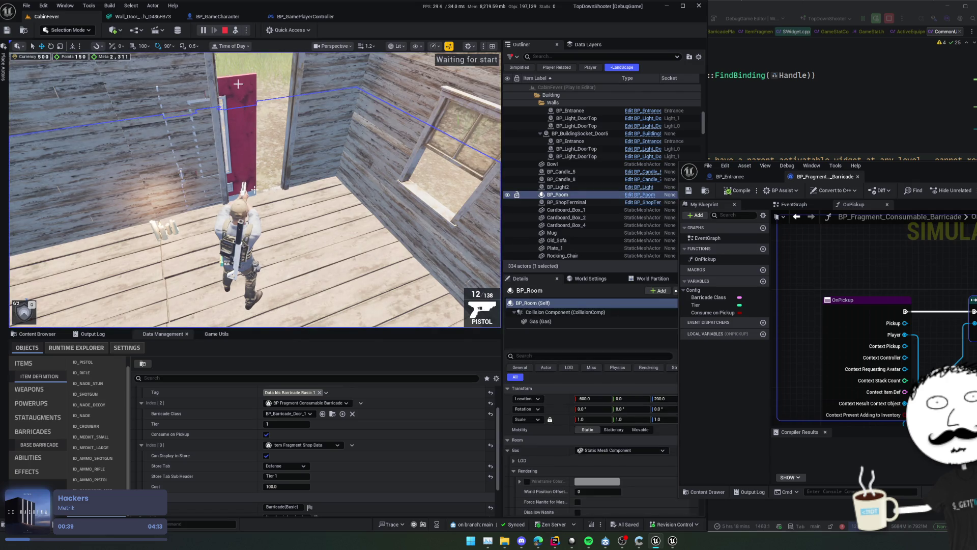
left_click(239, 84)
left_click_drag(922, 174, 958, 166)
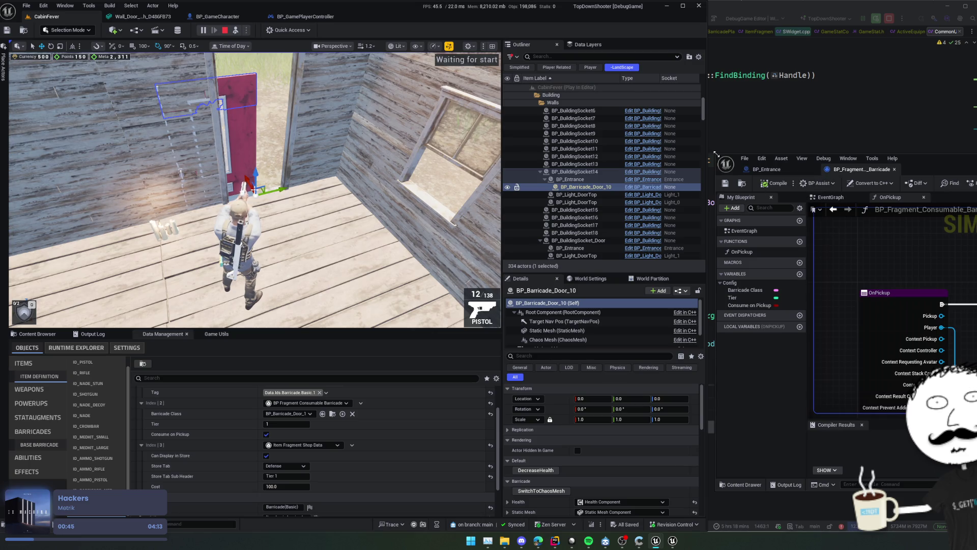
Pan the OnPickup graph through Is Valid, Attach Actor To Component, SpawnActor and Make Transform
left_click_drag(715, 154, 402, 127)
left_click_drag(656, 280, 549, 278)
left_click_drag(820, 272, 667, 281)
left_click_drag(769, 280, 601, 279)
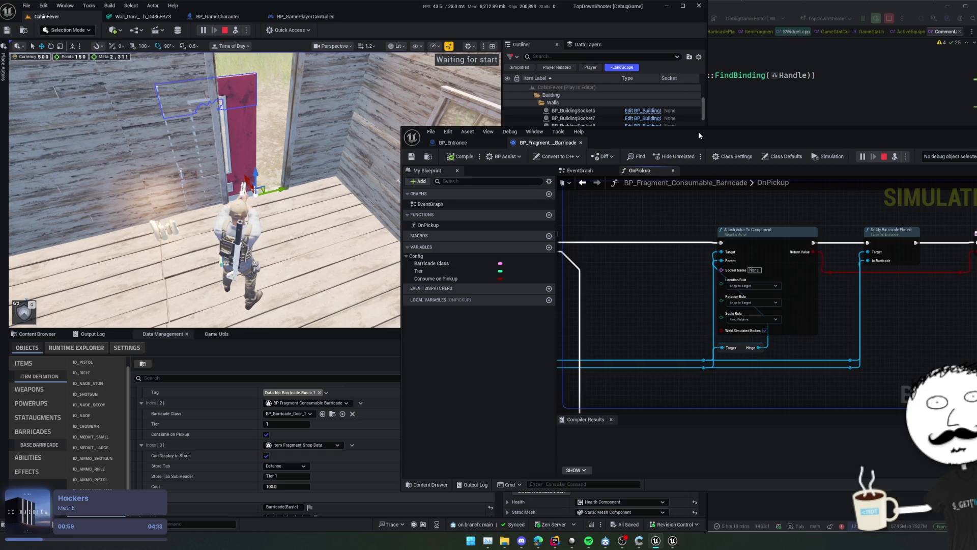
left_click_drag(699, 138, 710, 137)
scroll(864, 321, "down", 1)
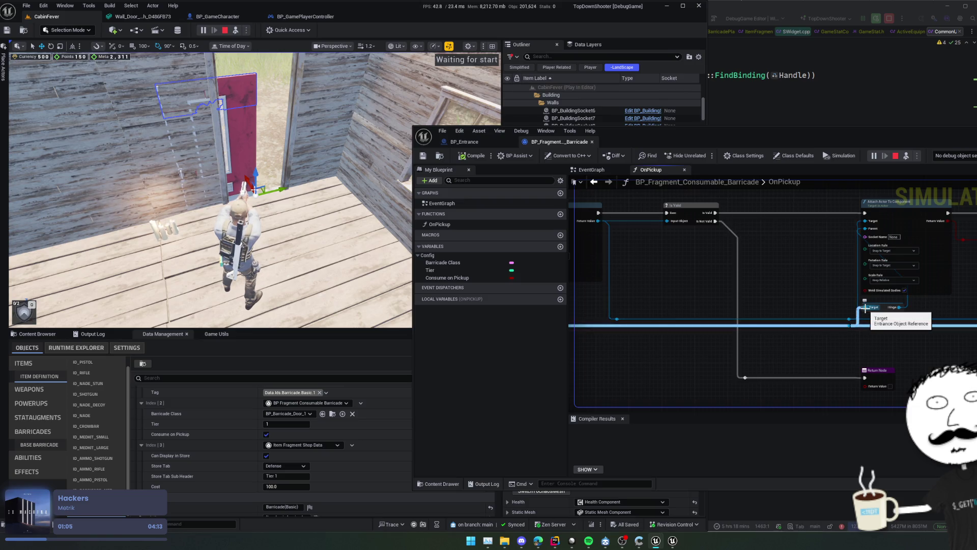
mouse_move(746, 313)
left_mouse_down()
mouse_move(968, 320)
mouse_move(605, 312)
left_mouse_up()
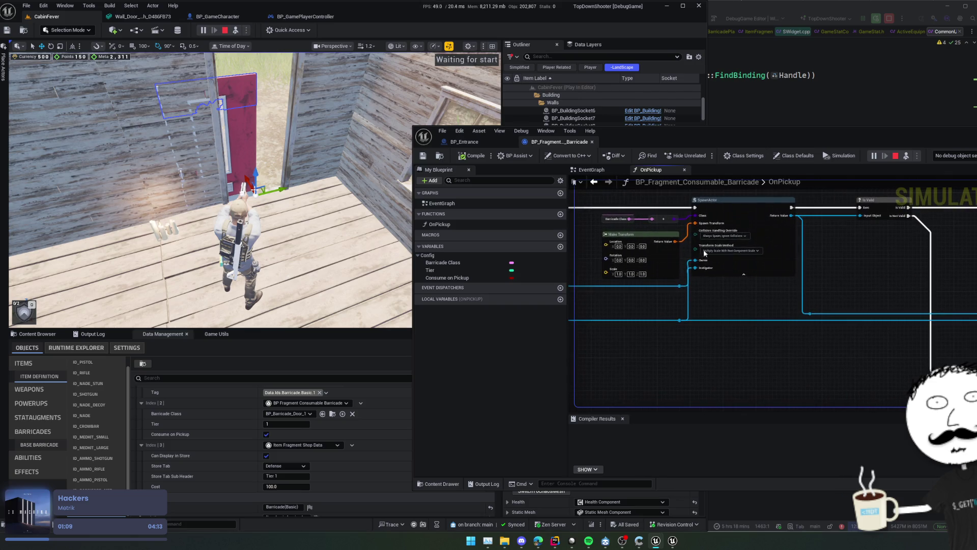
Inspect the level BP_Entrance's Hinge component, then stop the play session
left_click_drag(697, 144, 942, 129)
left_click(570, 179)
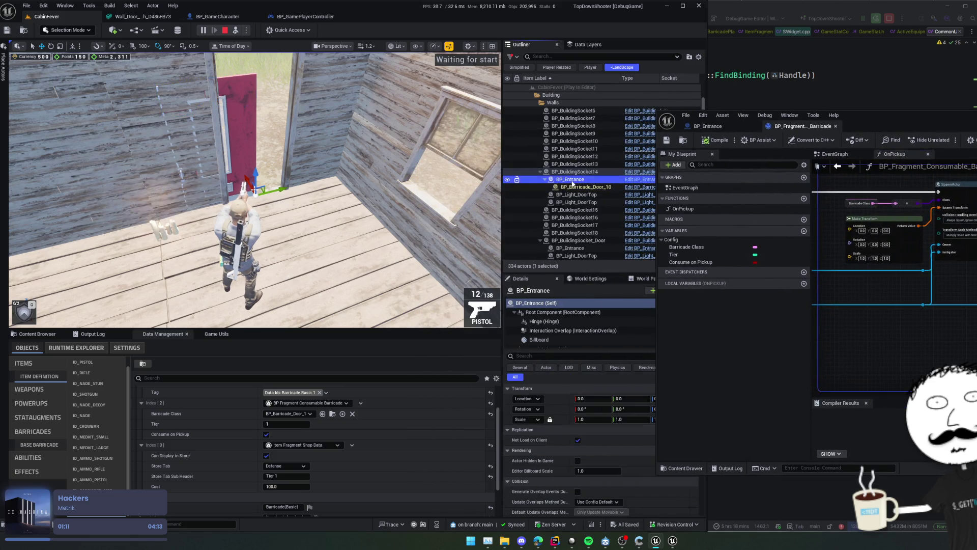
left_click(555, 322)
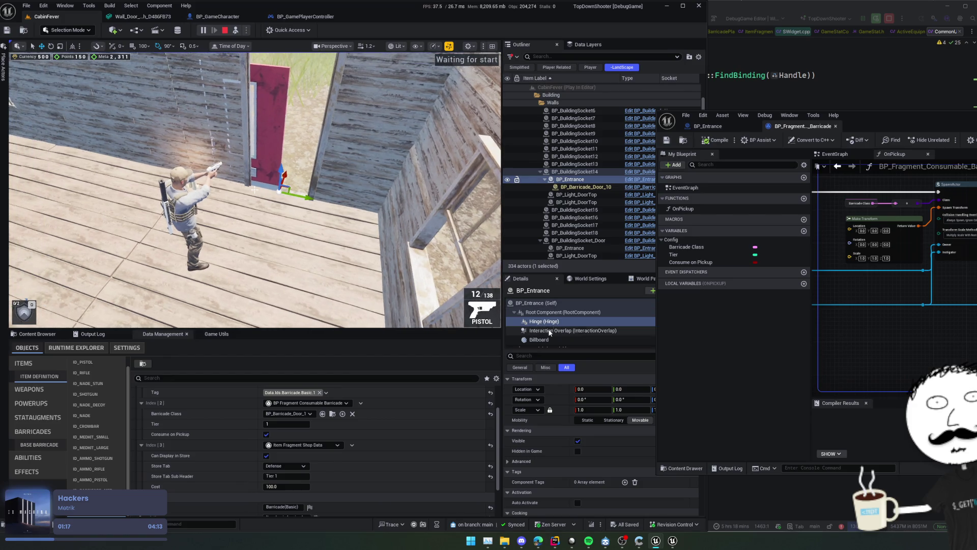
key("Up")
key("Up")
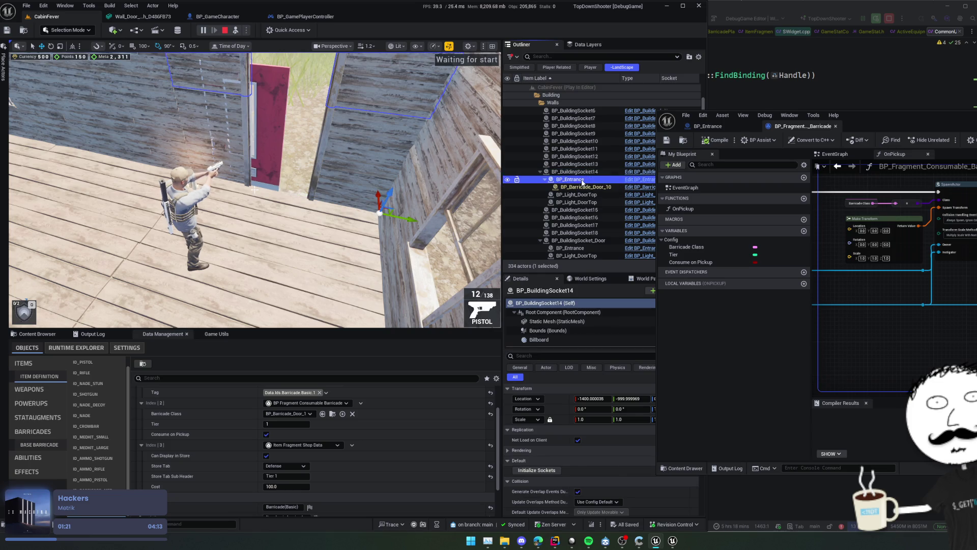
left_click(544, 321)
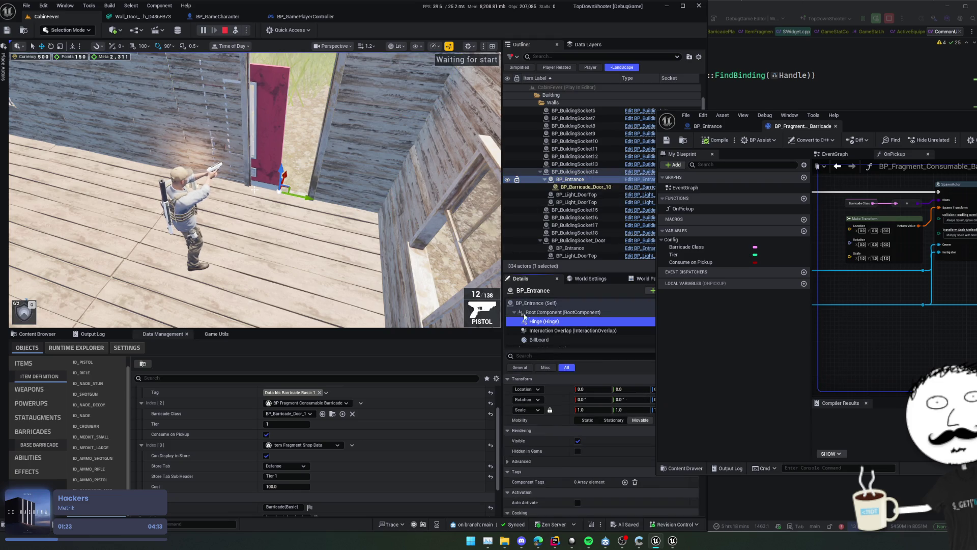
left_click_drag(936, 120, 976, 125)
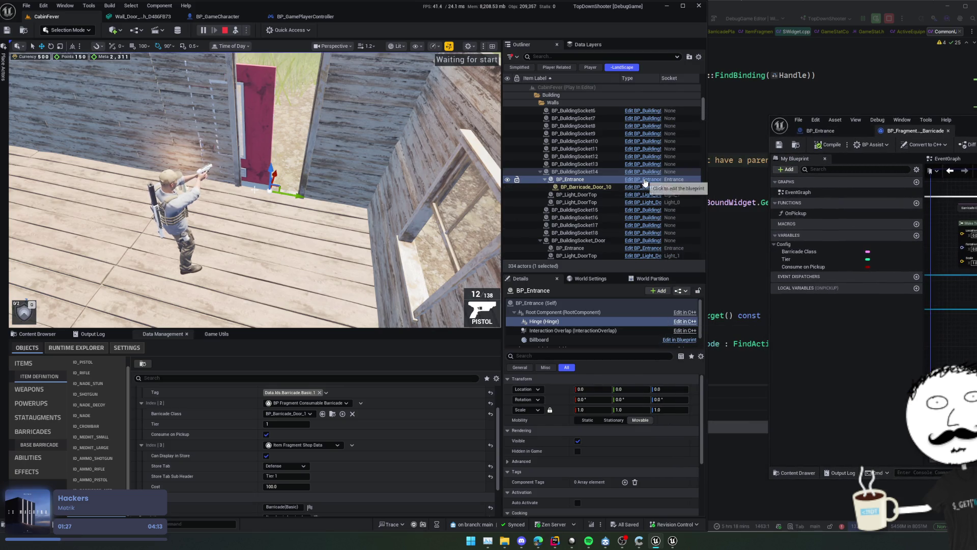
key("Escape")
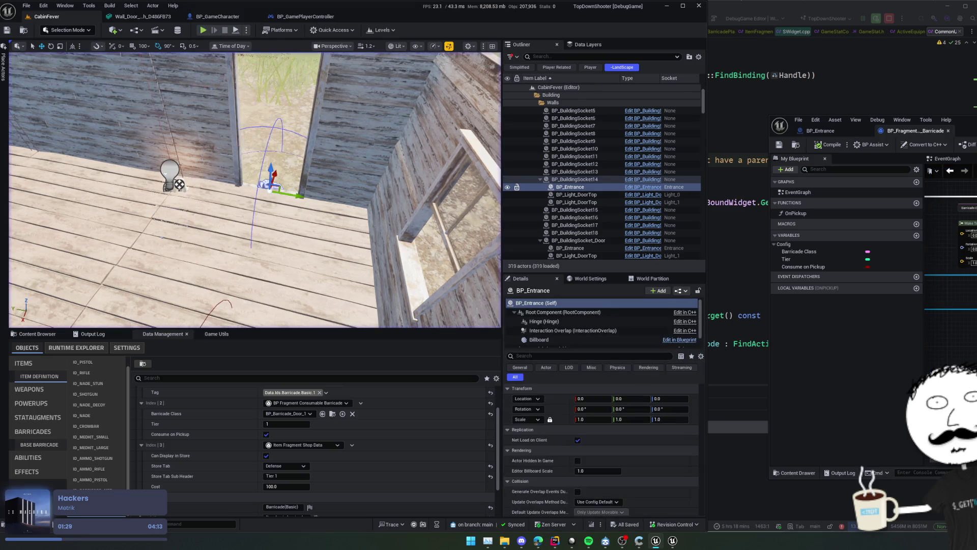
Open BP_Entrance's viewport and frame its Hinge component
left_click(643, 186)
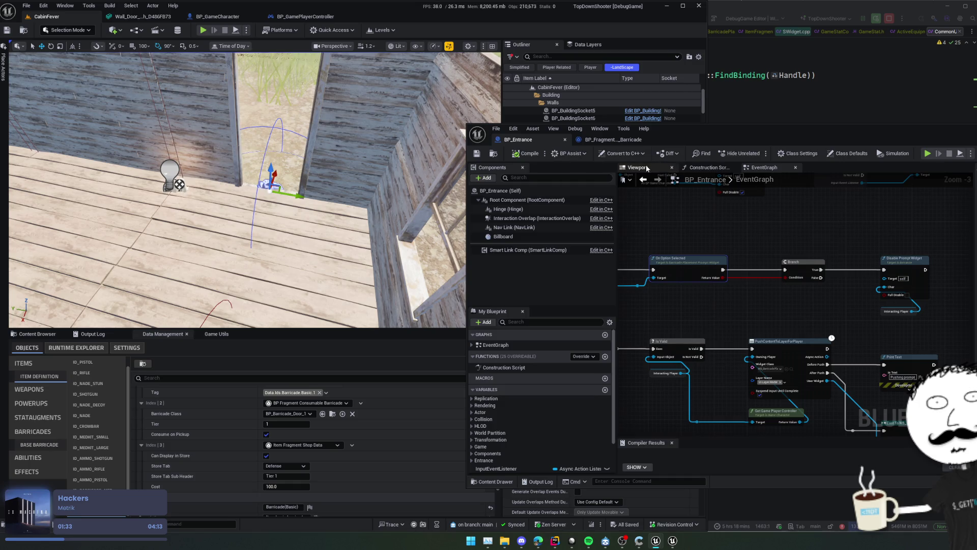
left_click(636, 167)
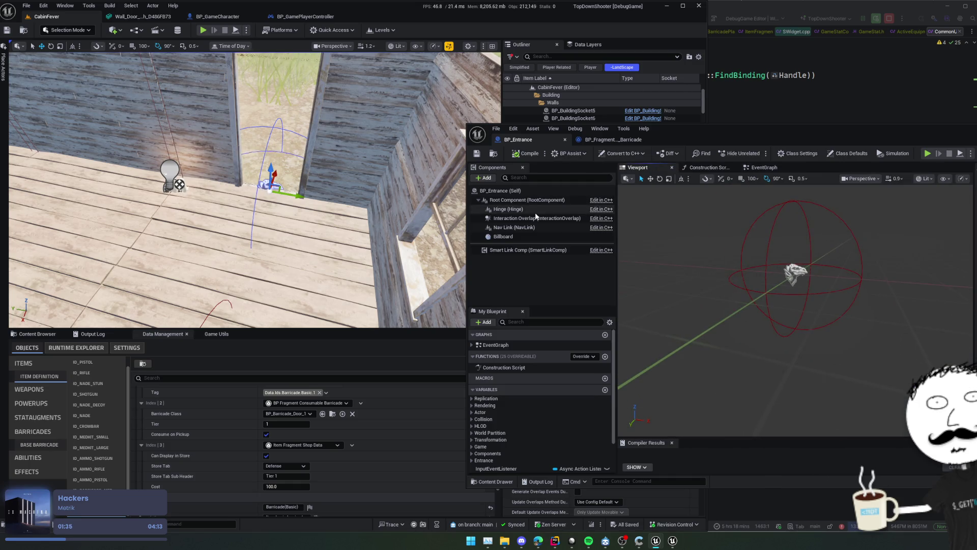
left_click(527, 200)
left_click(508, 210)
key("f")
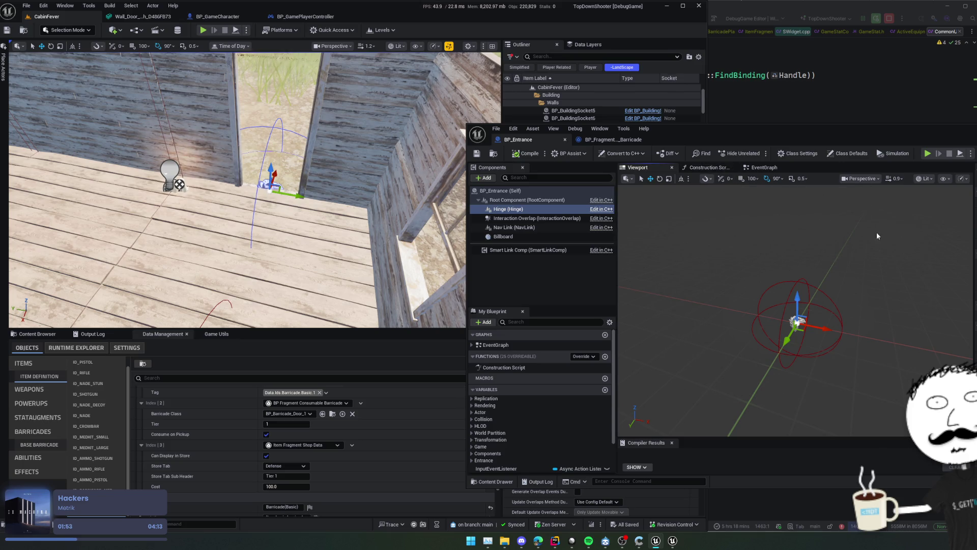
After a test move, reset the Hinge's Y location to 0, save all, and start Play
mouse_move(713, 140)
left_mouse_down()
mouse_move(809, 185)
mouse_move(940, 183)
mouse_move(975, 165)
mouse_move(976, 180)
mouse_move(969, 159)
mouse_move(879, 135)
mouse_move(930, 133)
left_mouse_up()
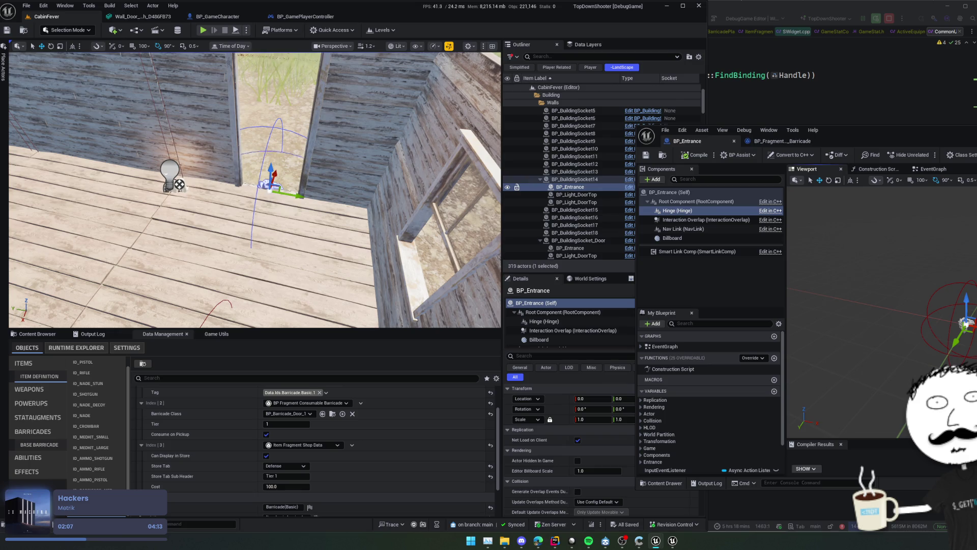
left_click(565, 322)
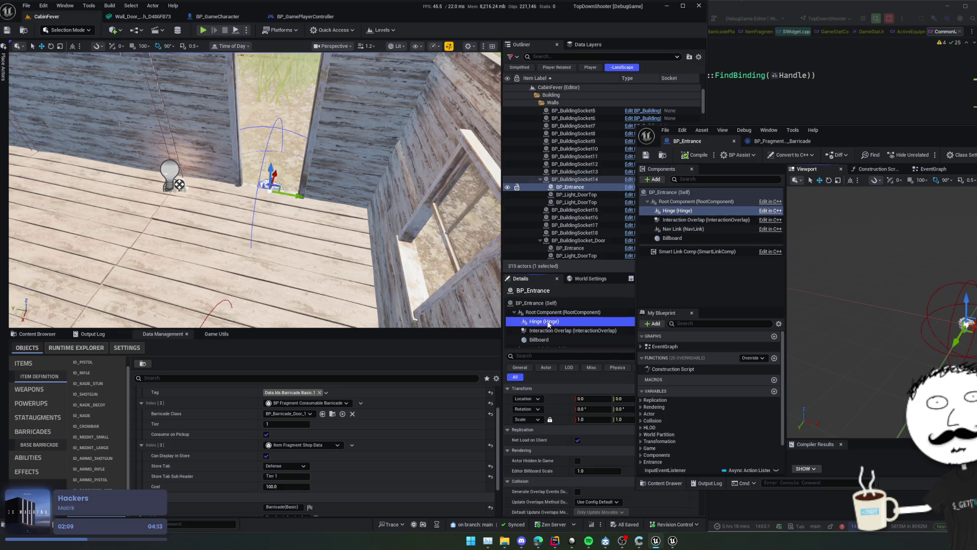
left_click_drag(297, 195, 329, 201)
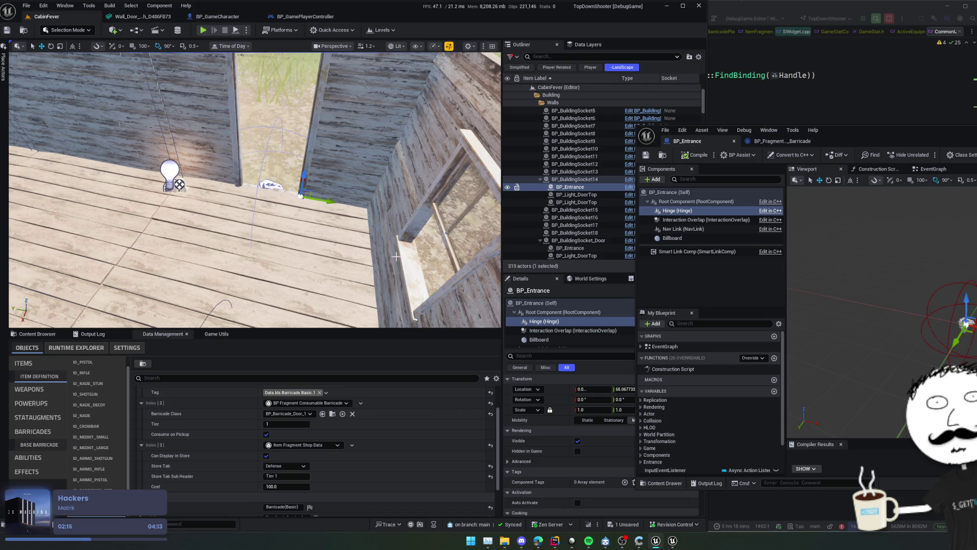
left_click(624, 389)
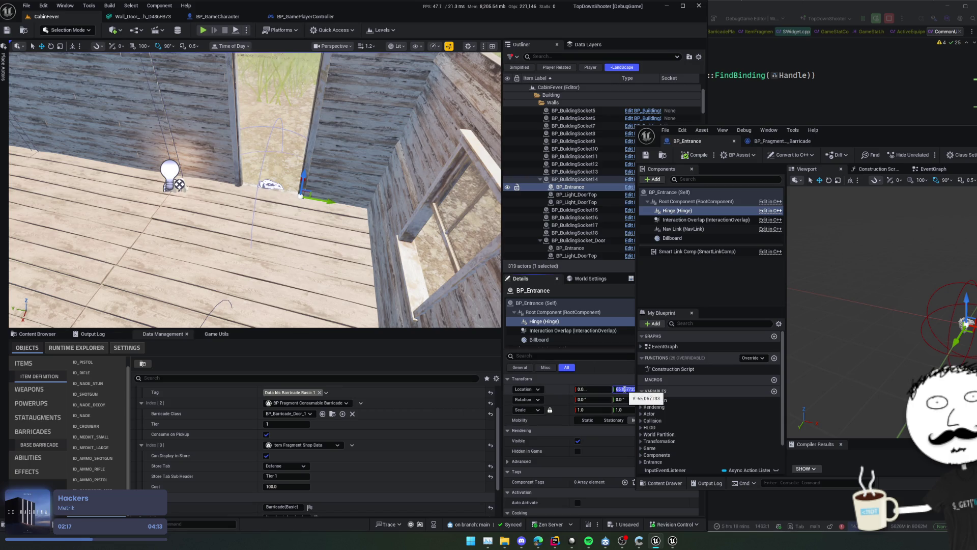
type("0")
key("Return")
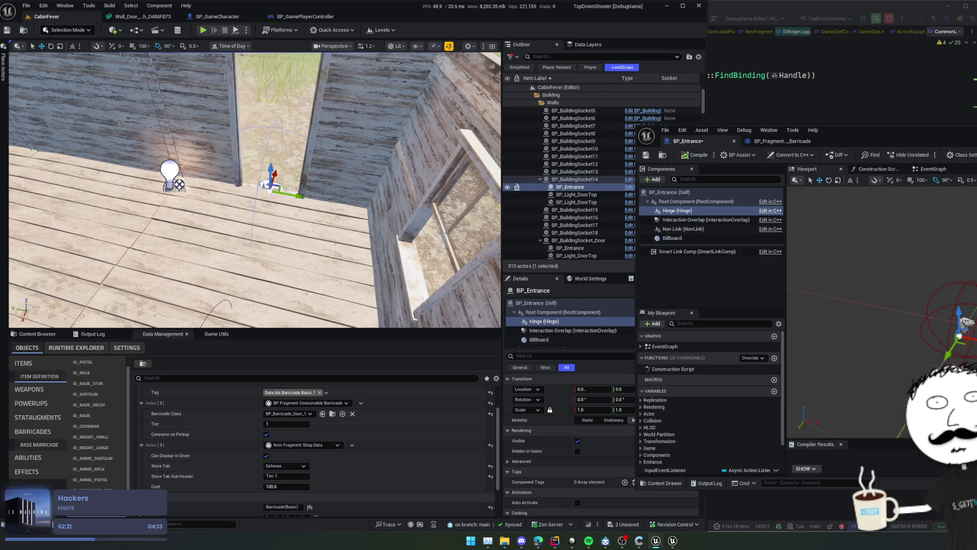
key("ctrl+shift+s")
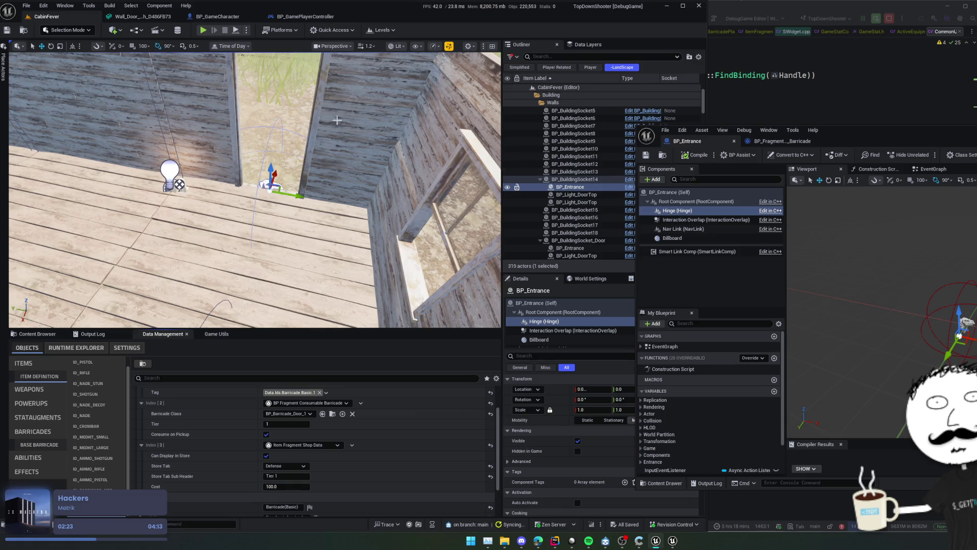
left_click(203, 32)
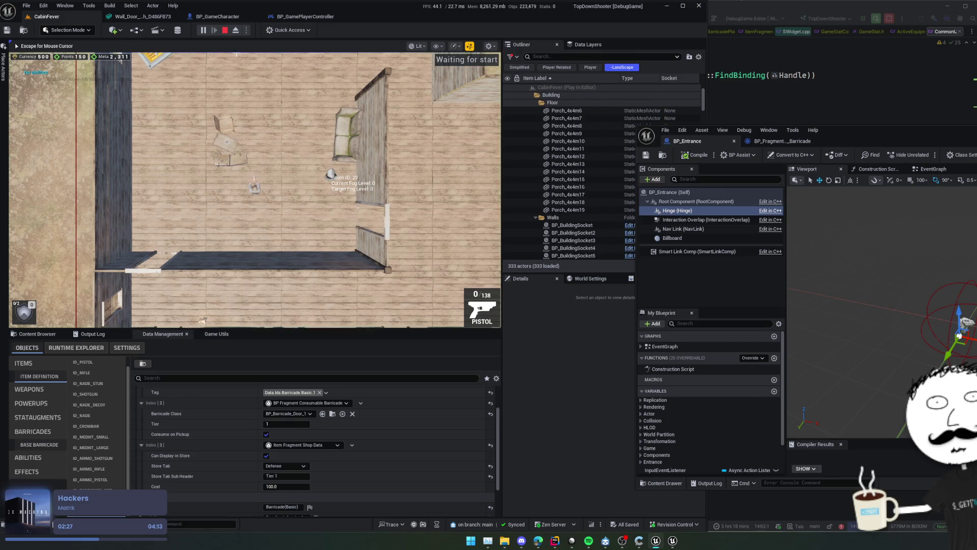
Stop the game, regenerate the procedural level, check the entrance's Hinge, and play again
key("Escape")
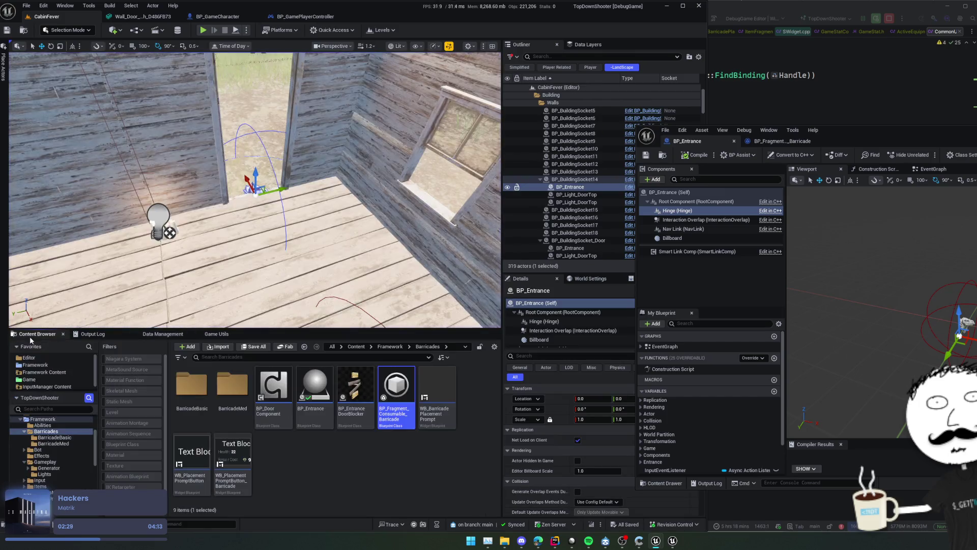
left_click(216, 333)
left_click(42, 449)
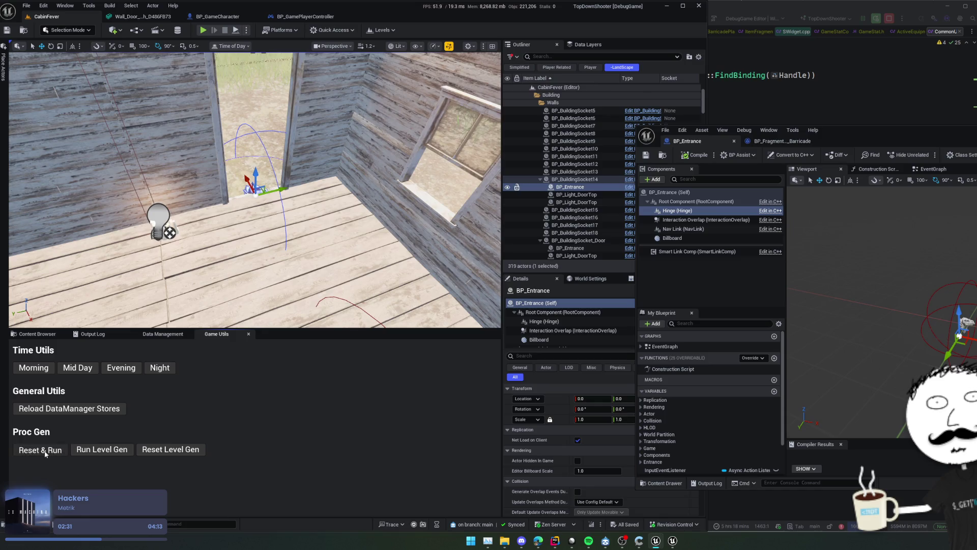
left_click(288, 146)
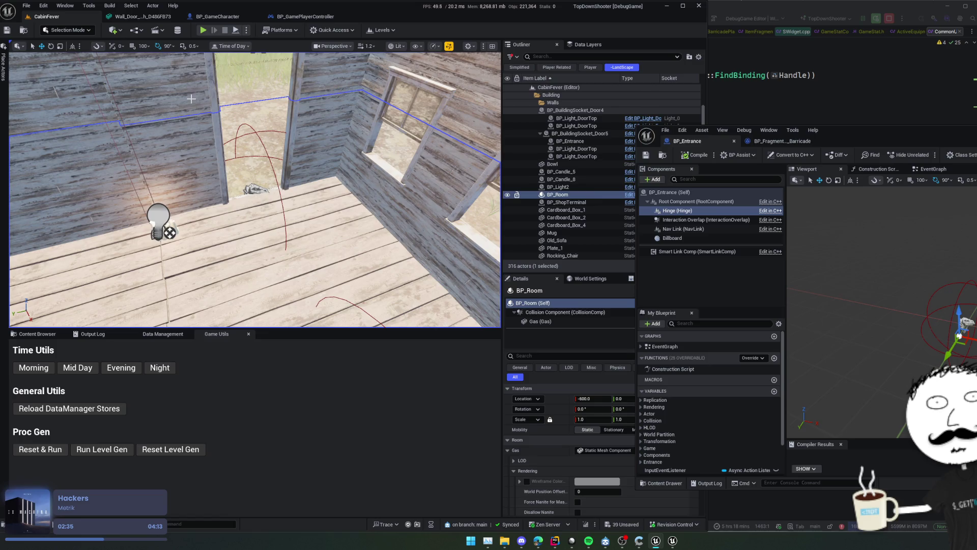
left_click(305, 117)
left_click(577, 191)
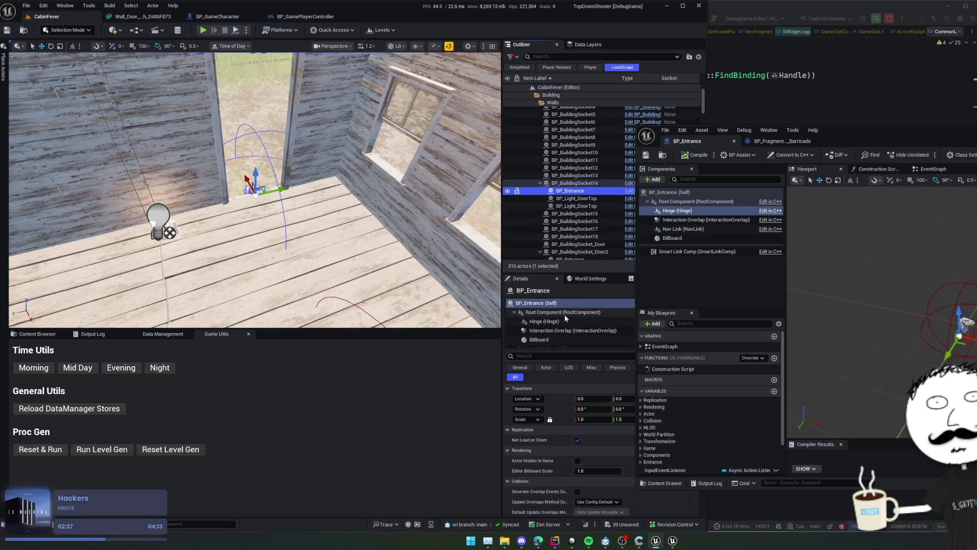
left_click(560, 321)
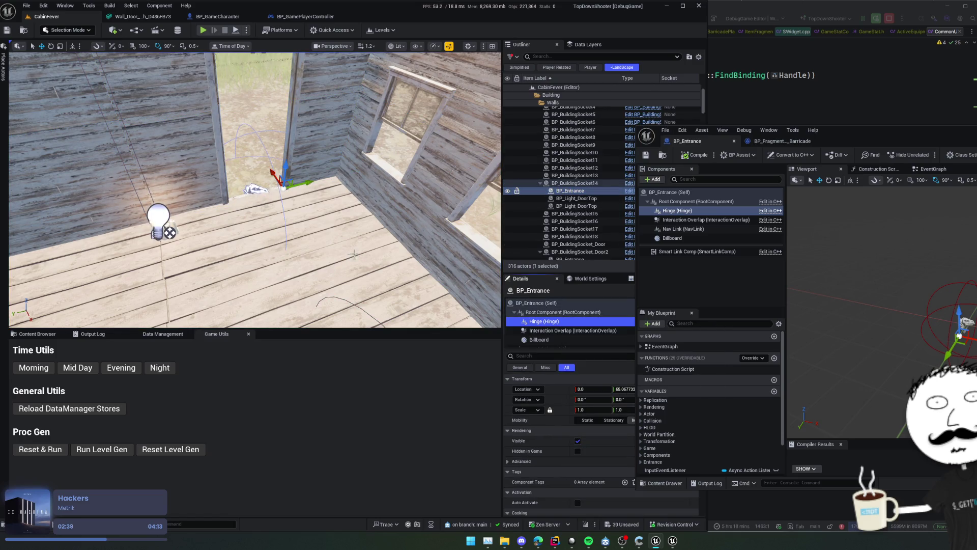
left_click_drag(865, 130, 859, 61)
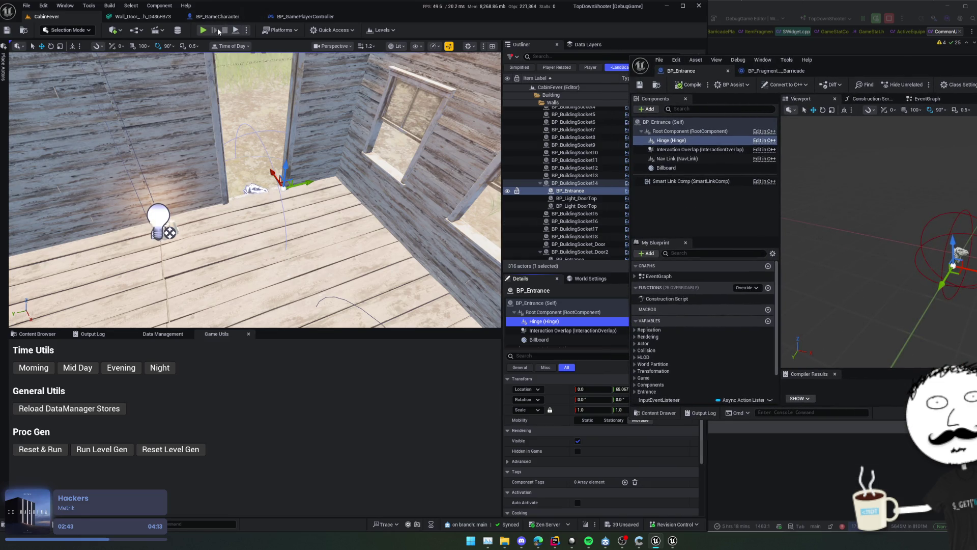
left_click(198, 32)
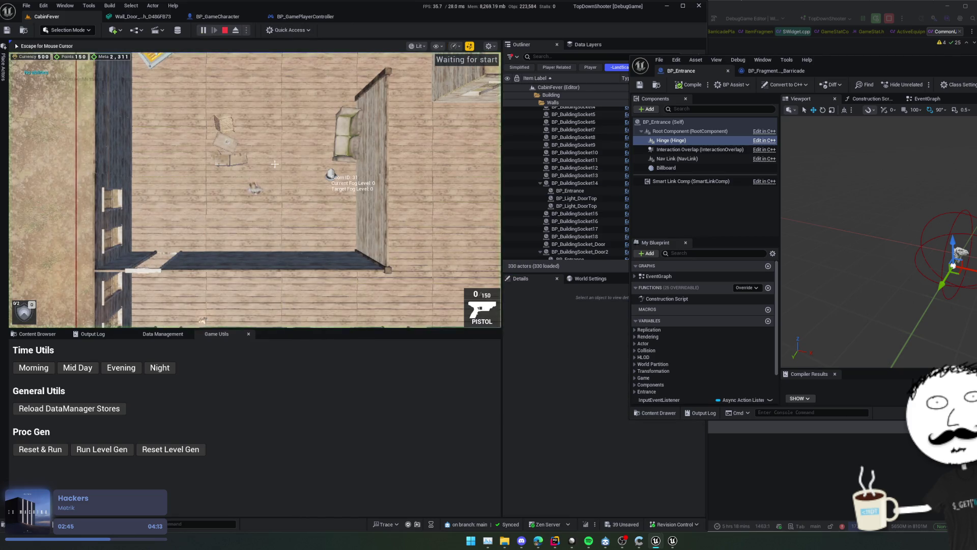
In third-person, walk up and open the red door, then reload and fire the pistol
key("s")
key("a")
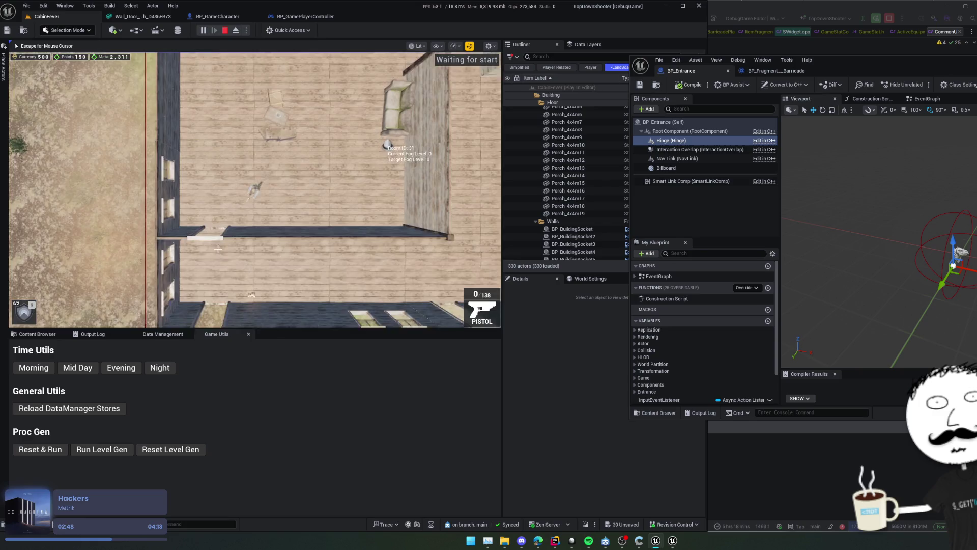
key("s")
key("a")
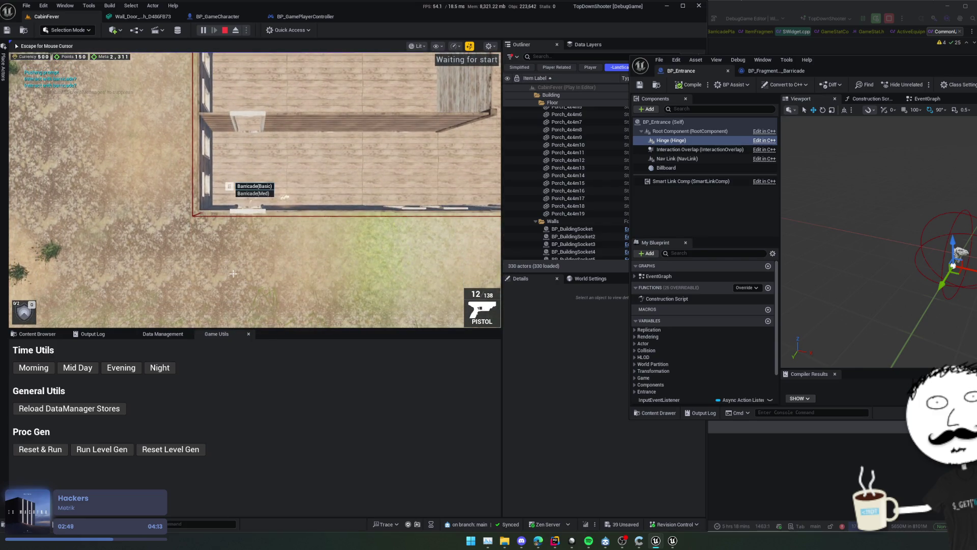
key("v")
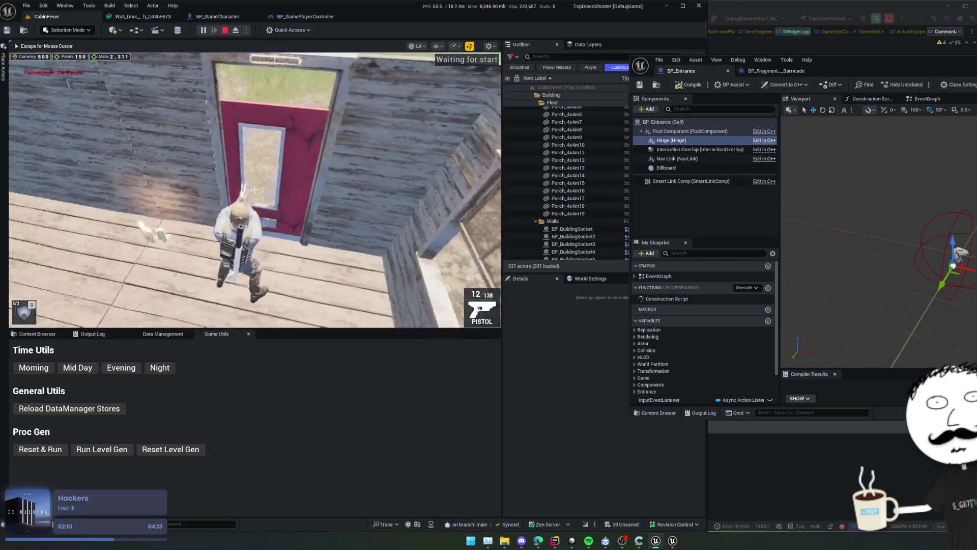
key("w")
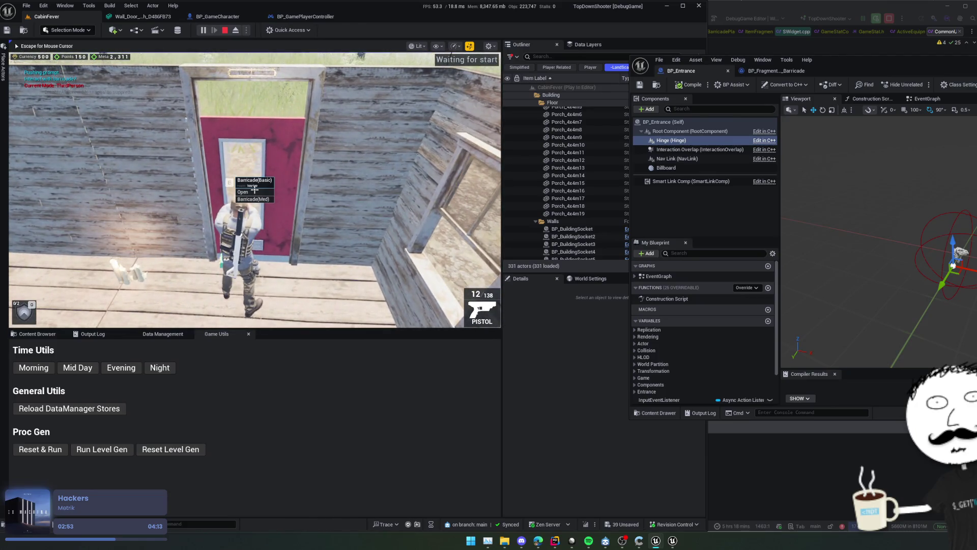
key("e")
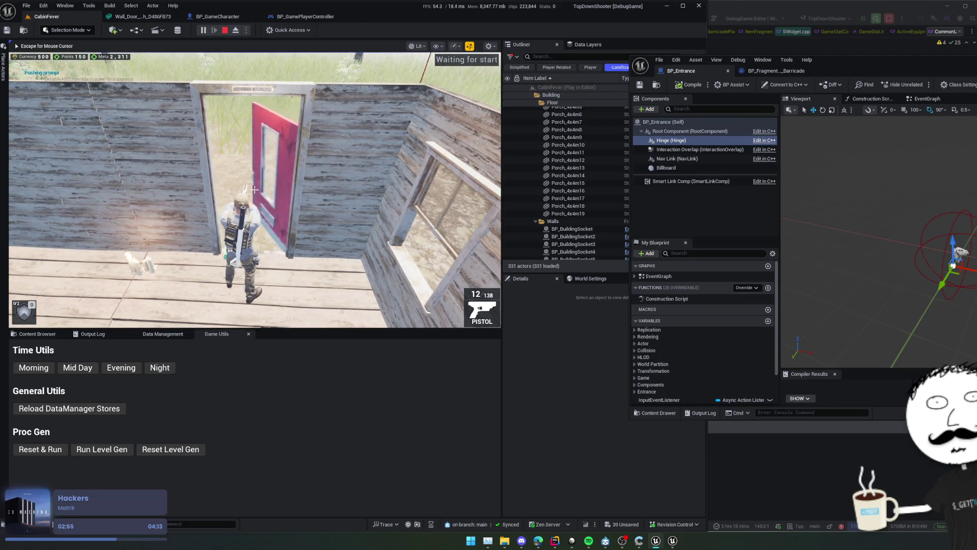
key("s")
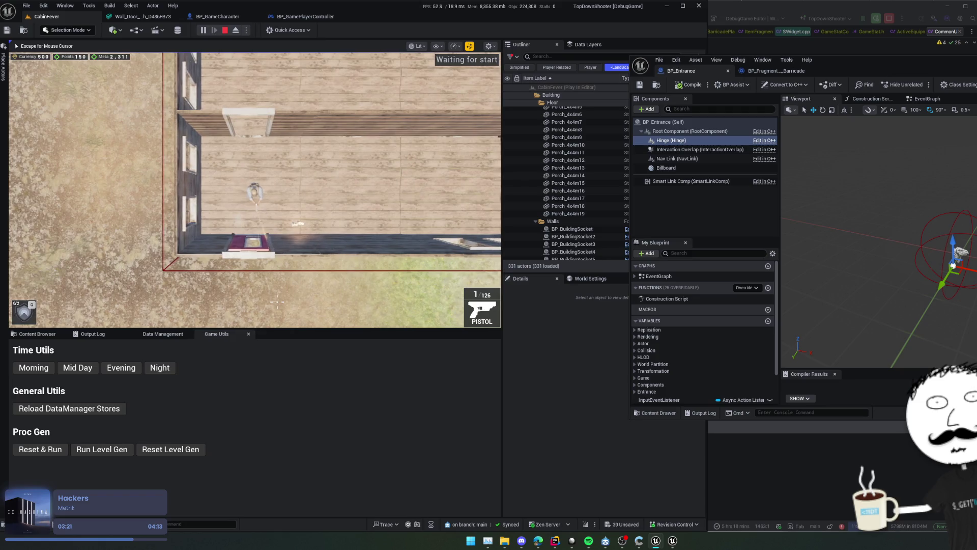
key("r")
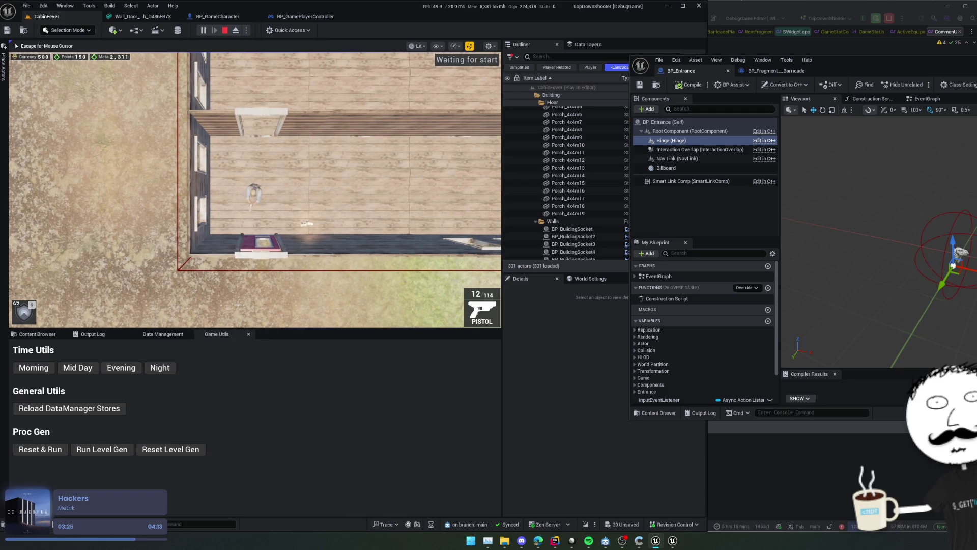
left_click_drag(238, 304, 274, 301)
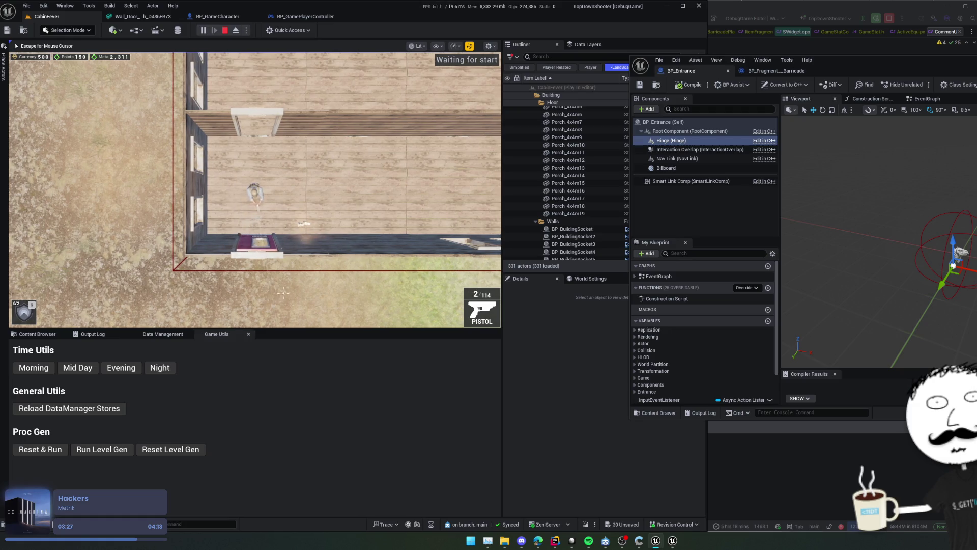
Place a barricade in the bottom doorway, then stop the play session
key("s")
key("a")
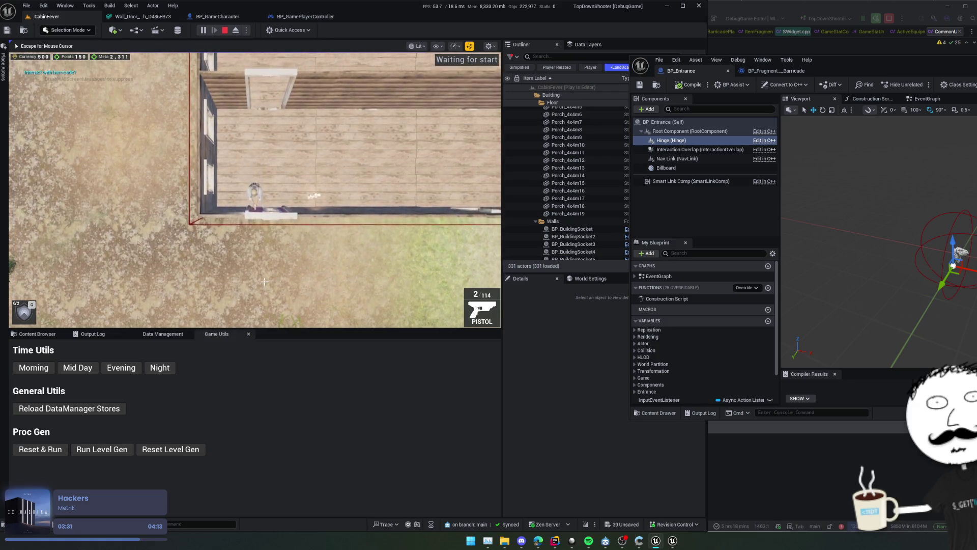
key("e")
key("w")
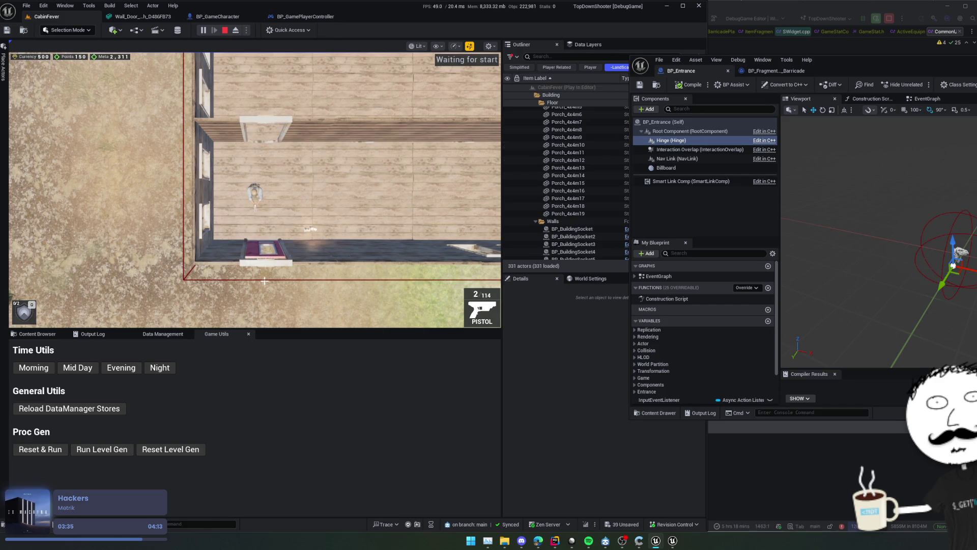
key("Escape")
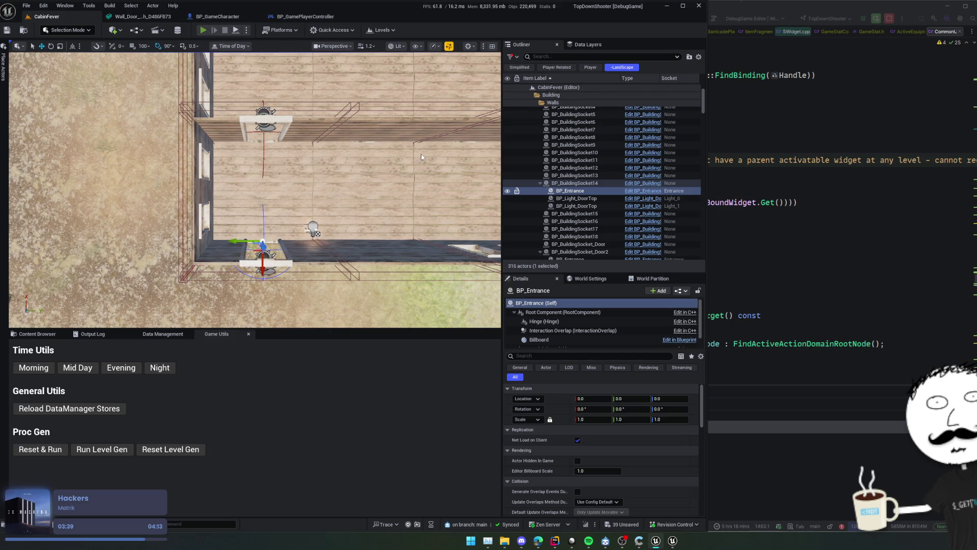
Start a fresh session in third-person and open then close the screen door with E
key("alt+p")
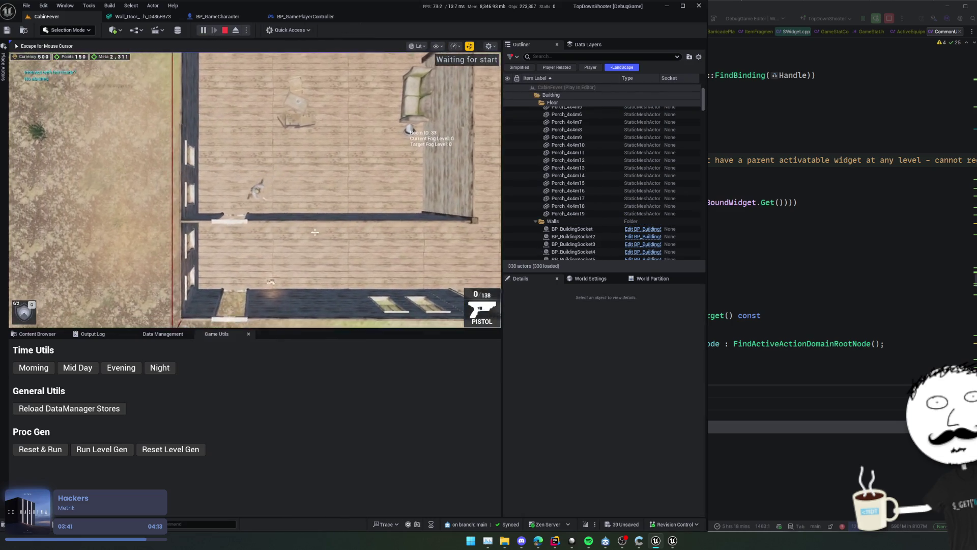
key("s")
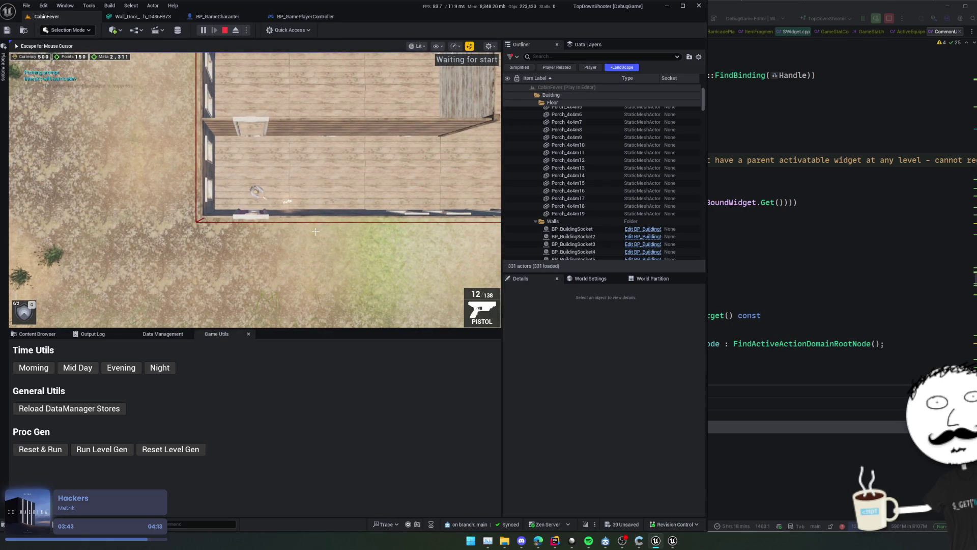
key("v")
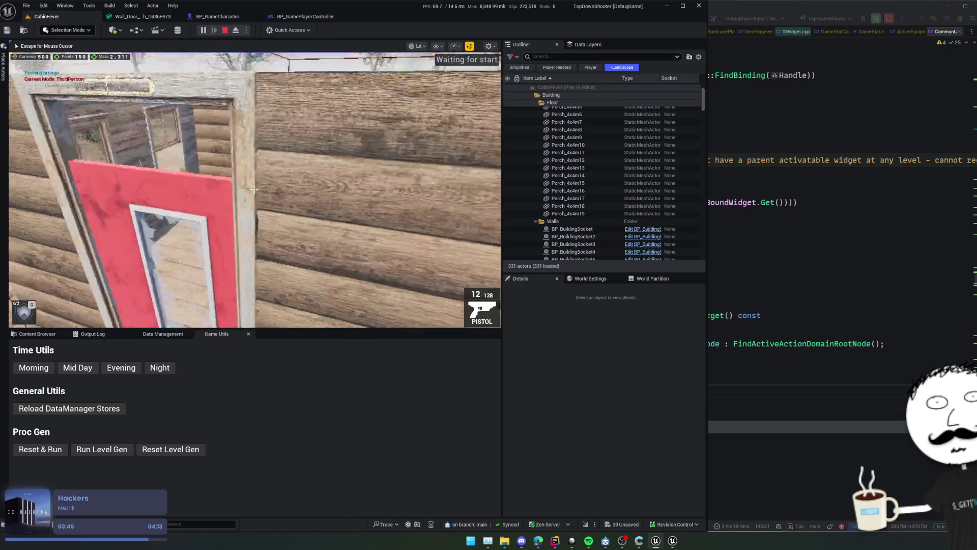
key("e")
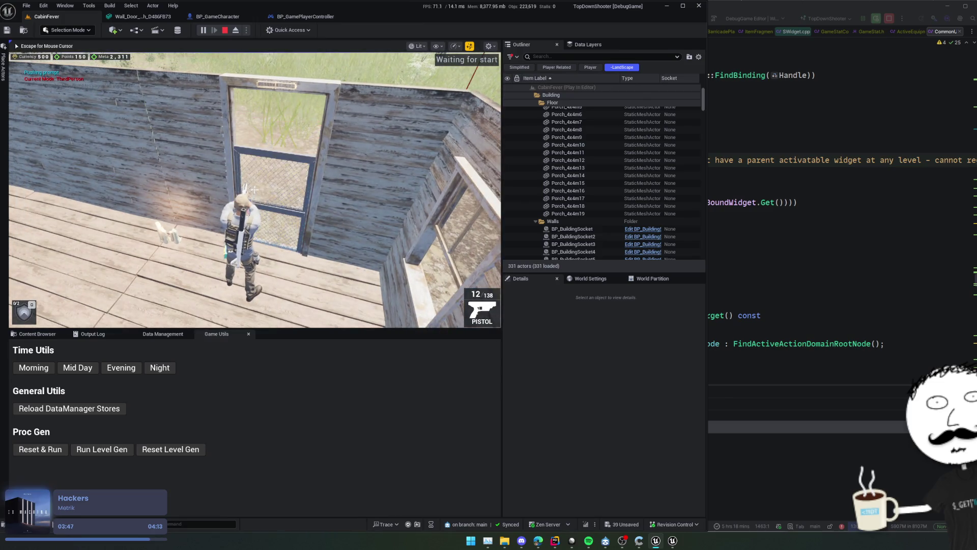
key("w")
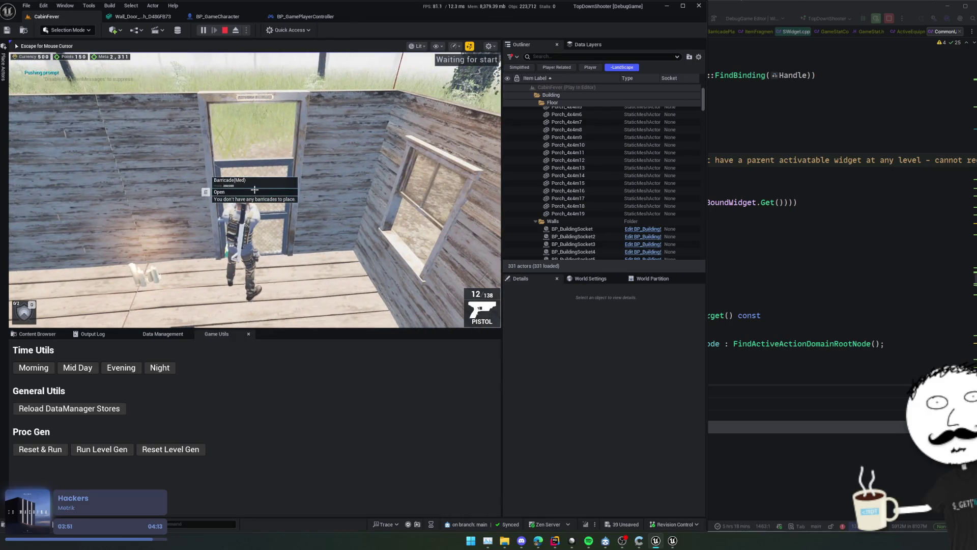
key("w")
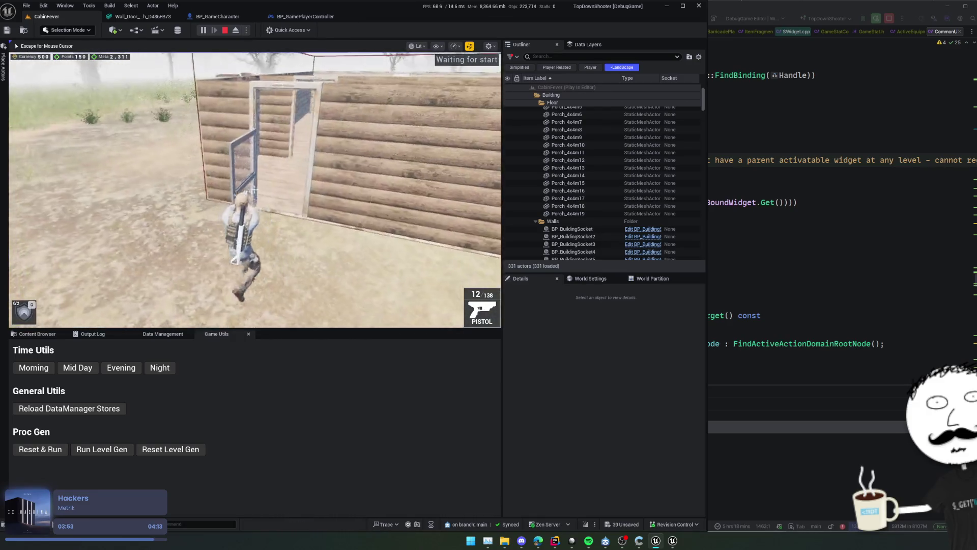
key("s")
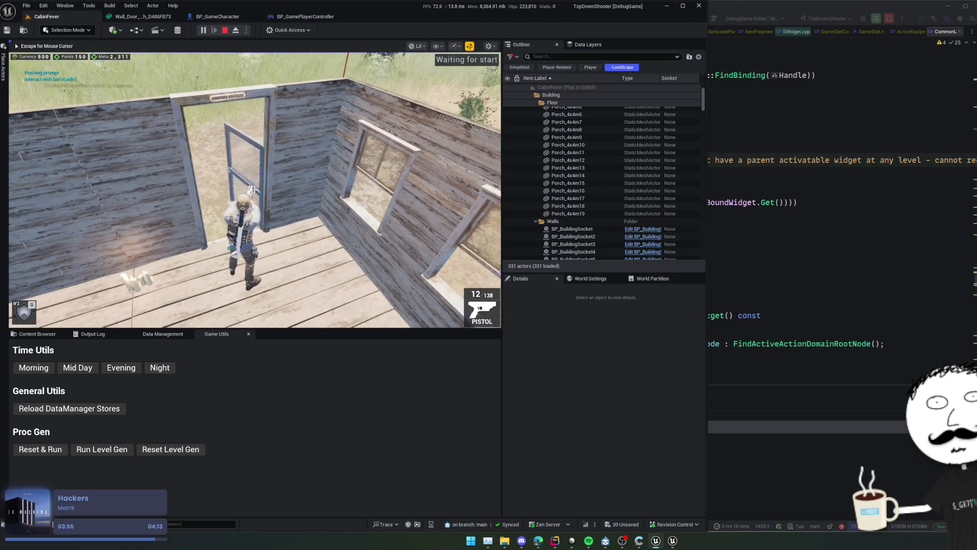
key("w")
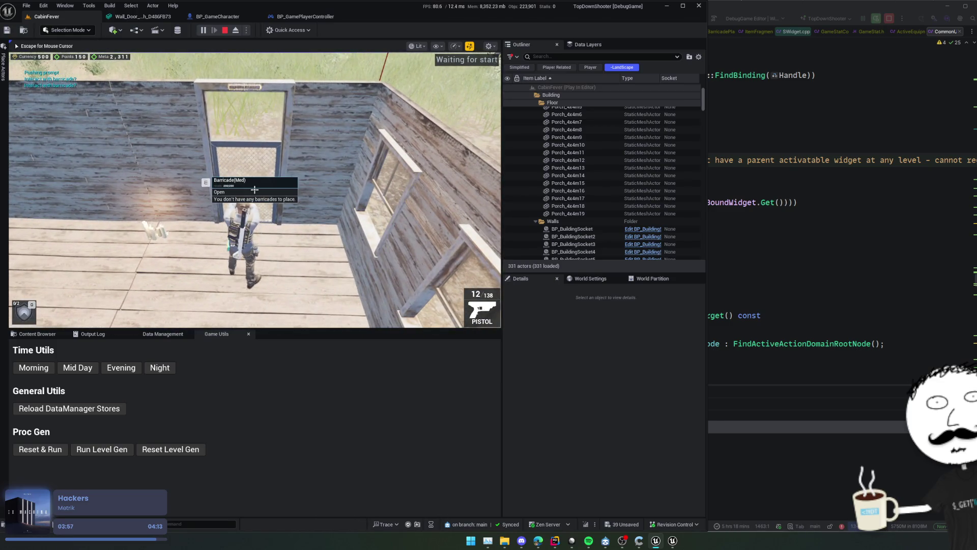
key("e")
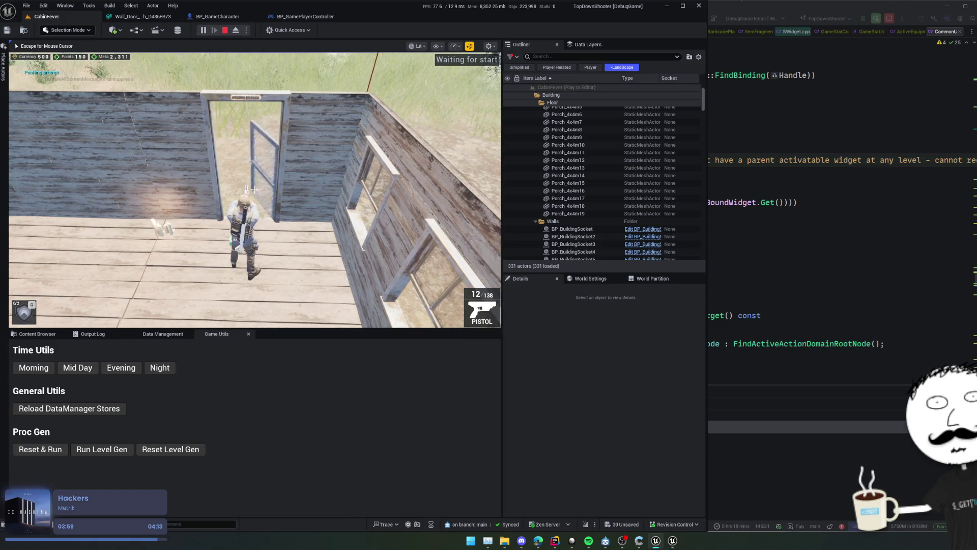
key("e")
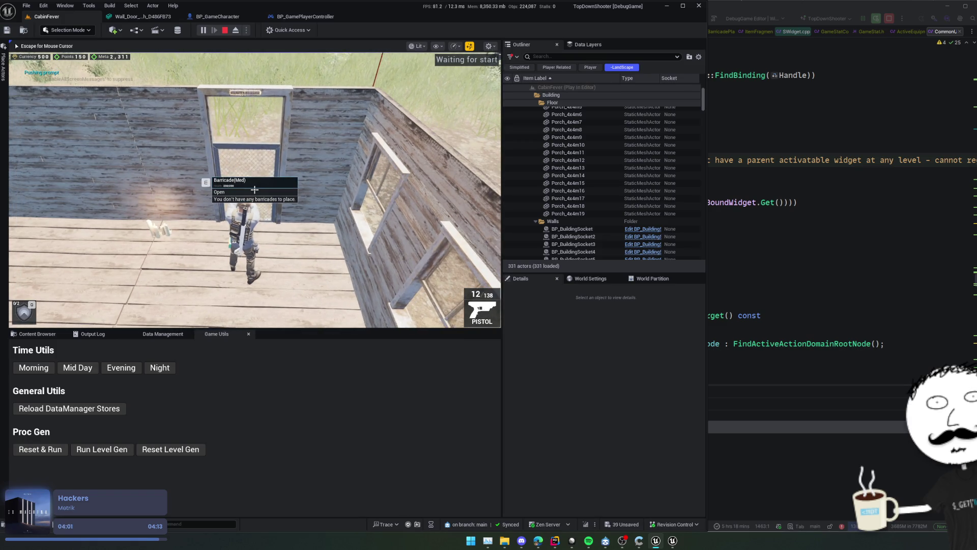
scroll(255, 189, "down", 1)
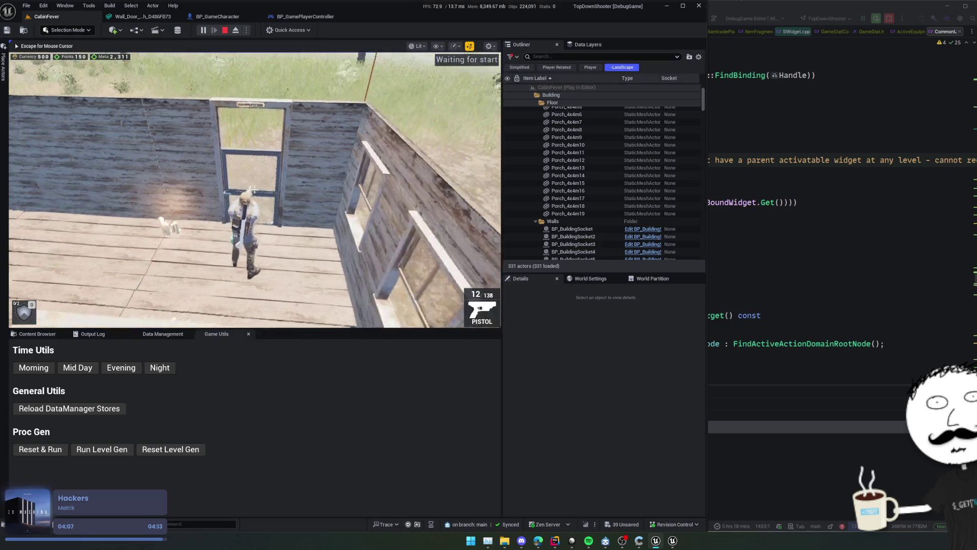
key("super")
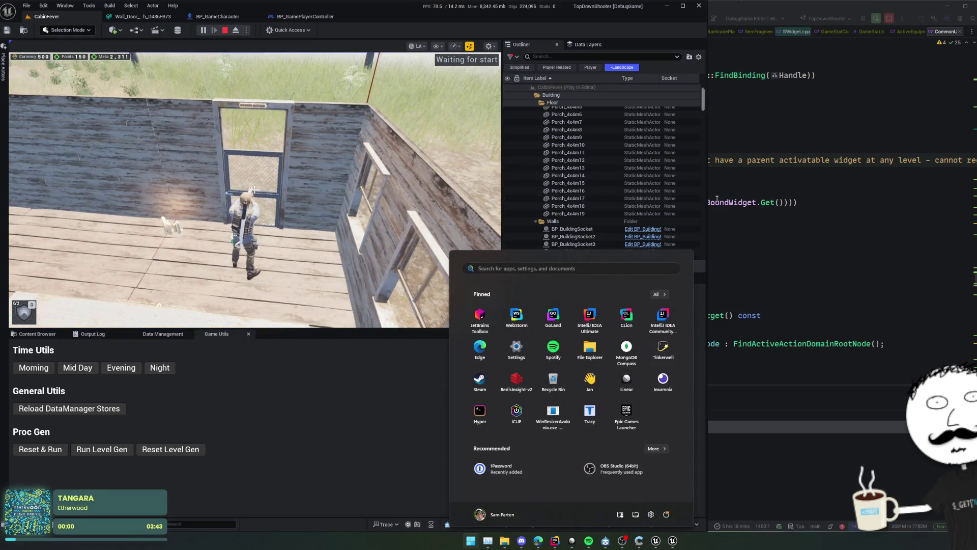
Show the Content/Framework/Barricades assets below a taller game view, then switch to Rider
left_click(331, 350)
key("ctrl+space")
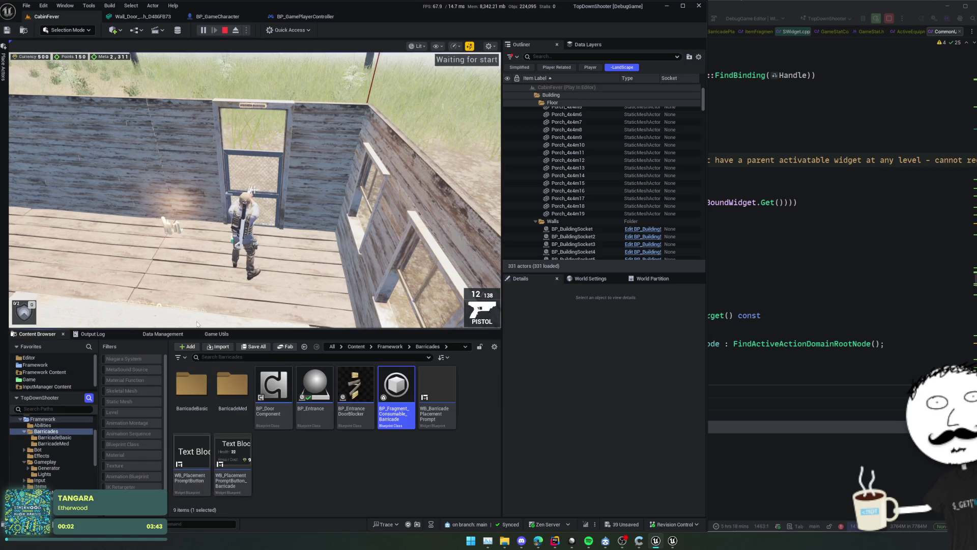
left_click(294, 308)
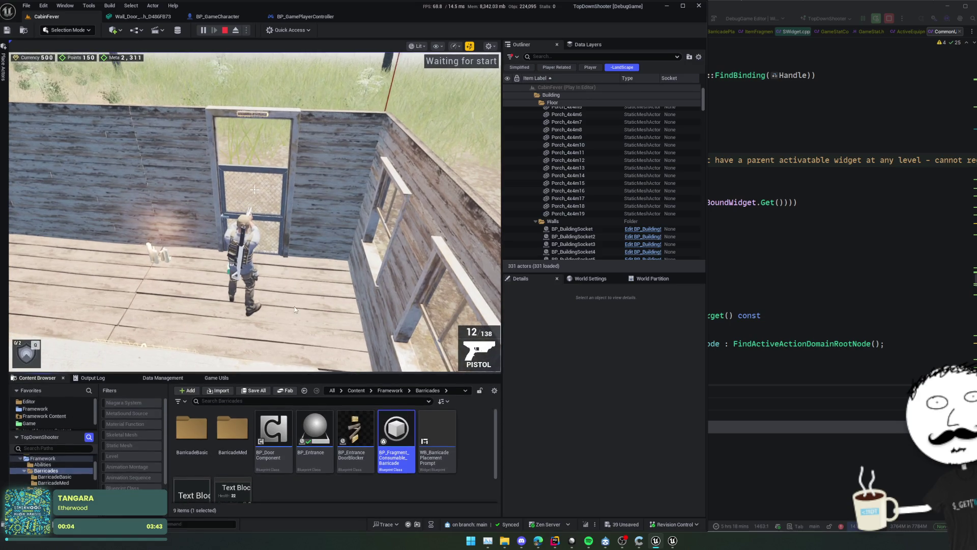
left_click(294, 307)
scroll(255, 212, "down", 3)
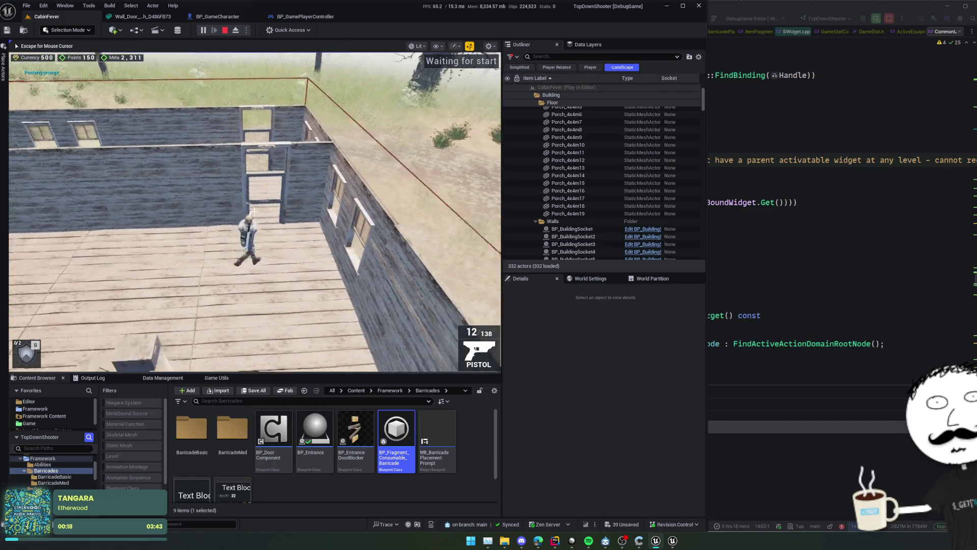
key("Escape")
left_click(814, 203)
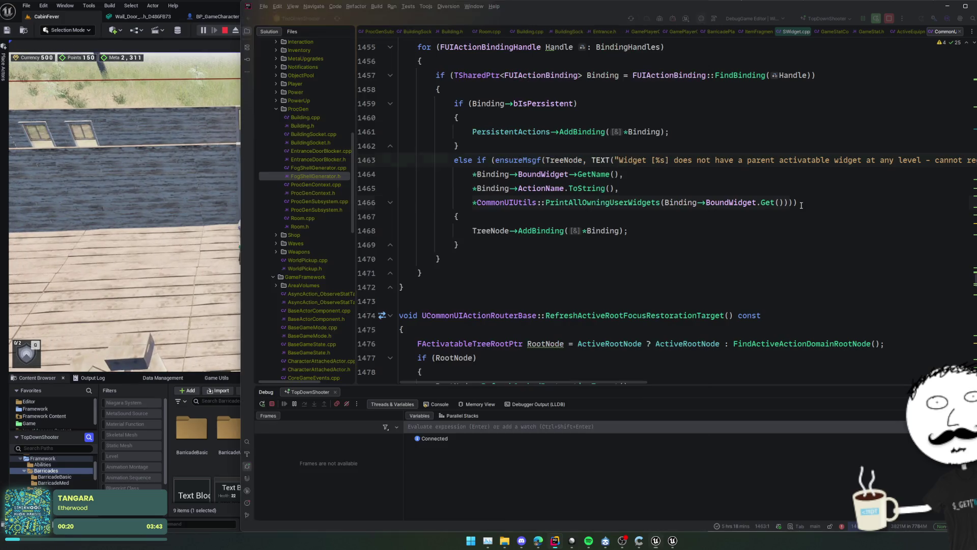
In Rider, bring back the Barricade .cpp placement-option and repair code at lines 238–253
key("ctrl+Tab")
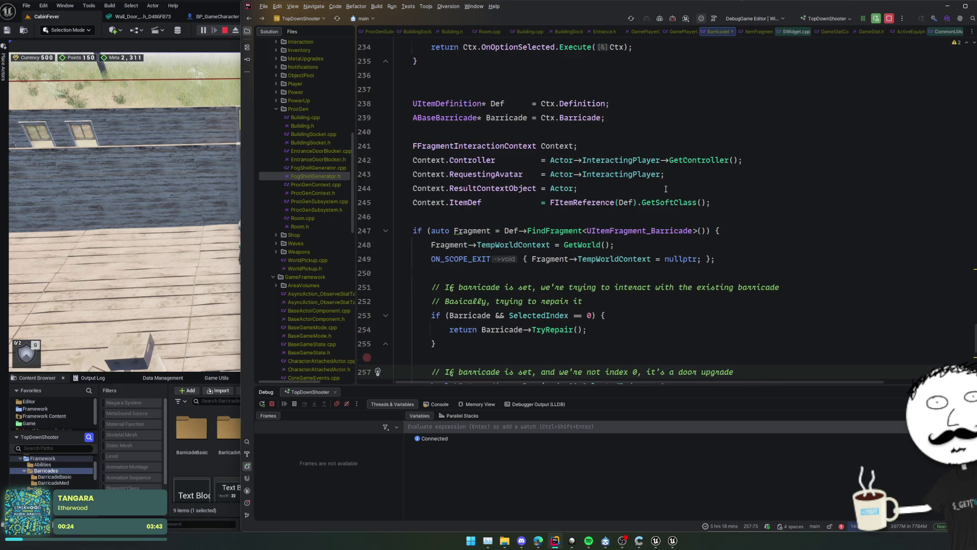
scroll(666, 189, "up", 2)
left_click(666, 189)
left_click(641, 148)
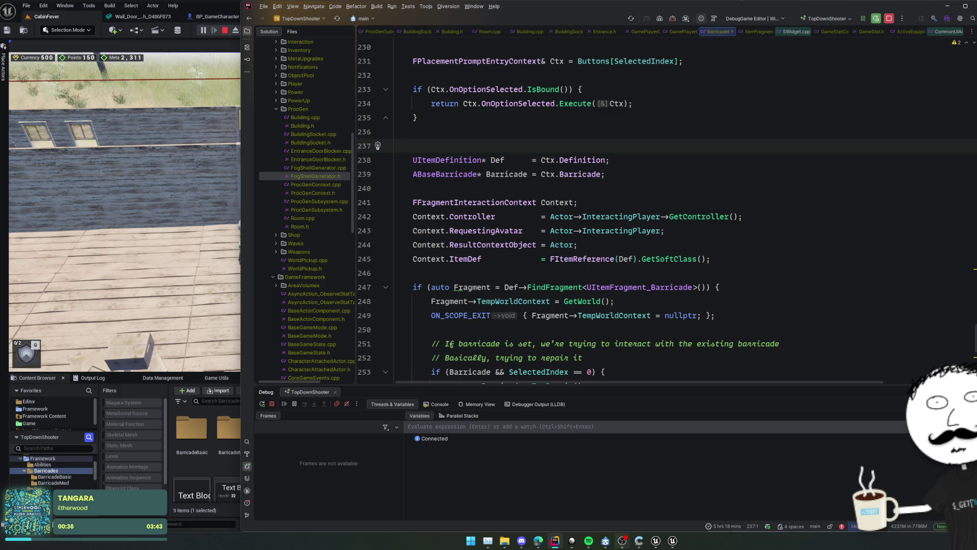
left_click(614, 345)
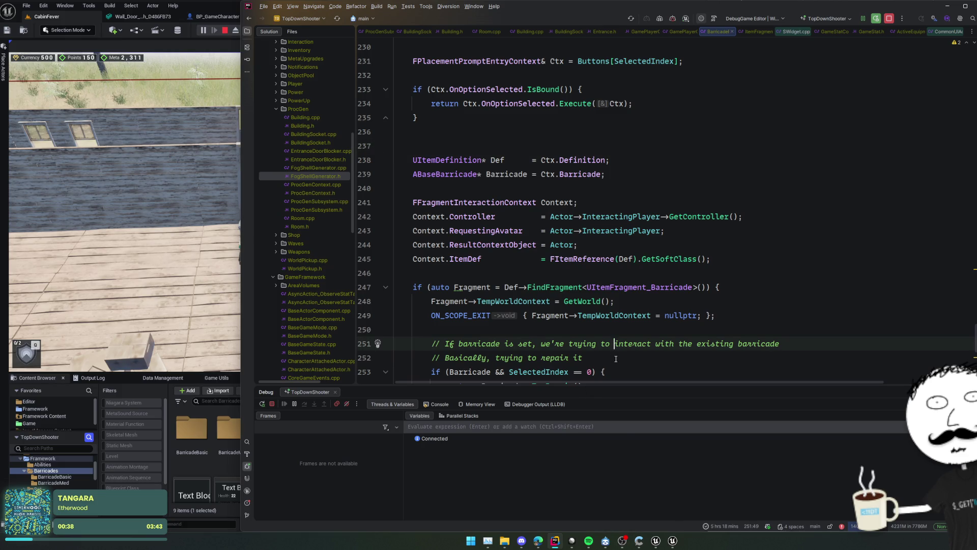
left_click(619, 333)
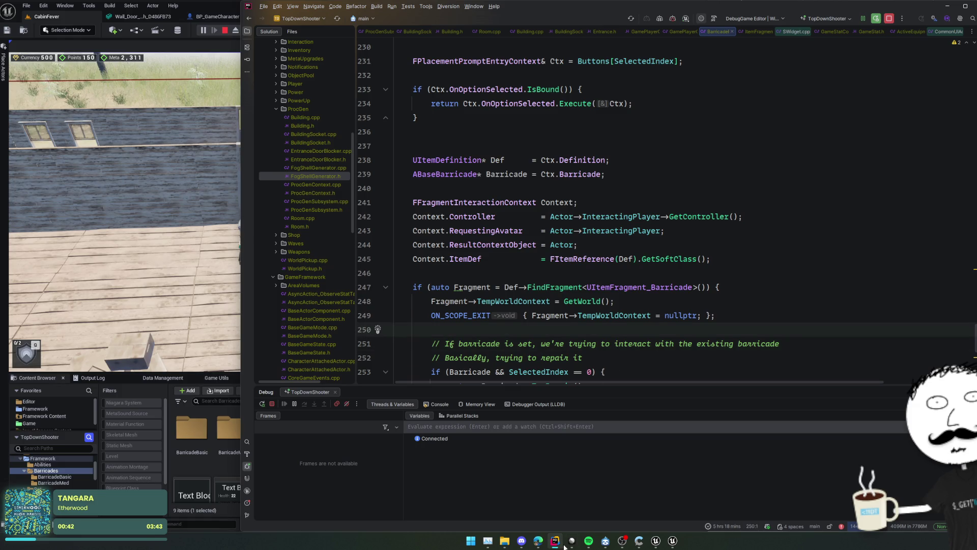
left_click(572, 541)
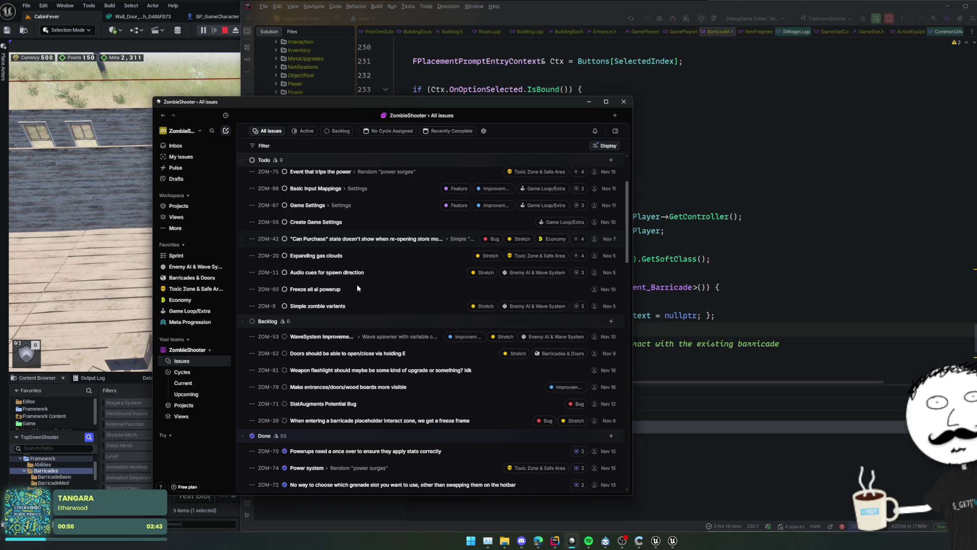
Leave Linear's ZombieShooter issue list and return to the running CabinFever game in Unreal
left_click(186, 76)
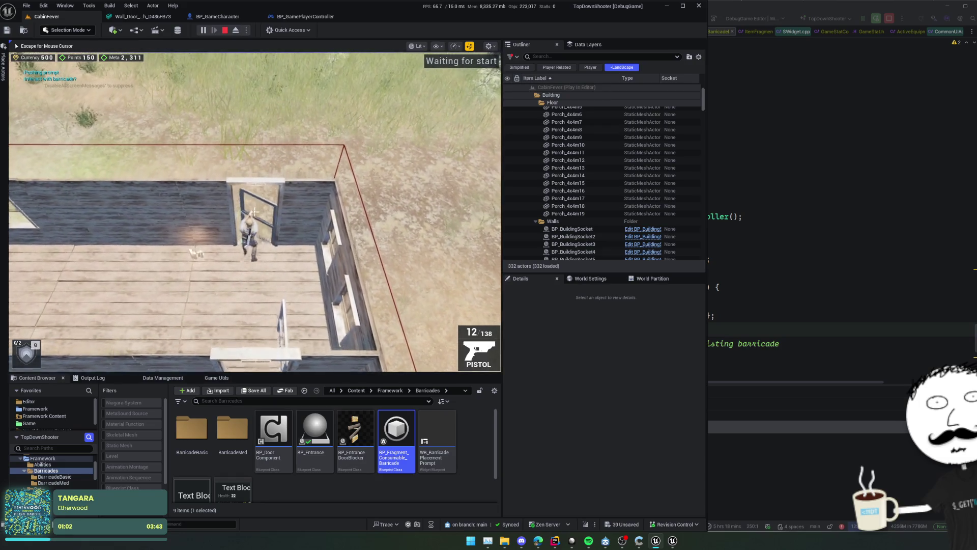
Walk the character out of the cabin and enlarge the Content Browser panel
key("w")
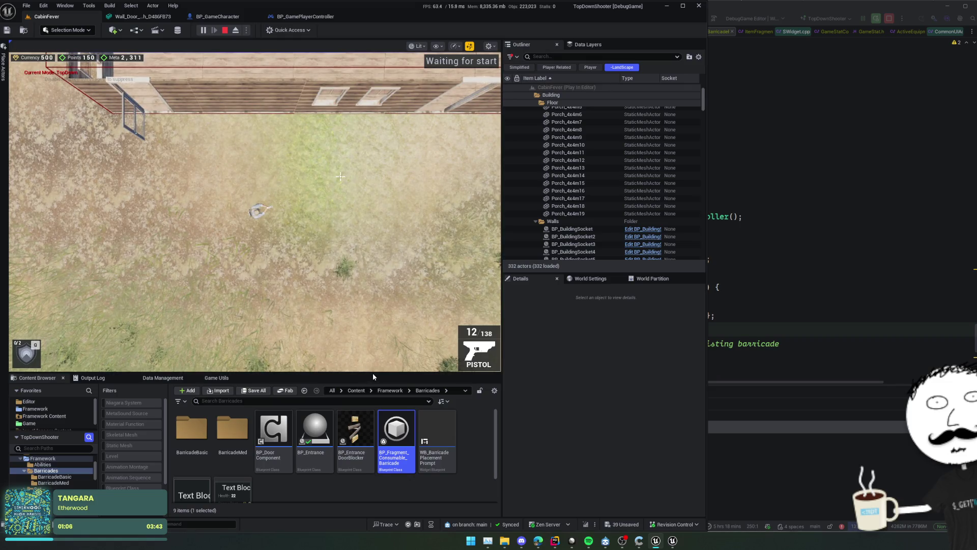
left_click_drag(373, 374, 372, 301)
left_click(349, 418)
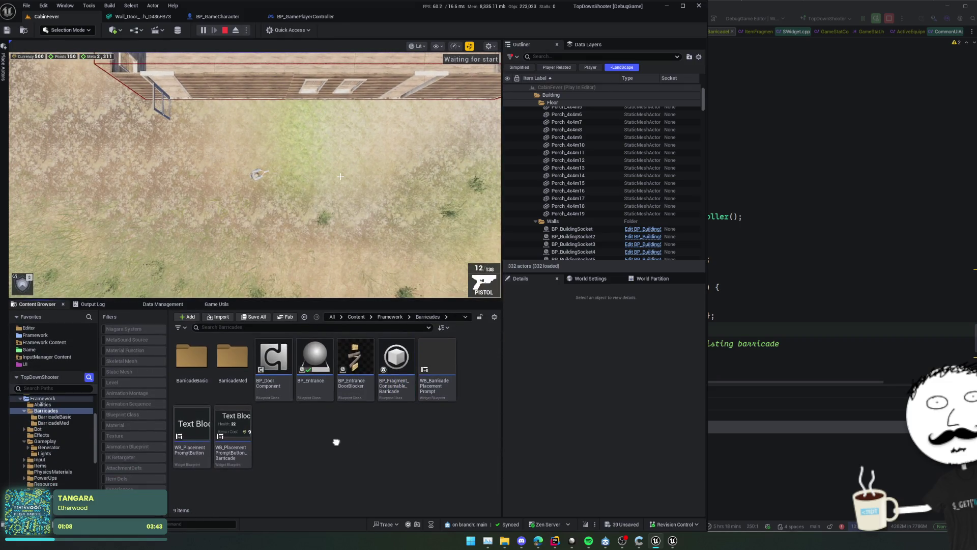
key("ctrl+p")
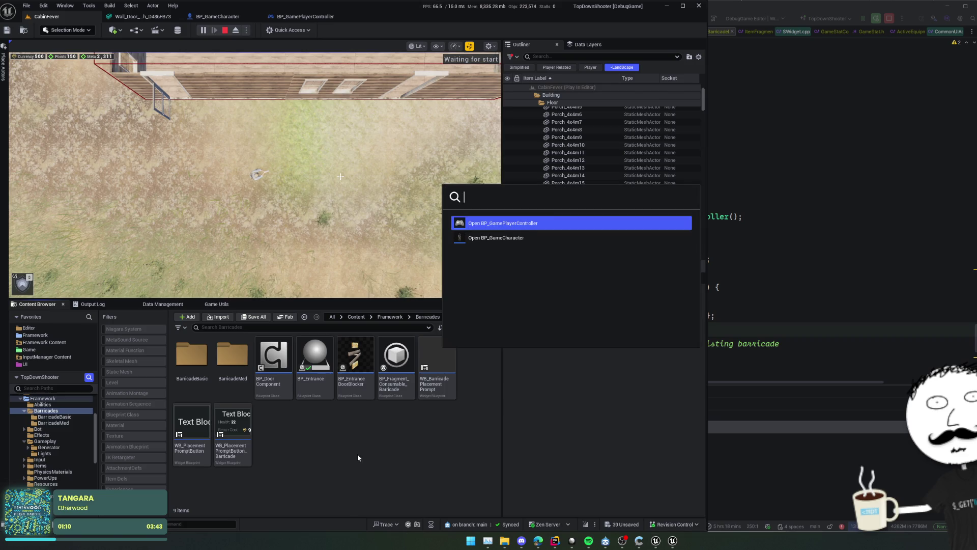
key("Escape")
scroll(54, 437, "up", 3)
scroll(56, 443, "up", 1)
Open IMC_Default from the Framework > Input folder
left_click(43, 453)
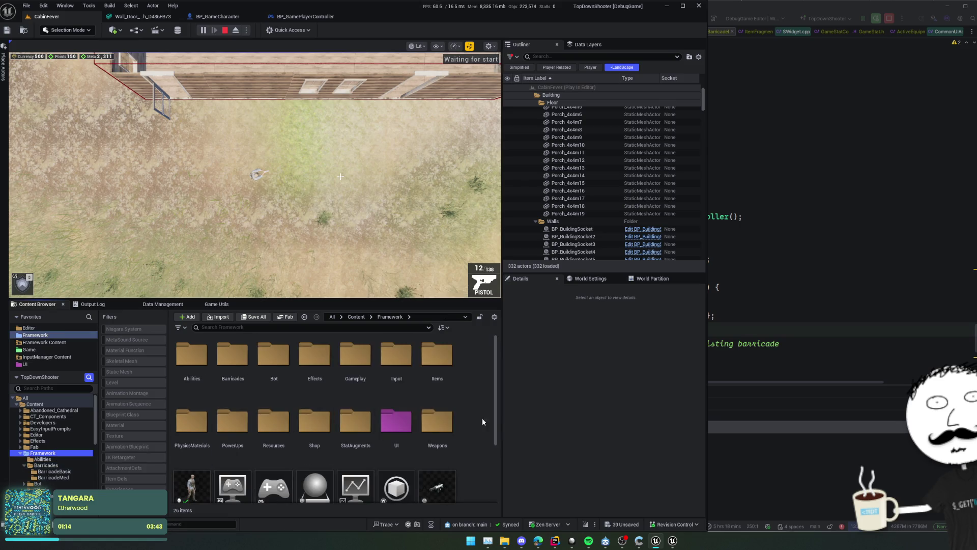
scroll(478, 402, "down", 1)
scroll(474, 392, "up", 2)
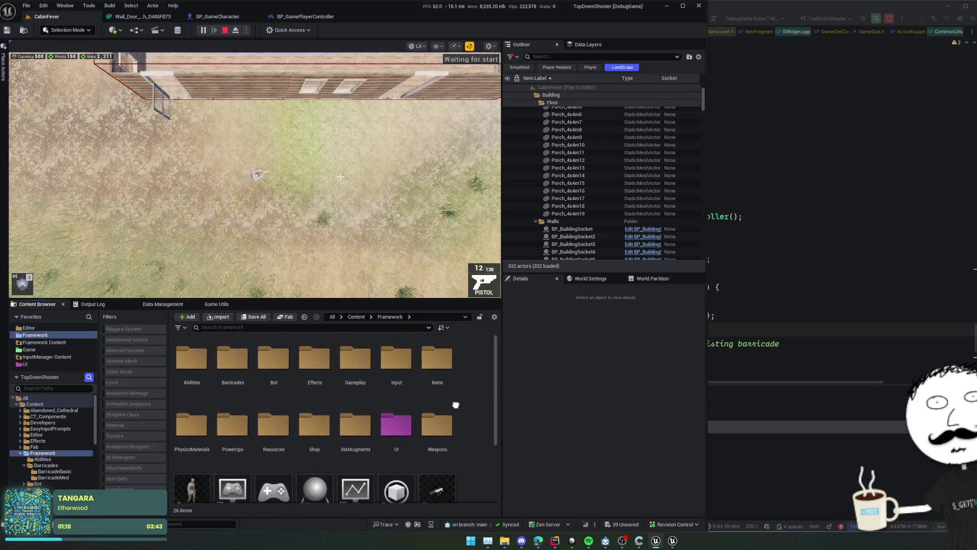
scroll(399, 384, "down", 1)
double_click(398, 372)
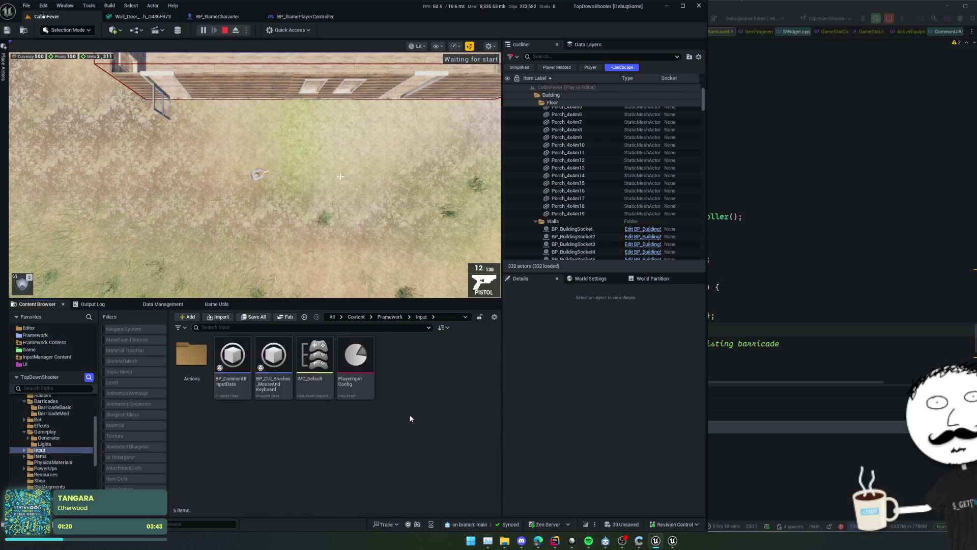
double_click(326, 388)
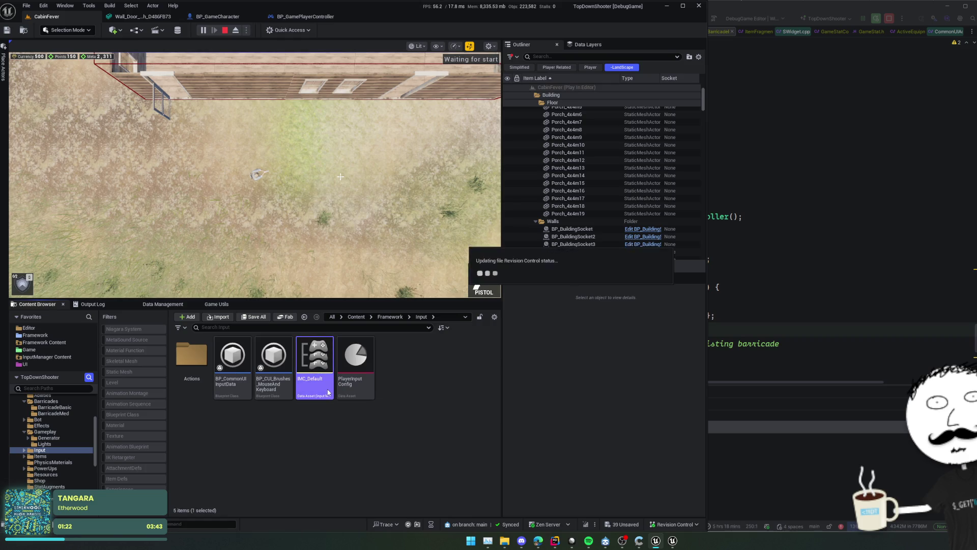
scroll(146, 269, "down", 1)
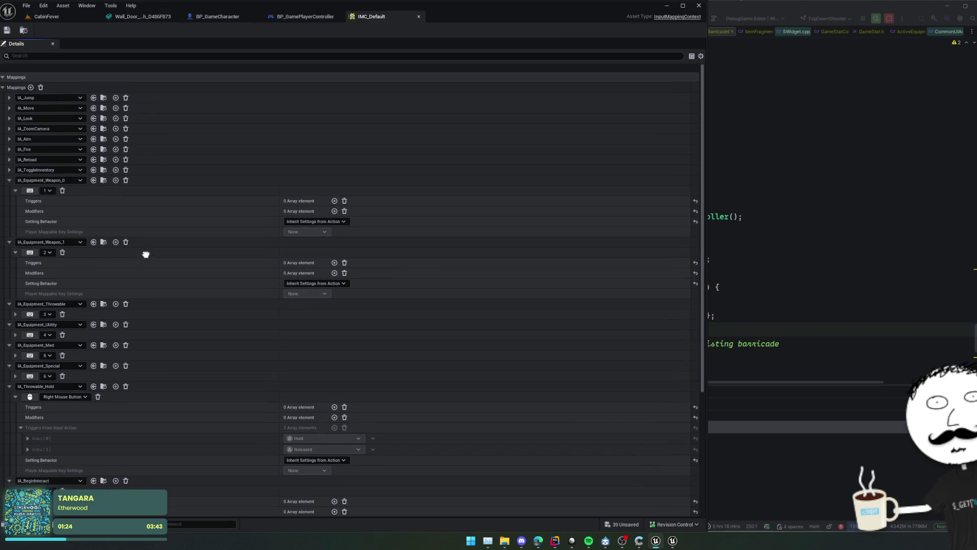
Collapse the IA_Equipment_Weapon_0 and _1 mappings and browse to the IA_BeginInteract asset
left_click(9, 171)
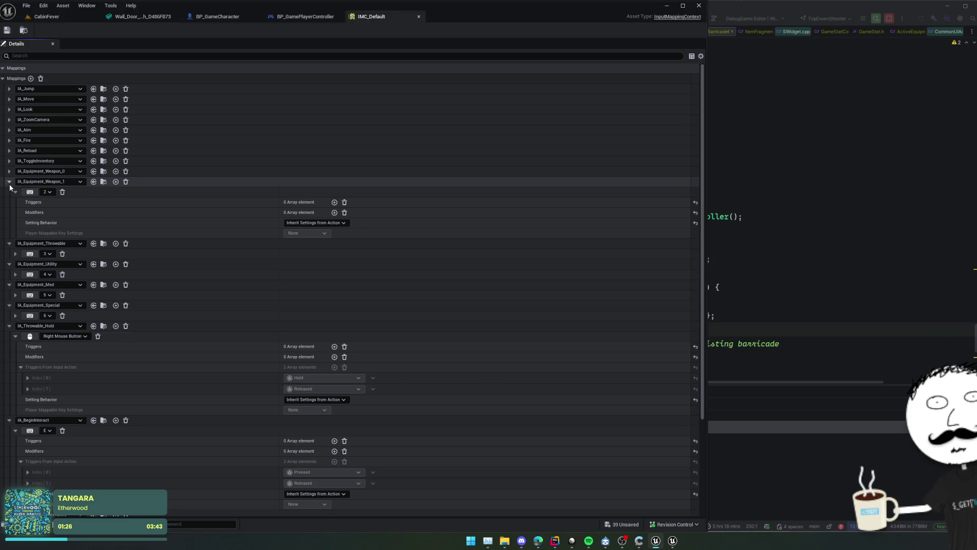
left_click(8, 182)
scroll(239, 213, "down", 1)
scroll(239, 212, "down", 5)
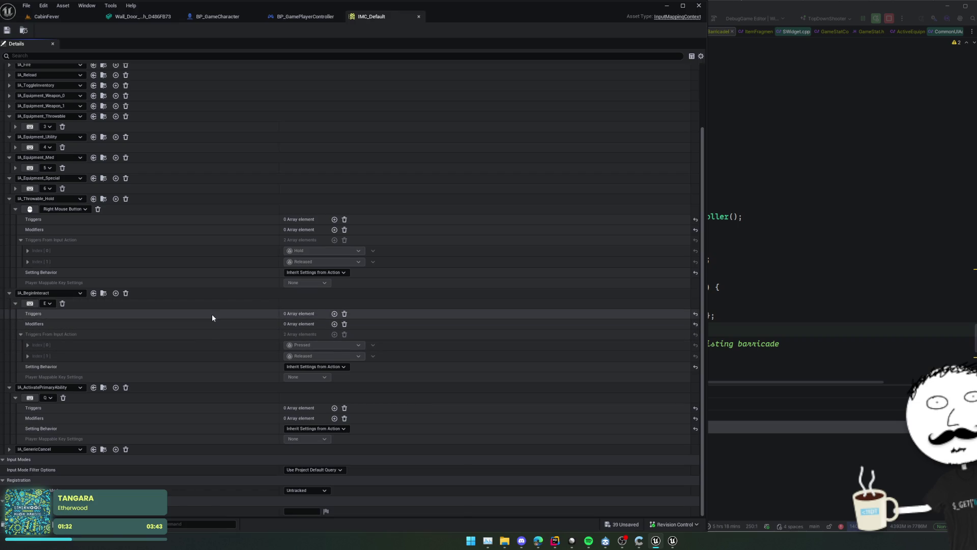
scroll(199, 293, "down", 1)
scroll(198, 295, "up", 1)
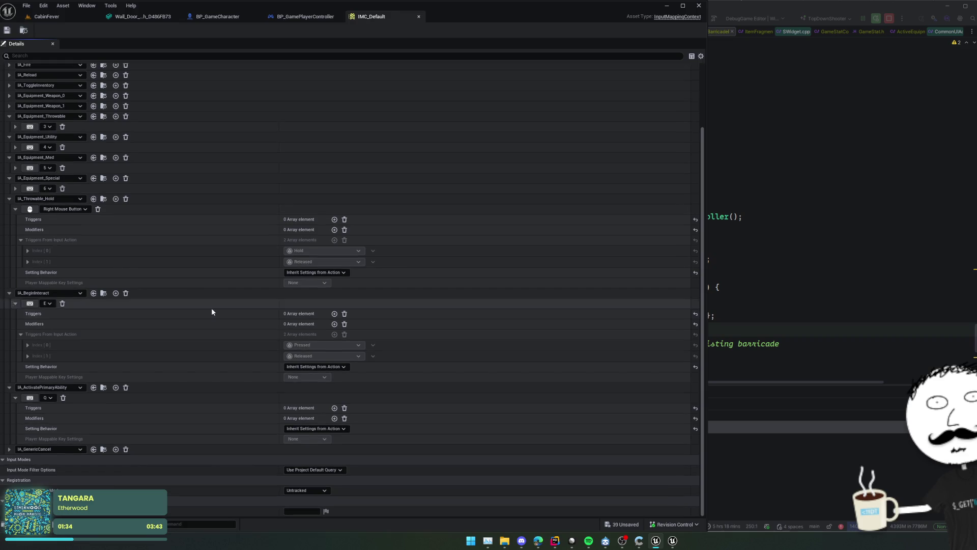
left_click(104, 294)
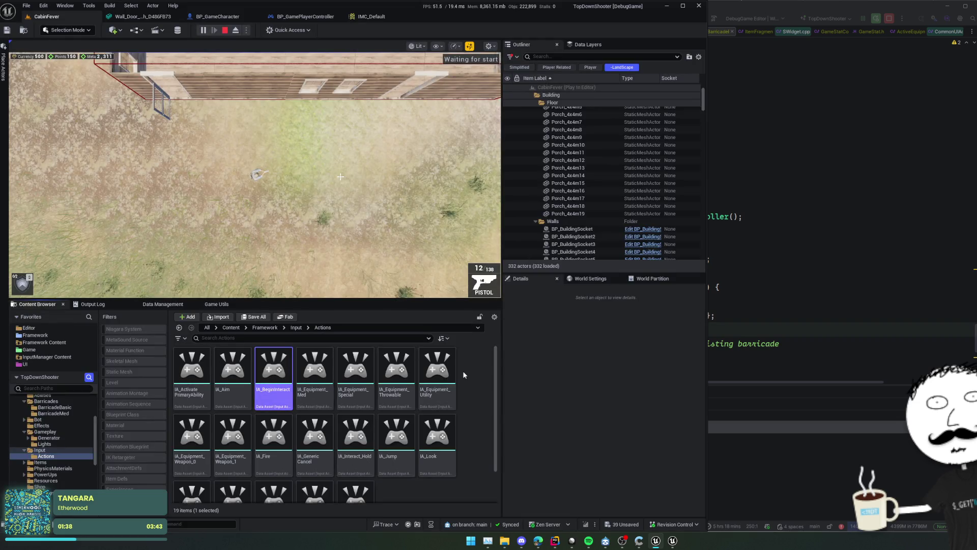
Open IA_BeginInteract and expand its Pressed and Released triggers
double_click(275, 377)
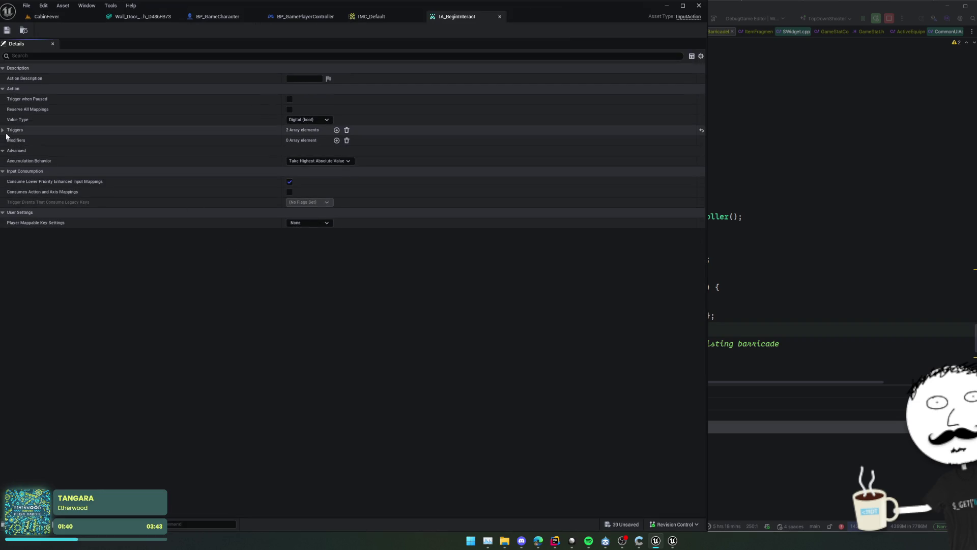
left_click(3, 130)
left_click(10, 151)
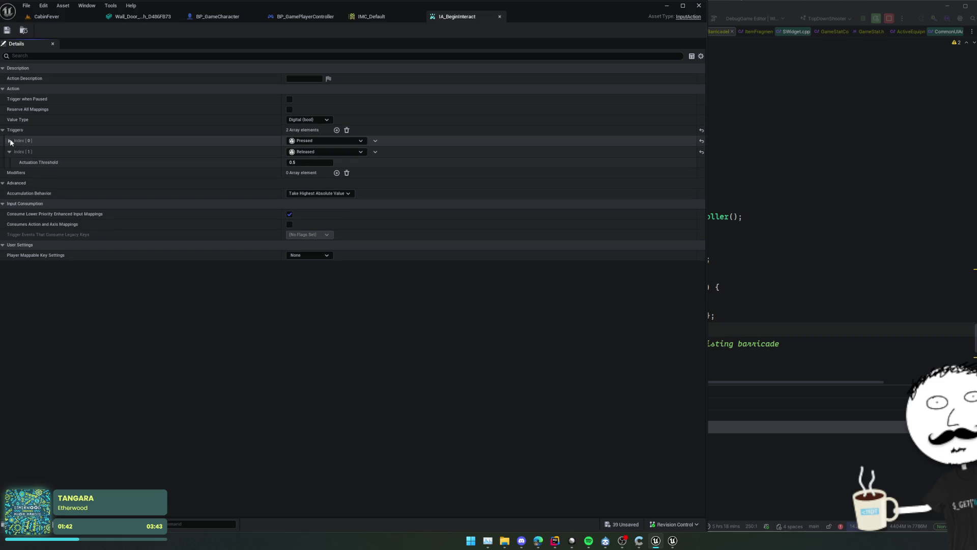
left_click(9, 141)
Add a third trigger, look through the trigger types, then delete the unused Index[2]
left_click(337, 130)
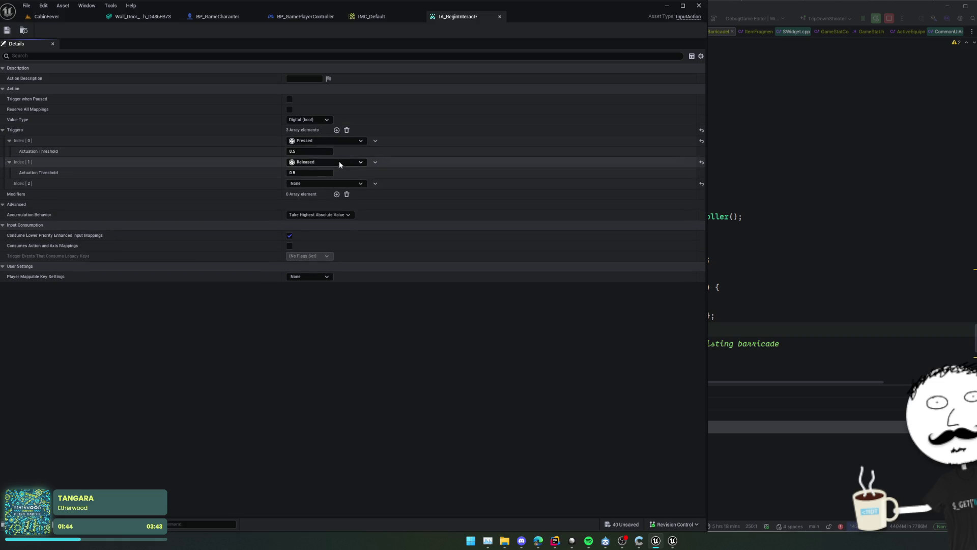
left_click(319, 184)
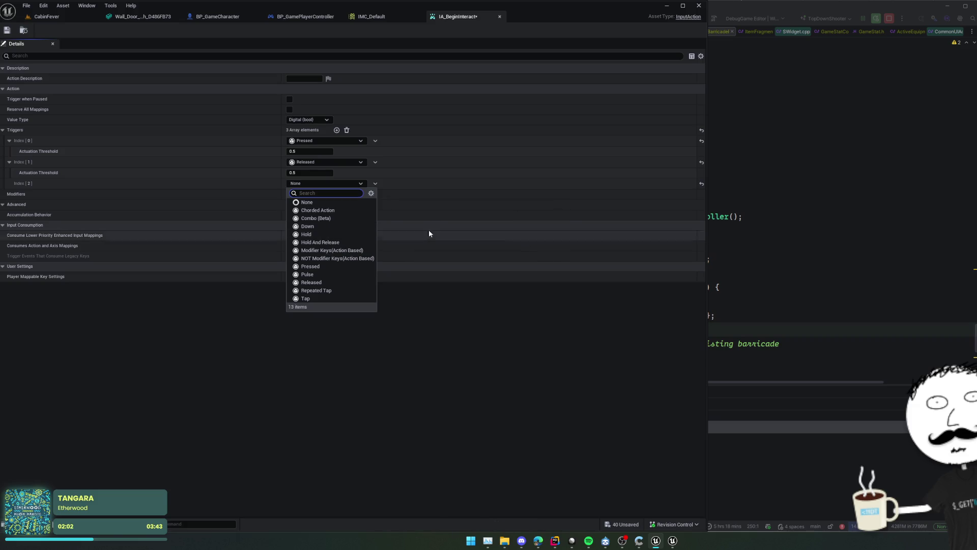
left_click(427, 195)
left_click(375, 183)
left_click(391, 204)
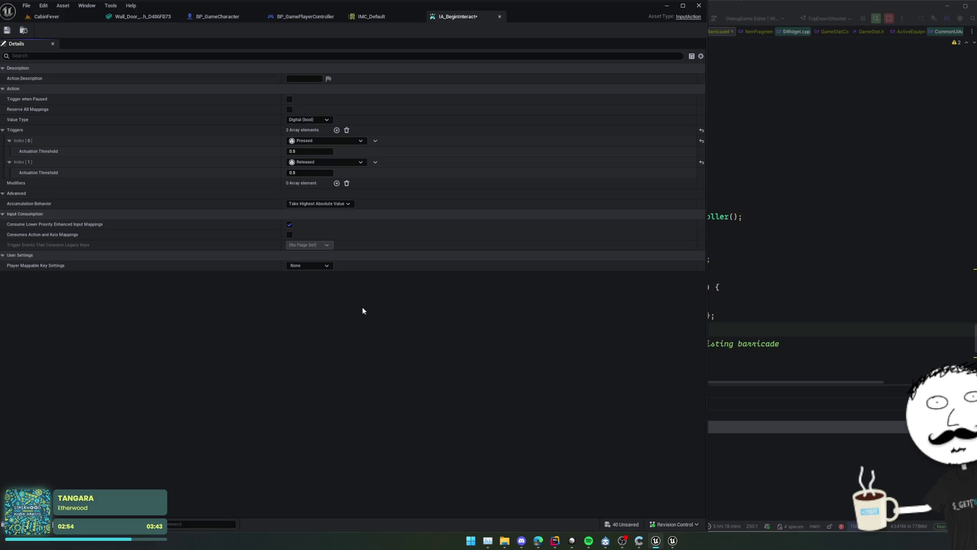
Revert the 40 unsaved changes and go back to the CabinFever level
left_click(630, 526)
left_click(59, 17)
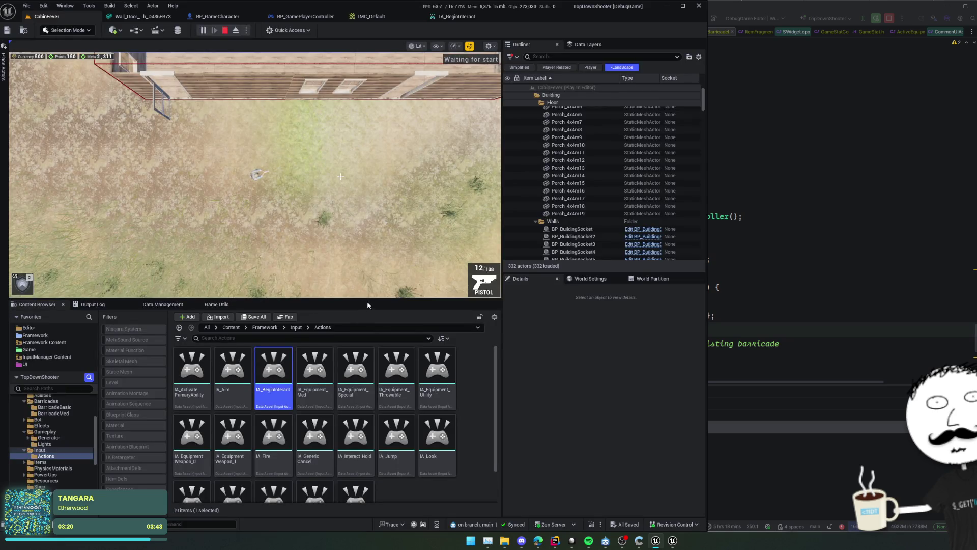
Enlarge the game view, free the mouse, and stop the Play In Editor session
left_click_drag(369, 301, 369, 413)
left_click(289, 269)
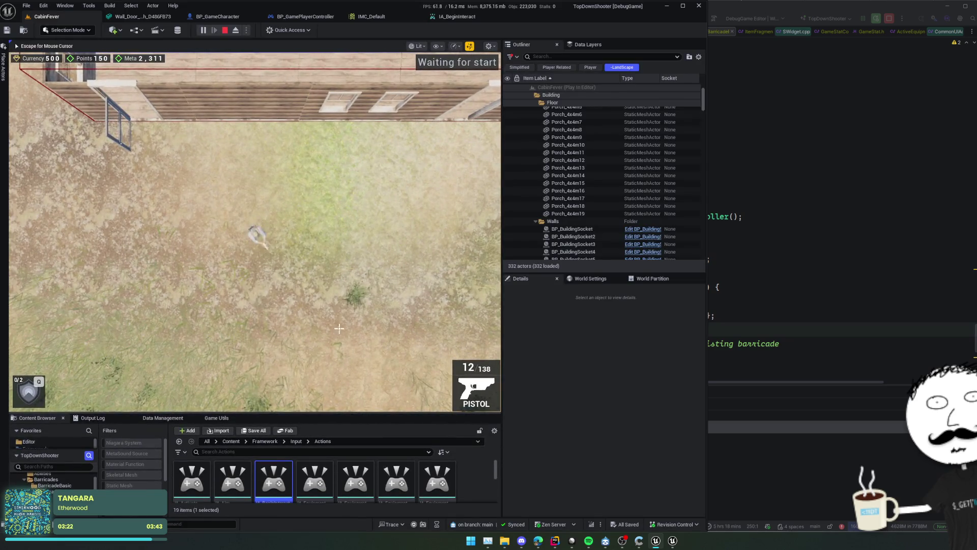
key("Escape")
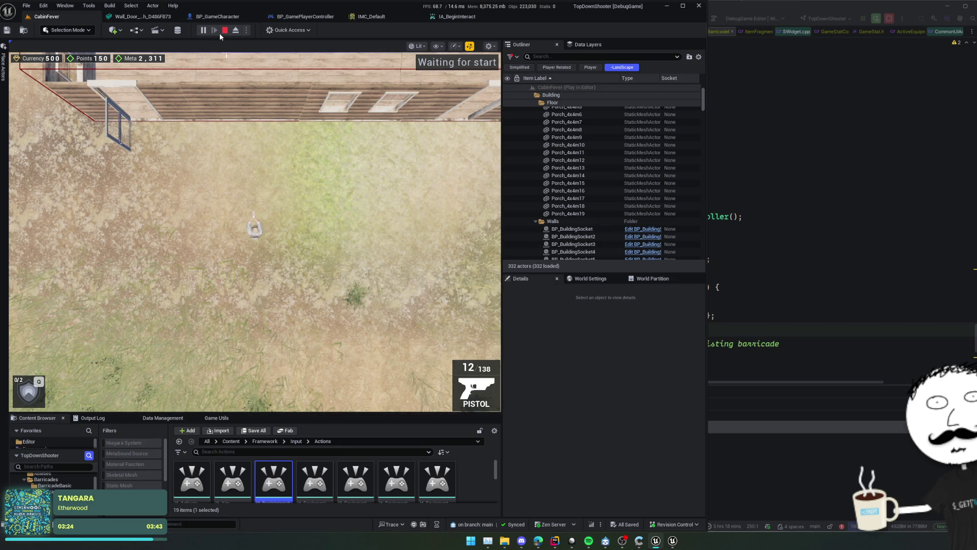
key("Escape")
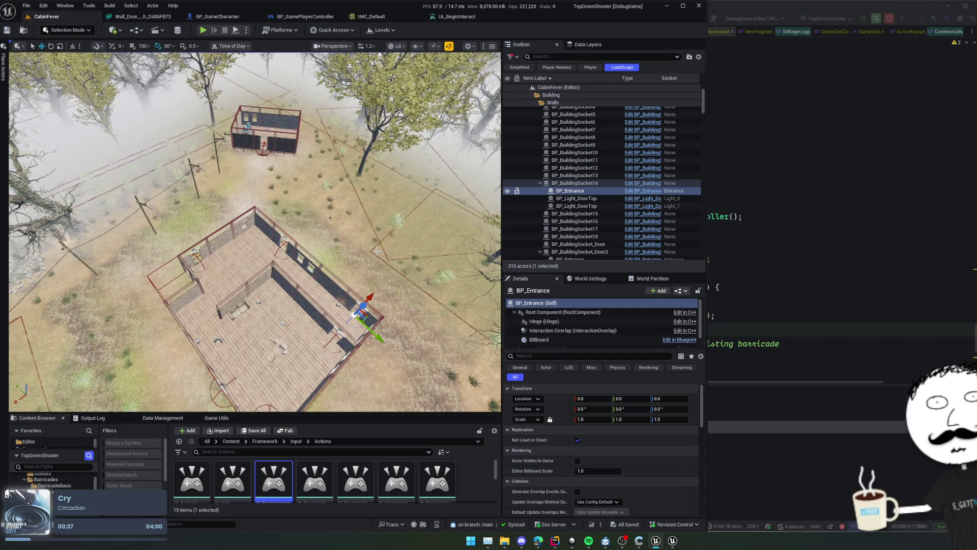
Fly the camera to the cabin and orbit around its log walls and entrance corner
mouse_move(377, 250)
left_mouse_down()
mouse_move(356, 84)
mouse_move(342, 81)
mouse_move(222, 197)
left_mouse_up()
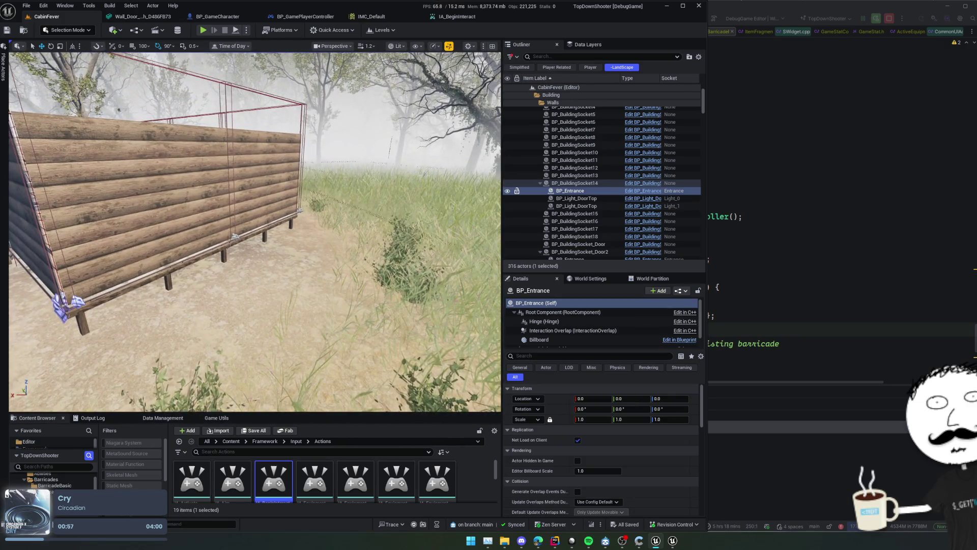
mouse_move(255, 229)
left_mouse_down()
mouse_move(234, 218)
mouse_move(240, 203)
mouse_move(245, 235)
mouse_move(220, 244)
mouse_move(219, 223)
left_mouse_up()
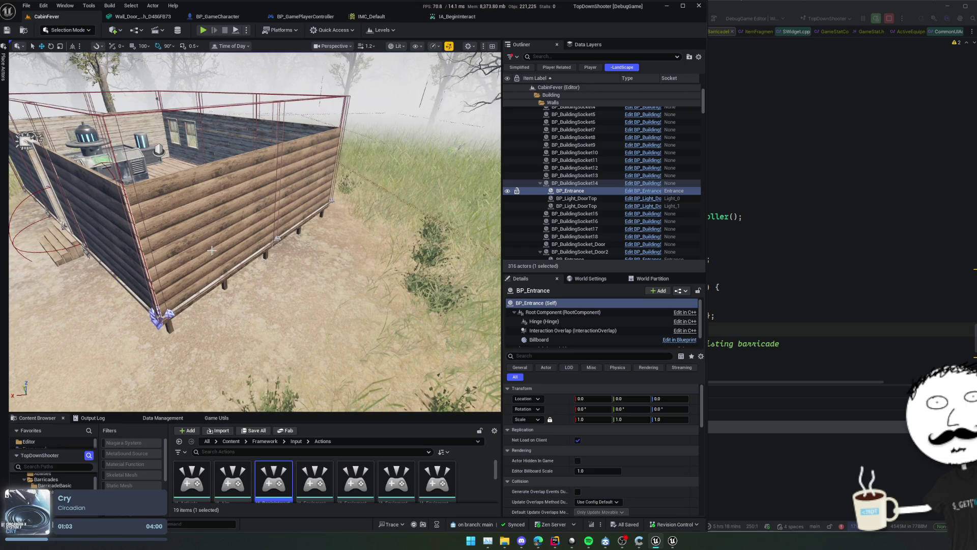
mouse_move(220, 225)
left_mouse_down()
mouse_move(212, 259)
mouse_move(219, 239)
left_mouse_up()
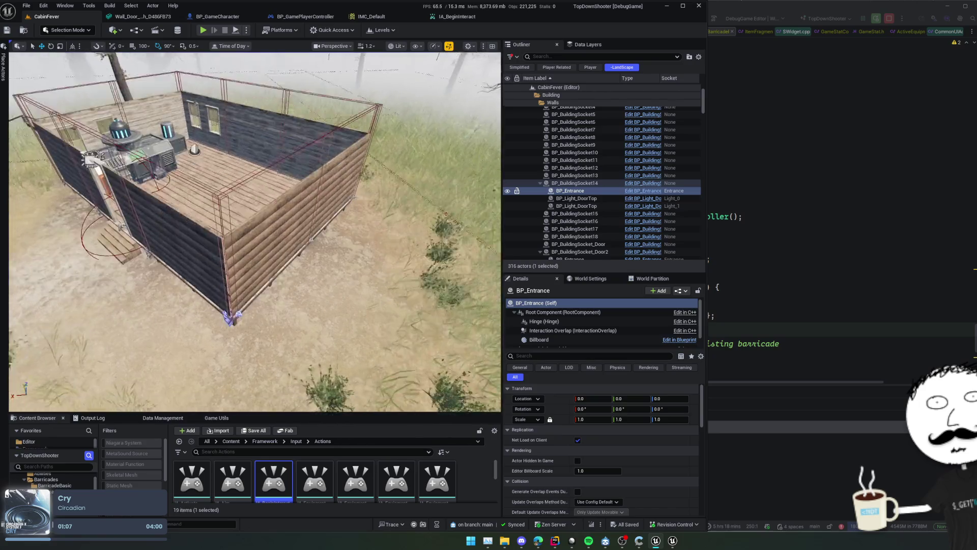
left_click_drag(219, 239, 208, 241)
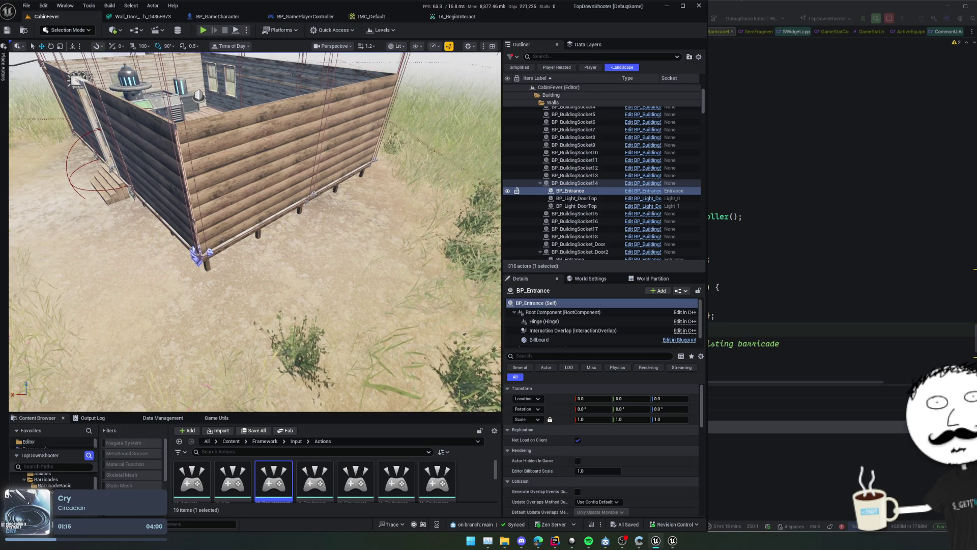
mouse_move(249, 244)
left_mouse_down()
mouse_move(236, 245)
mouse_move(423, 245)
left_mouse_up()
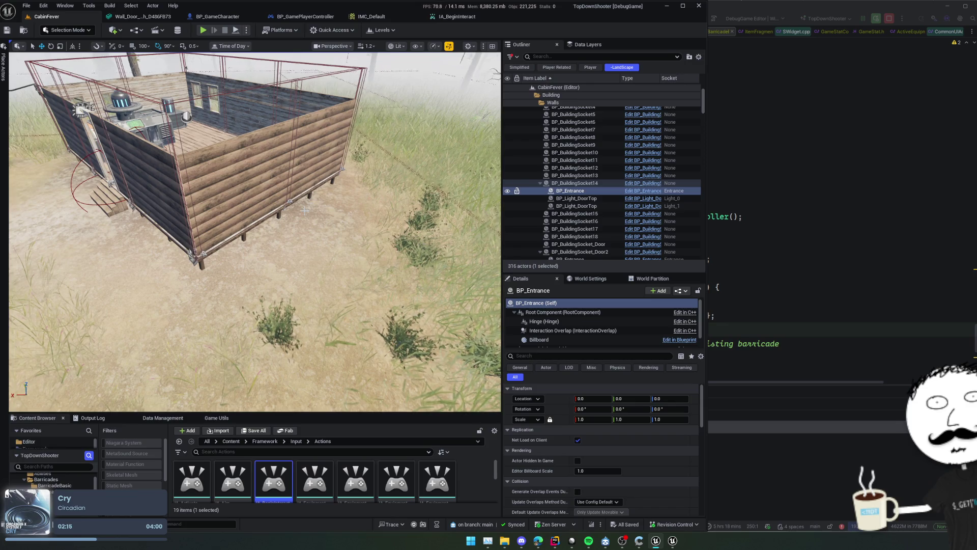
Open the IA_BeginInteract input action from Input/Actions in Unreal Editor, then return to Rider
key("d")
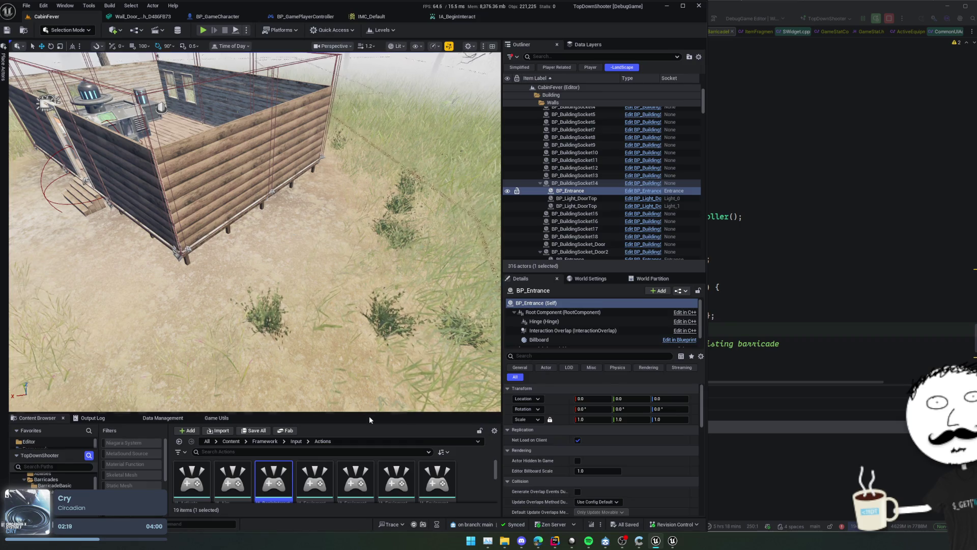
left_click_drag(368, 415, 368, 357)
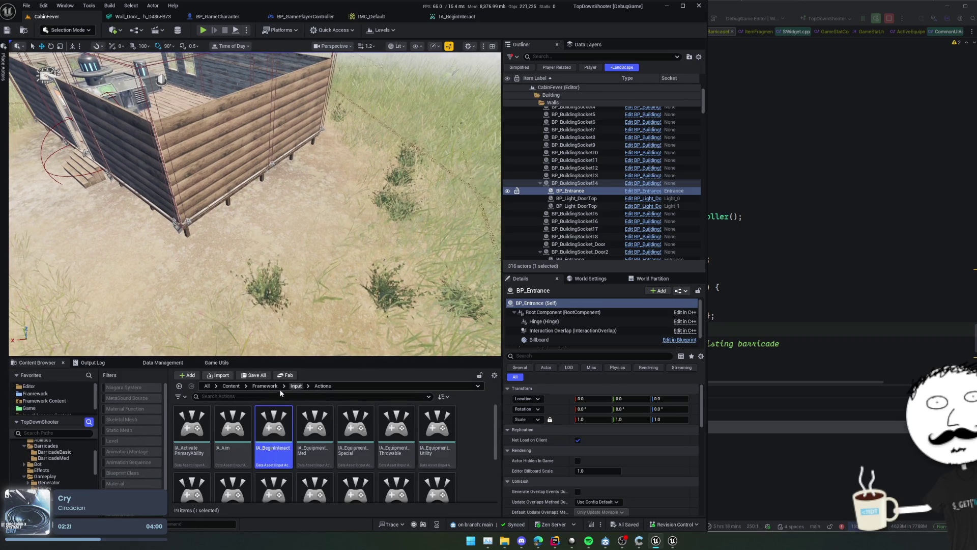
double_click(270, 421)
left_click(801, 233)
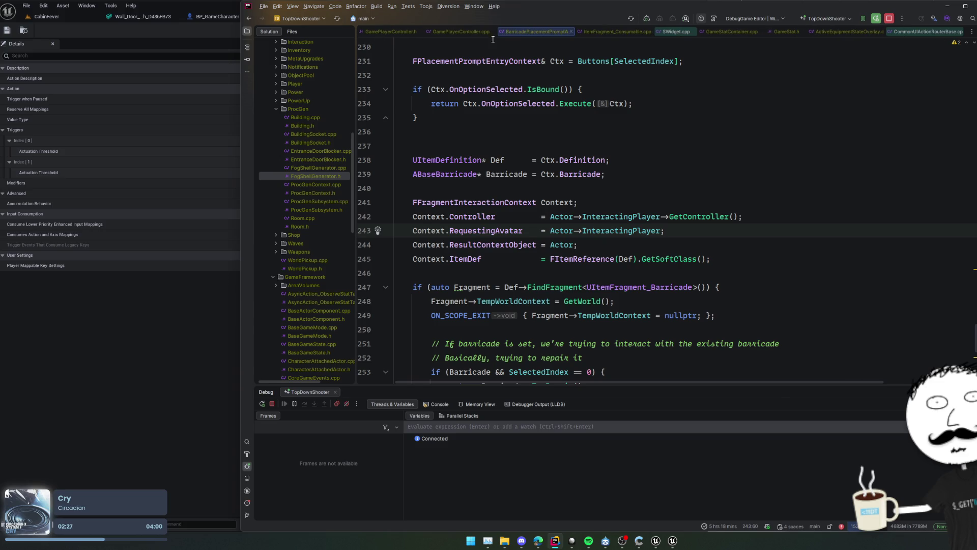
Close the unrelated tabs and find where OnAction_Interact is bound in GamePlayerController.cpp
middle_click(558, 35)
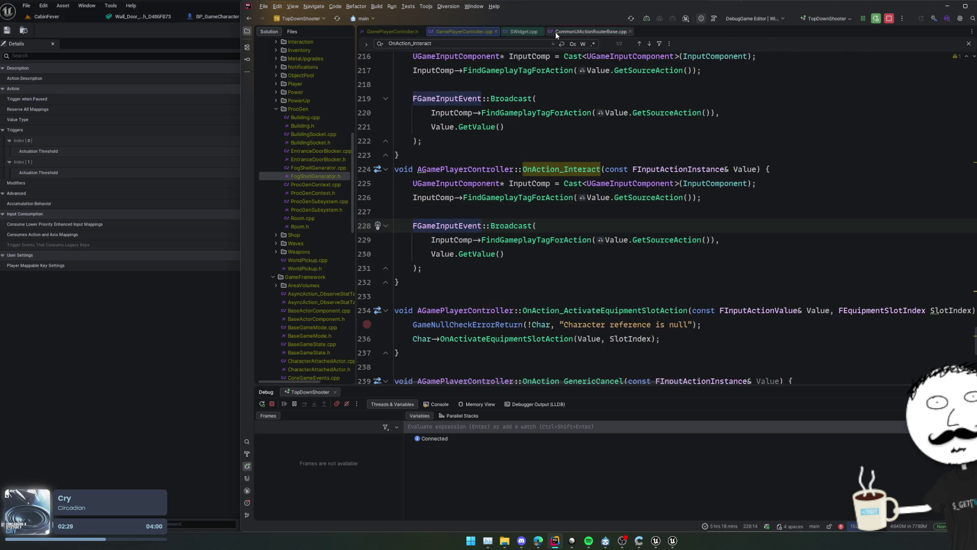
middle_click(520, 31)
left_click(649, 217)
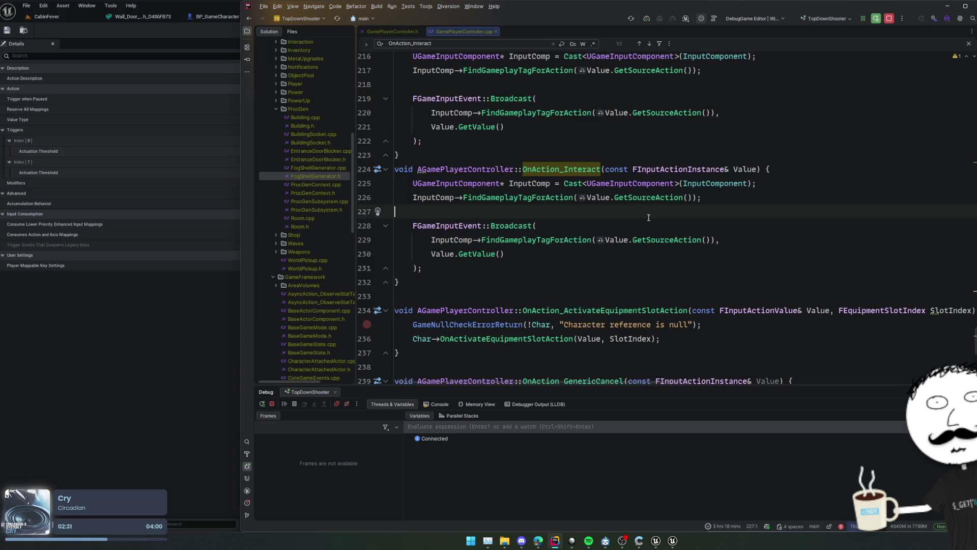
left_click(560, 169, "ctrl")
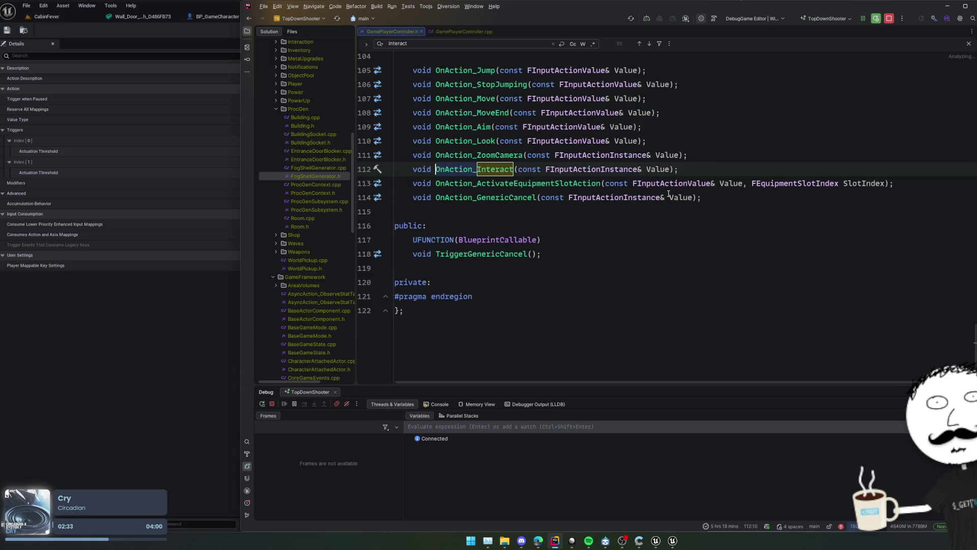
double_click(497, 170)
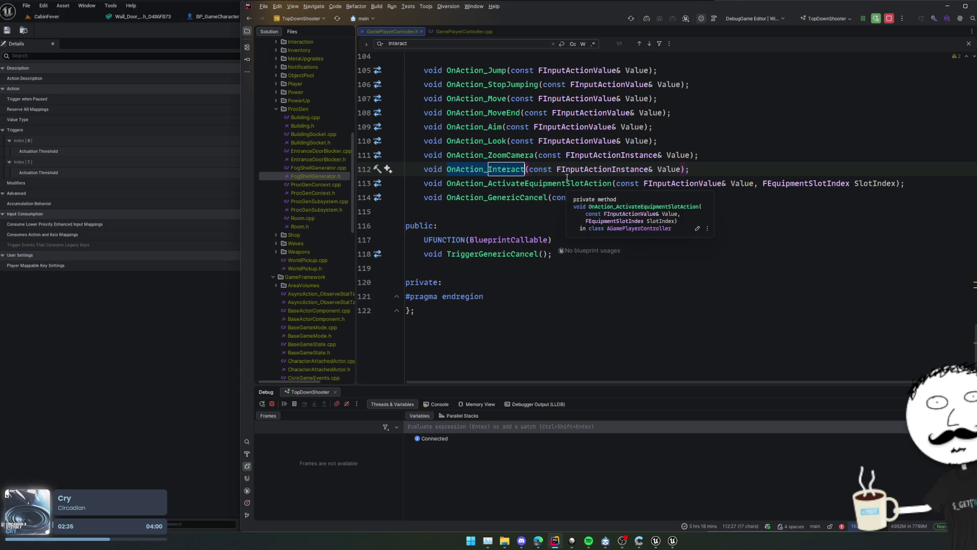
key("ctrl+f")
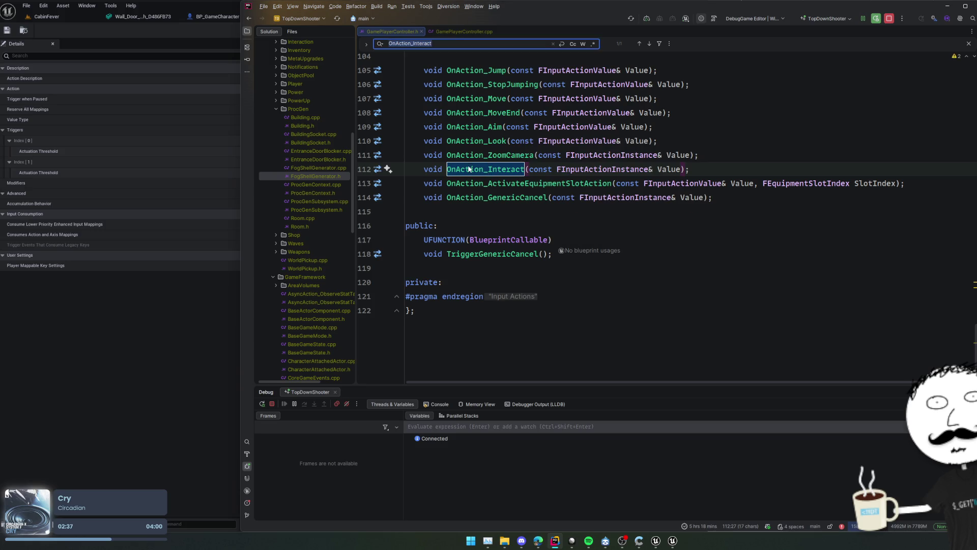
left_click(469, 169, "ctrl")
Add a blank line above the Interact binding and duplicate the binding line
left_click(673, 188)
left_click(671, 170)
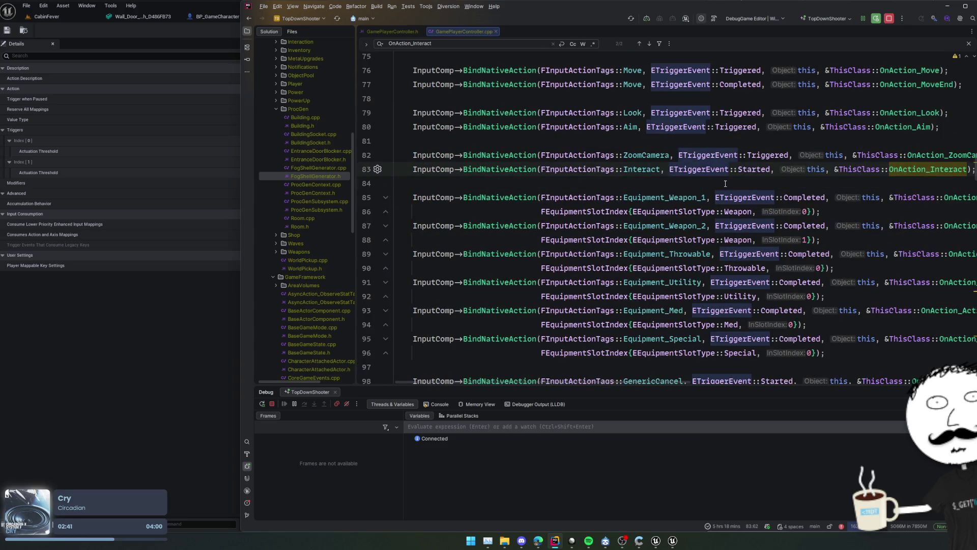
scroll(725, 183, "right", 2)
key("Home")
key("Return")
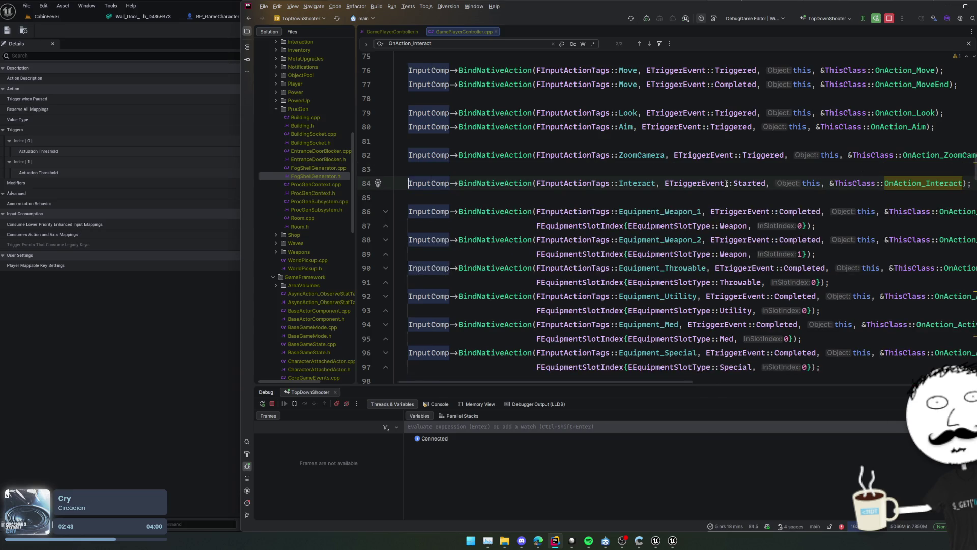
scroll(723, 184, "right", 3)
scroll(726, 186, "left", 3)
scroll(726, 187, "left", 1)
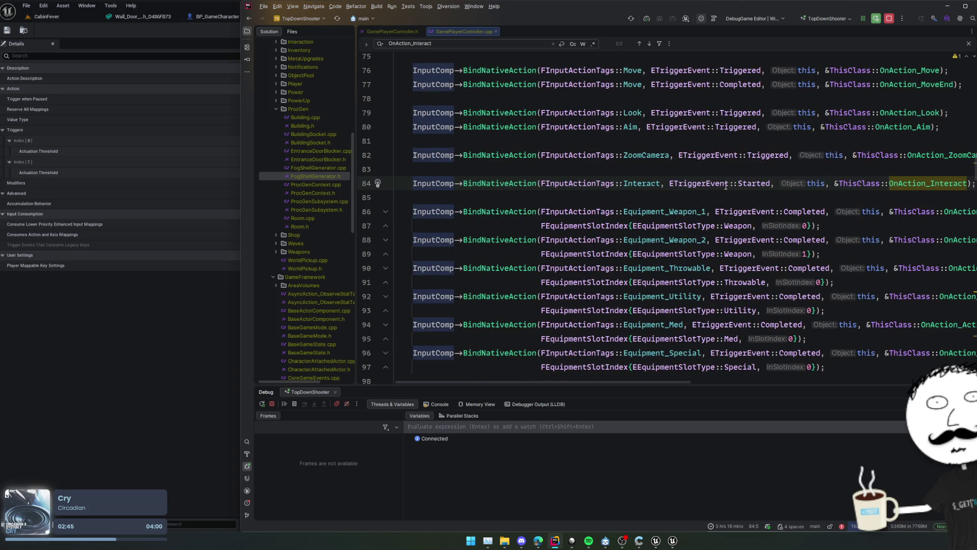
left_click(515, 183)
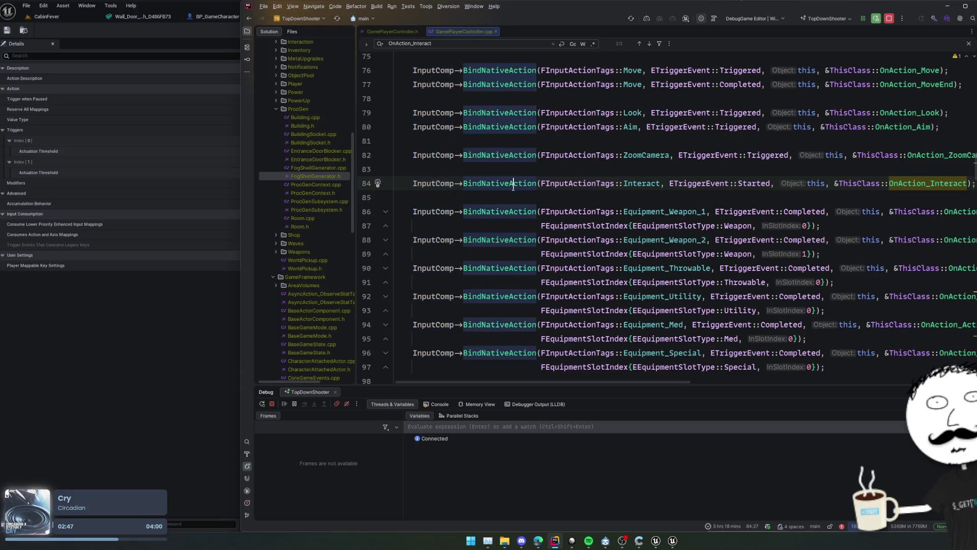
key("ctrl+d")
Change the copied binding to BindNativeActionInstanceLambda and view its declaration
scroll(535, 198, "left", 1)
left_click(549, 198)
key("ctrl+space")
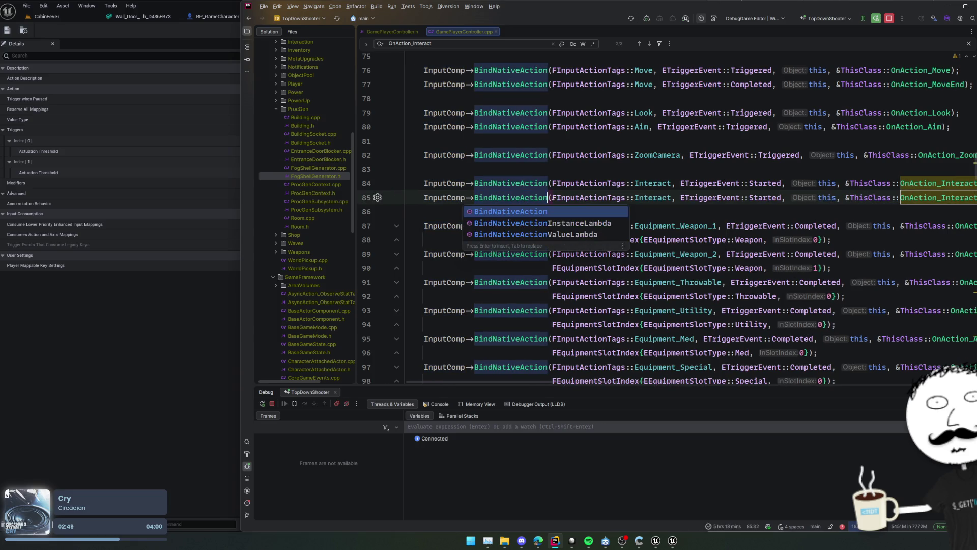
key("Down")
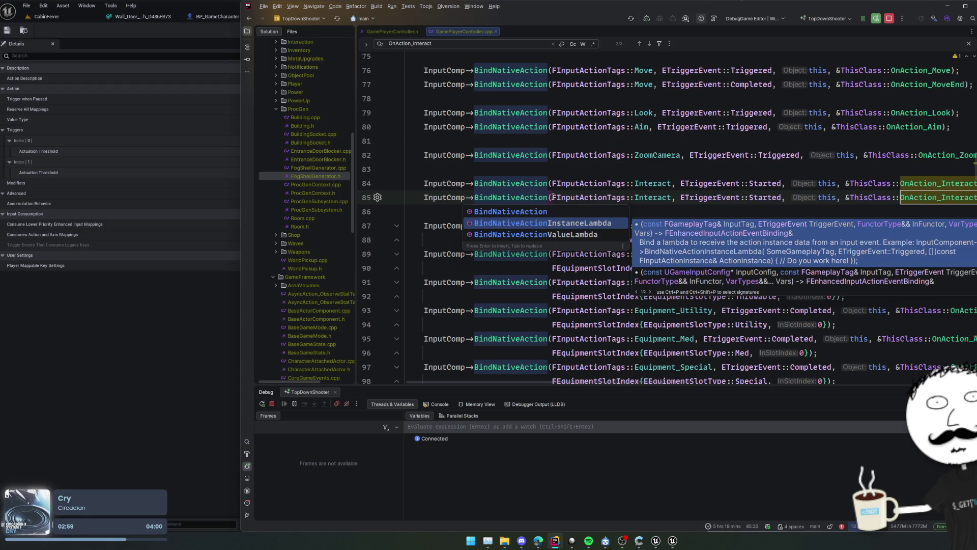
key("Return")
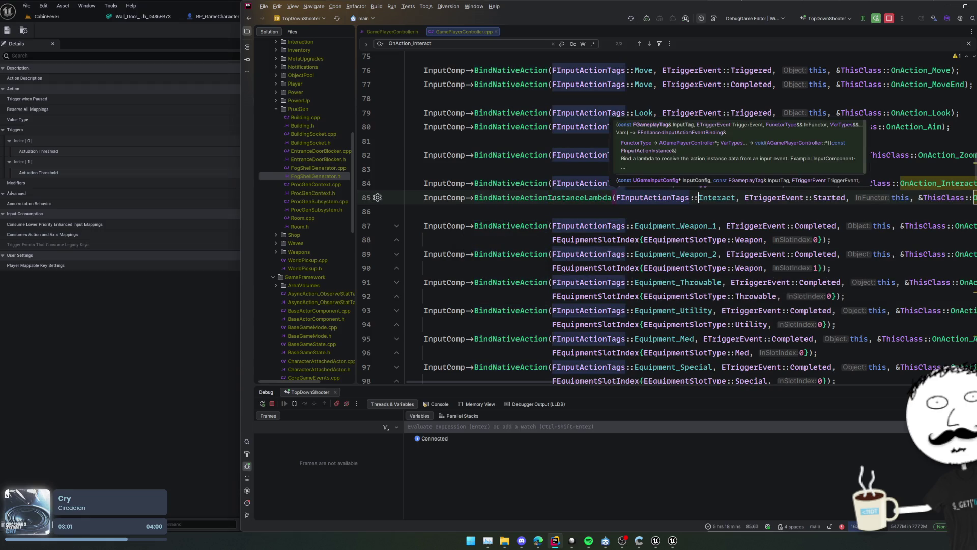
key("ctrl+Right")
key("ctrl+Right")
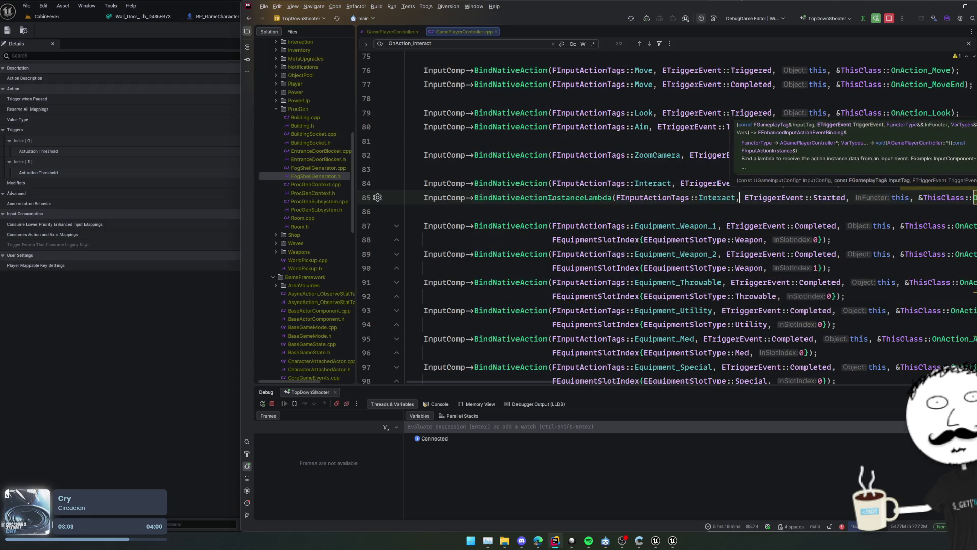
left_click(556, 195, "ctrl")
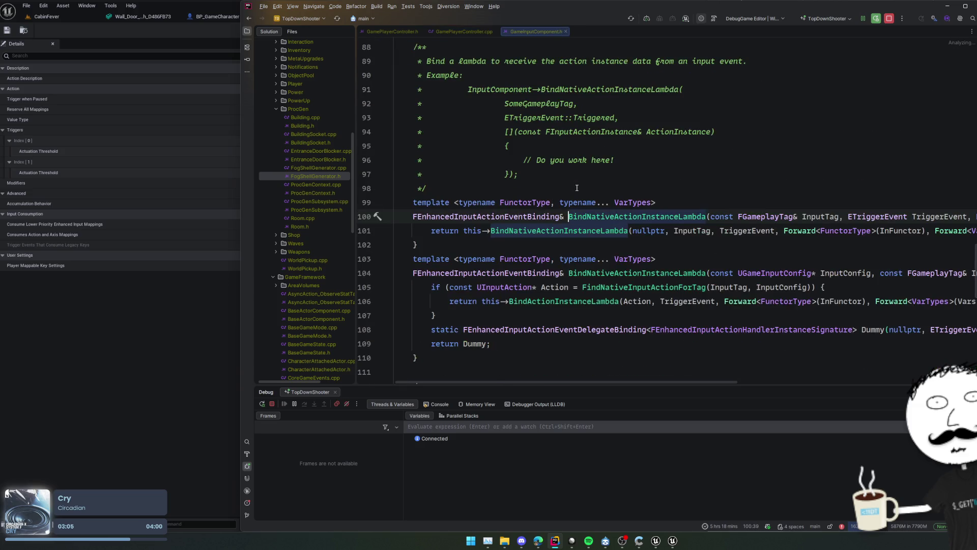
Copy the example lambda from the BindNativeActionInstanceLambda usage comment in GameInputComponent.h
left_click(570, 132)
left_click(504, 132)
key("alt+shift+Down")
key("alt+shift+Down")
key("alt+shift+Down")
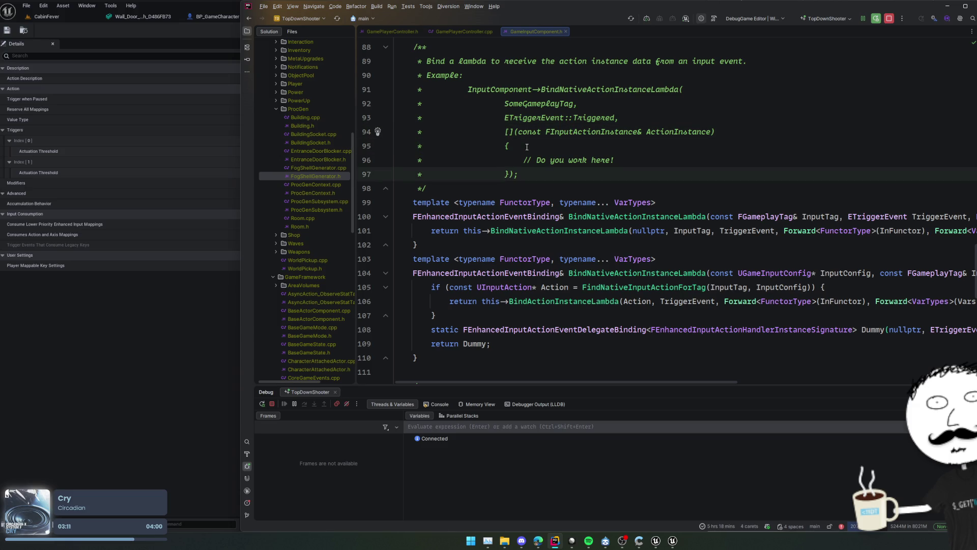
key("shift+End")
left_click(518, 175, "alt+shift")
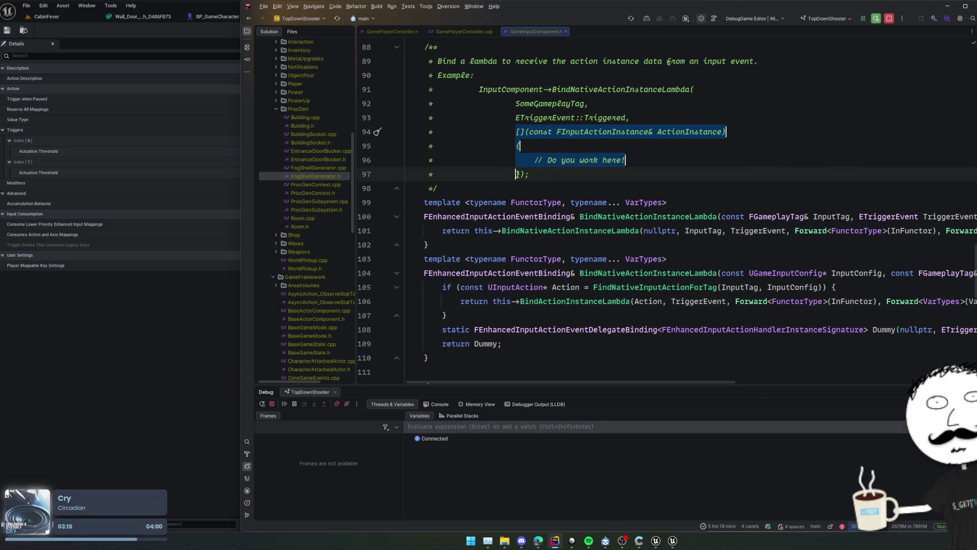
key("Escape")
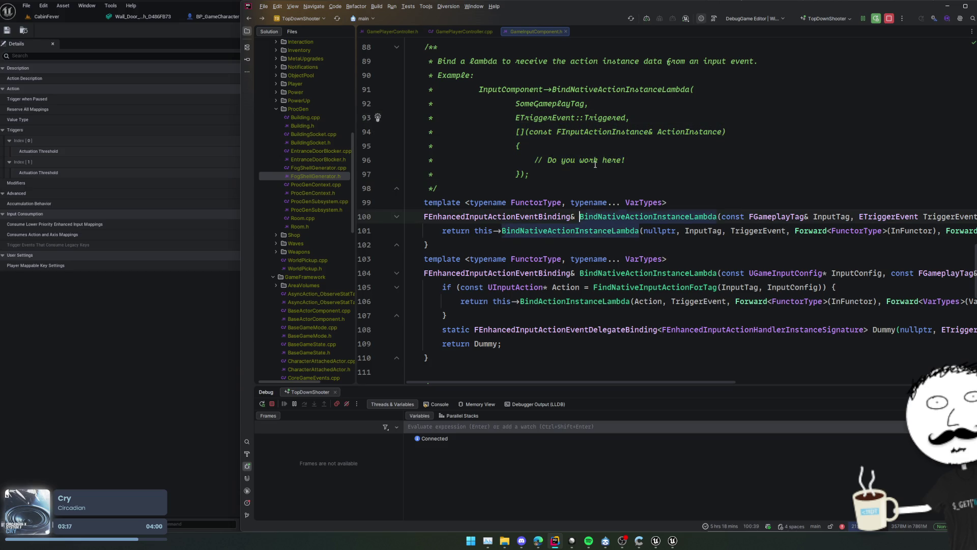
Paste the example lambda as the Started callback and remove its placeholder comment
key("ctrl+alt+Left")
scroll(687, 198, "right", 4)
left_click(743, 200)
key("shift+Home")
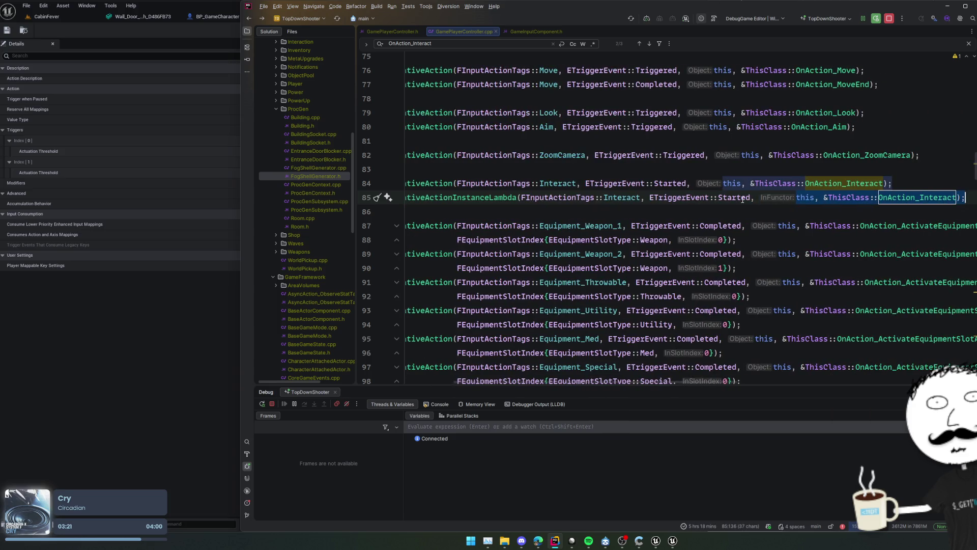
key("ctrl+v")
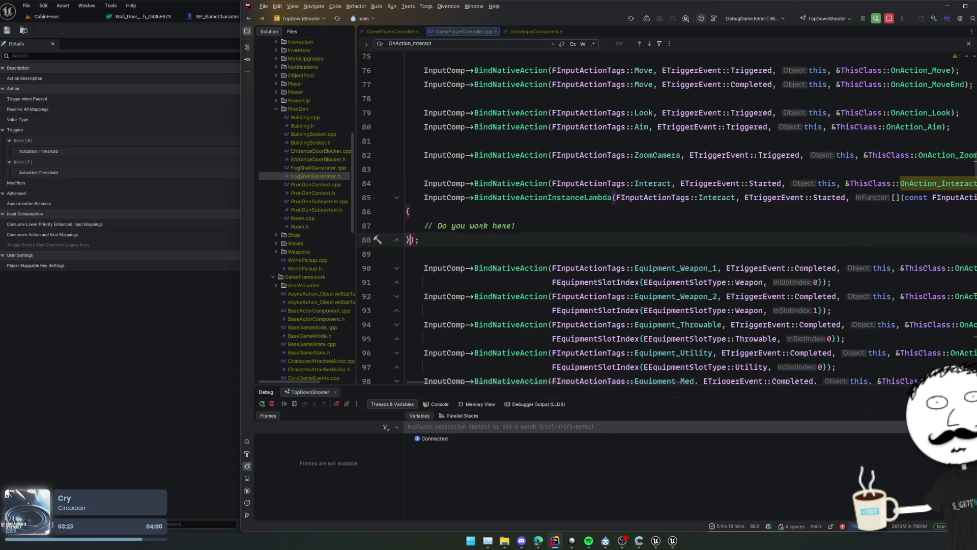
key("Up")
key("shift+End")
key("Delete")
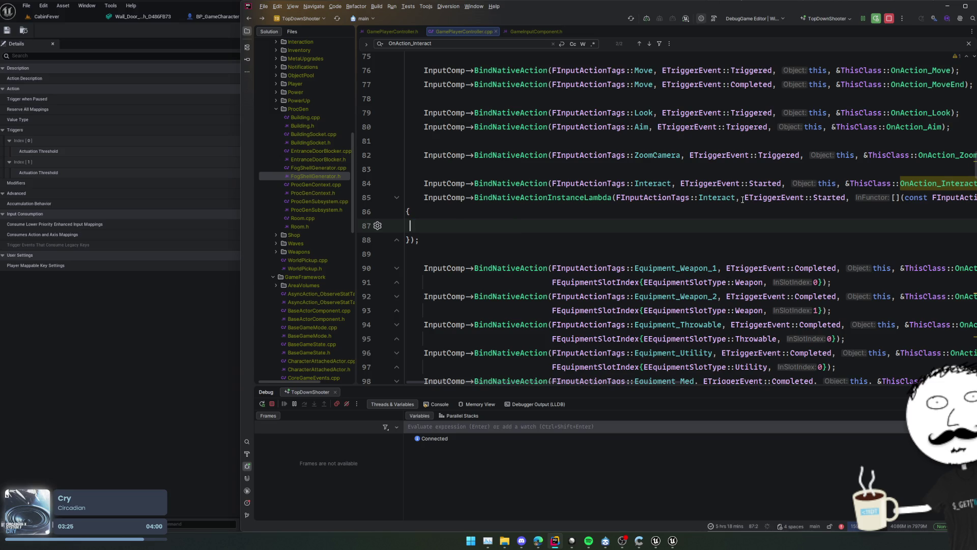
key("BackSpace")
key("BackSpace")
key("BackSpace")
key("Return")
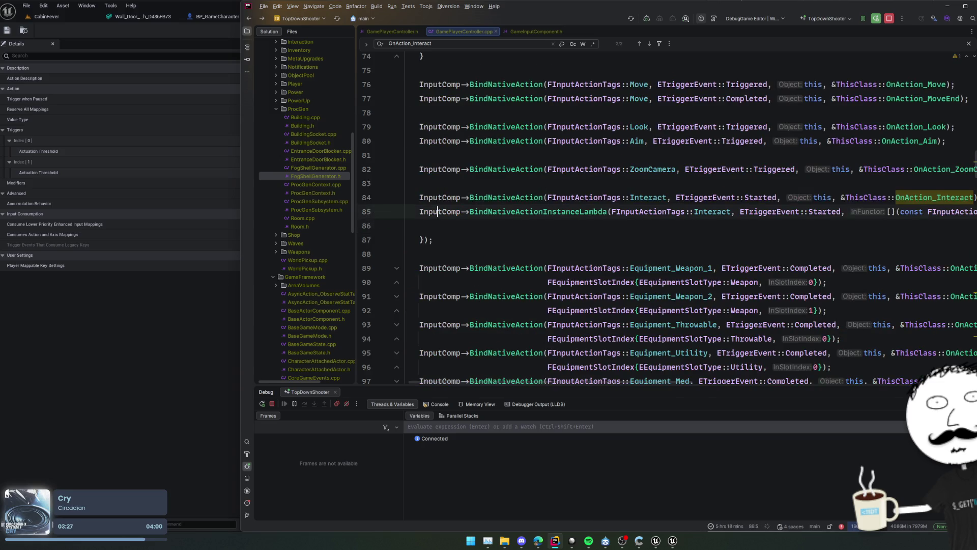
Add a blank line above the lambda binding and move the lambda onto its own line
key("Up")
key("Home")
key("Return")
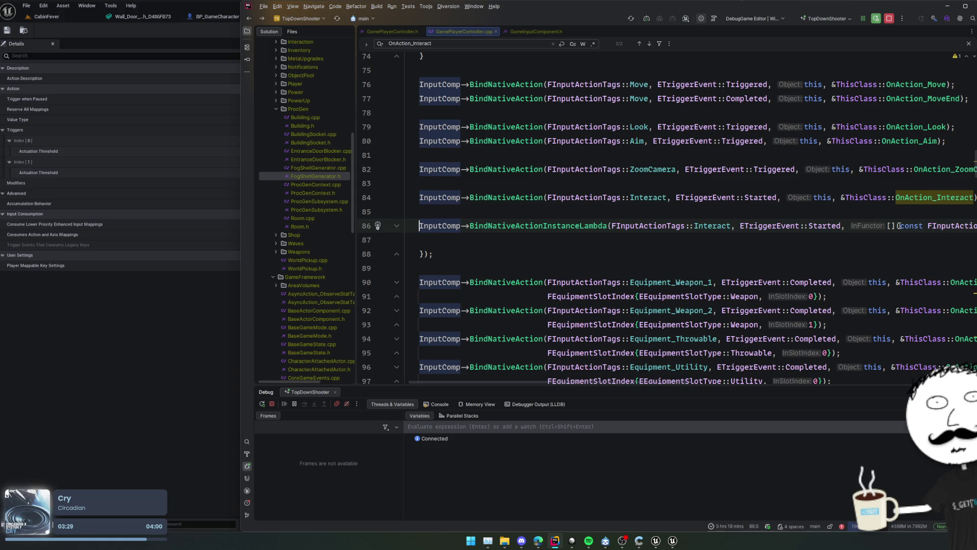
left_click(871, 225)
key("Return")
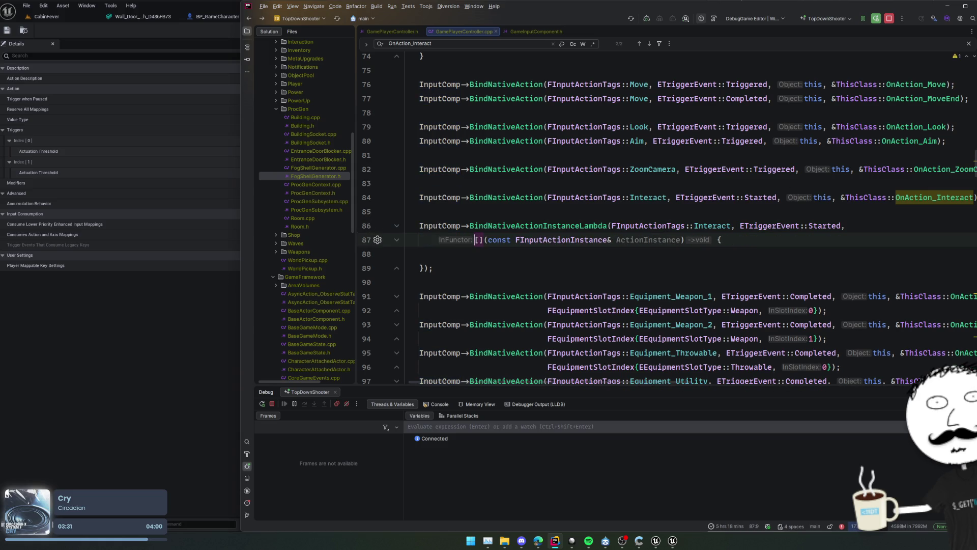
key("ctrl+alt+l")
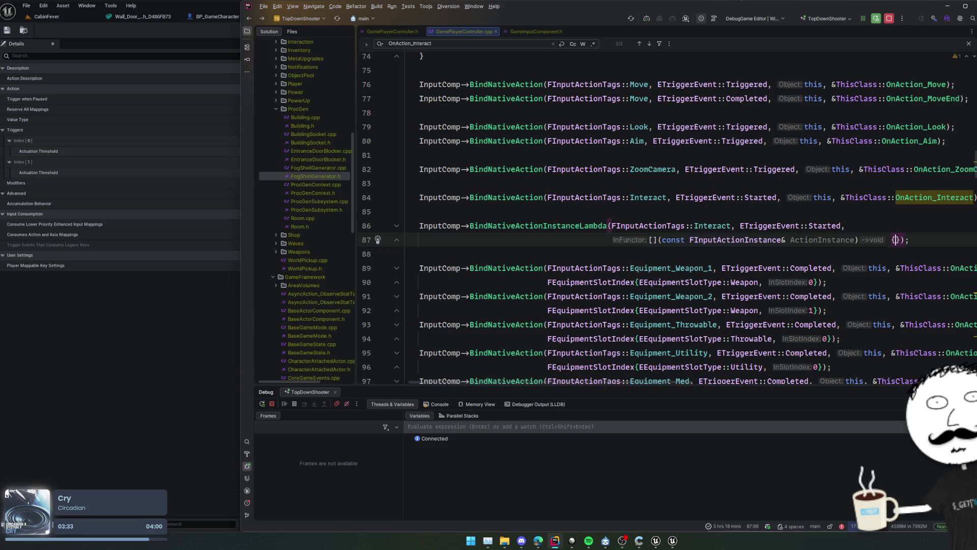
Put the tag arguments, lambda braces and closing parenthesis on separate lines and reformat
key("Return")
key("Up")
key("Up")
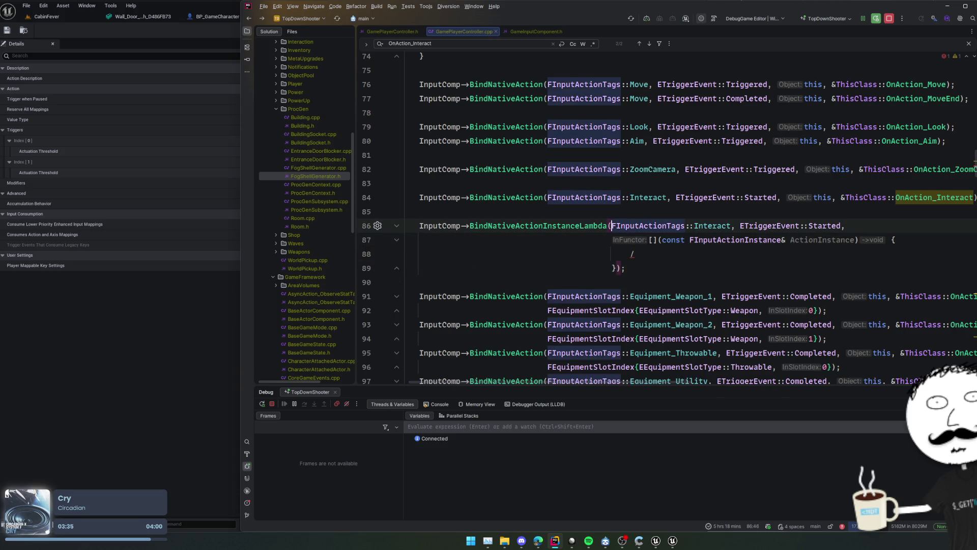
key("Return")
key("Down")
key("Down")
key("Return")
key("ctrl+alt+l")
key("Up")
key("Up")
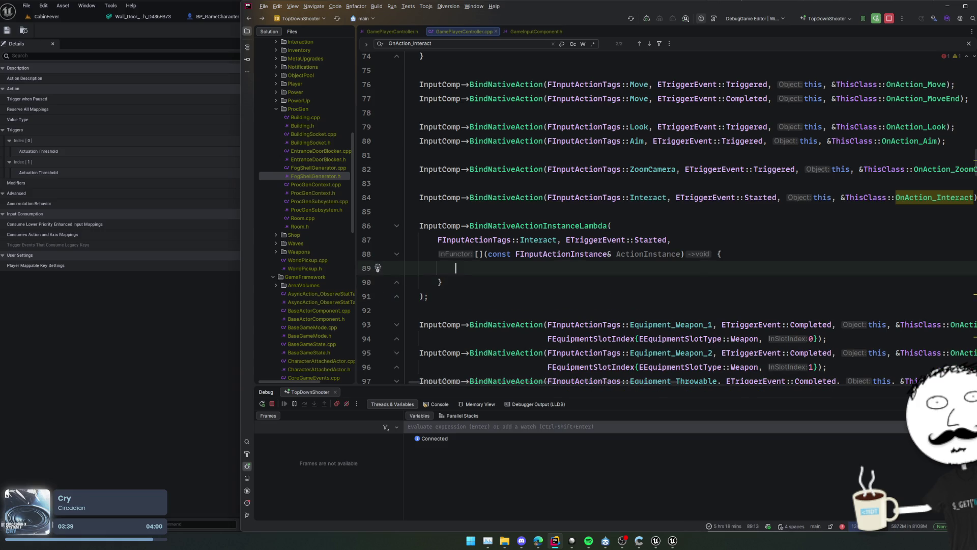
left_click(708, 212)
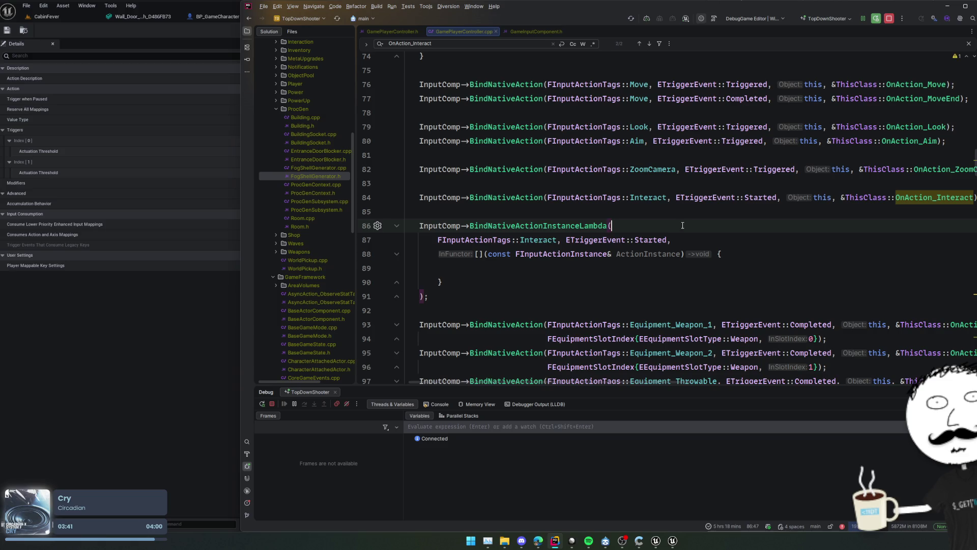
key("Down")
key("Down")
key("Down")
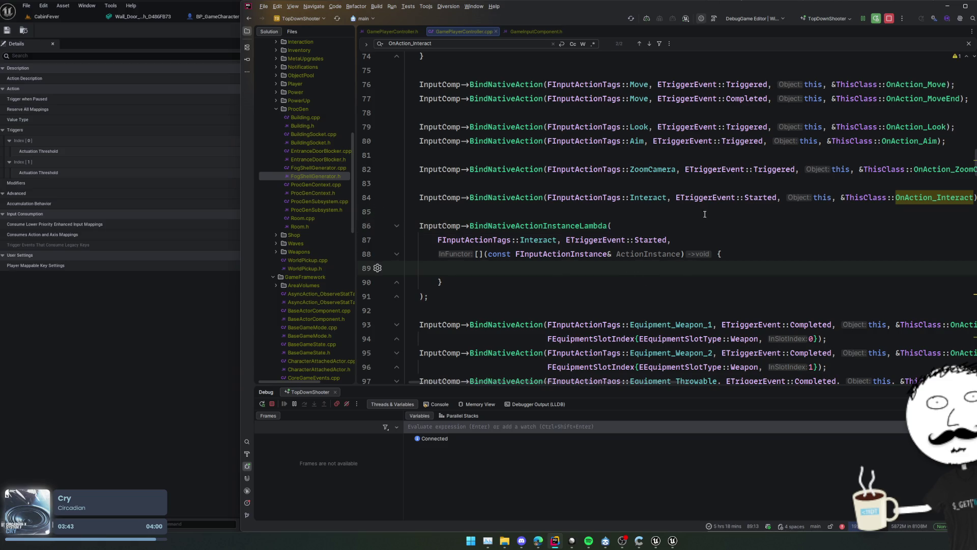
Write GameLOGFMT(Warning, "Interact start: {0}", ActionInstance.GetValue().ToString()) inside the lambda
type("GameLOG")
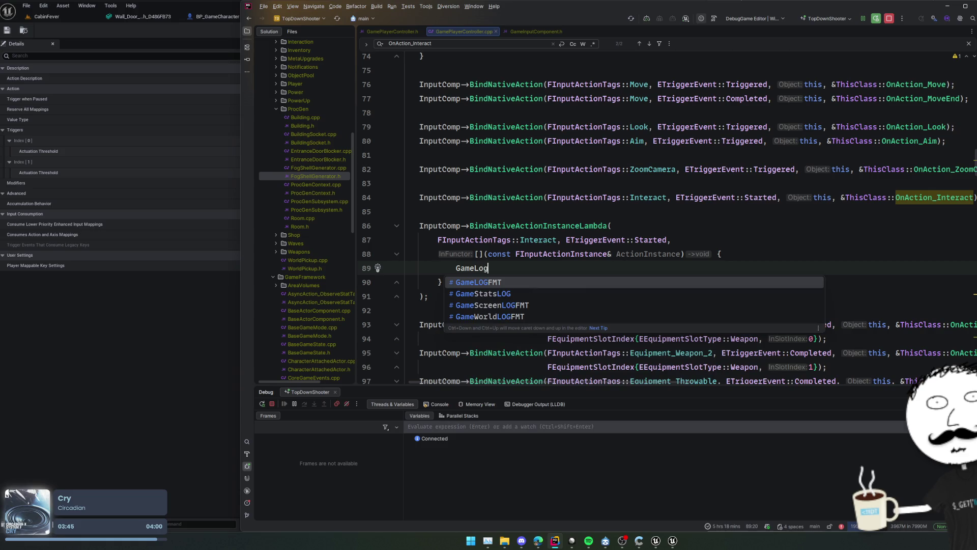
key("Return")
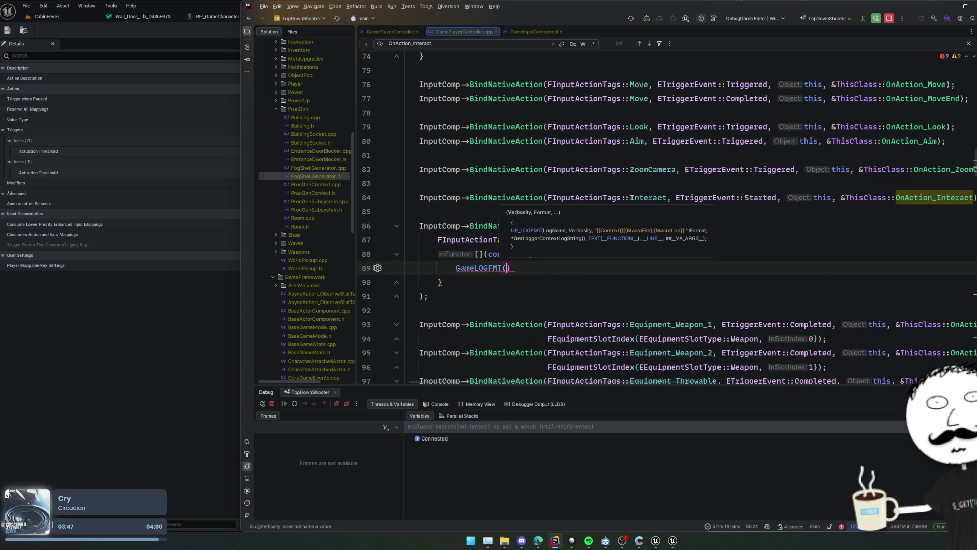
type("W")
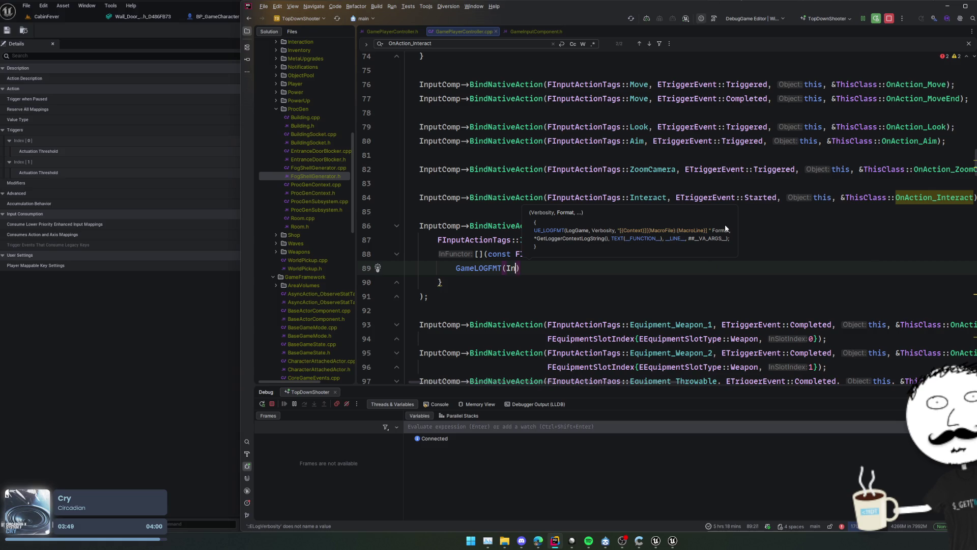
type("arning, \"")
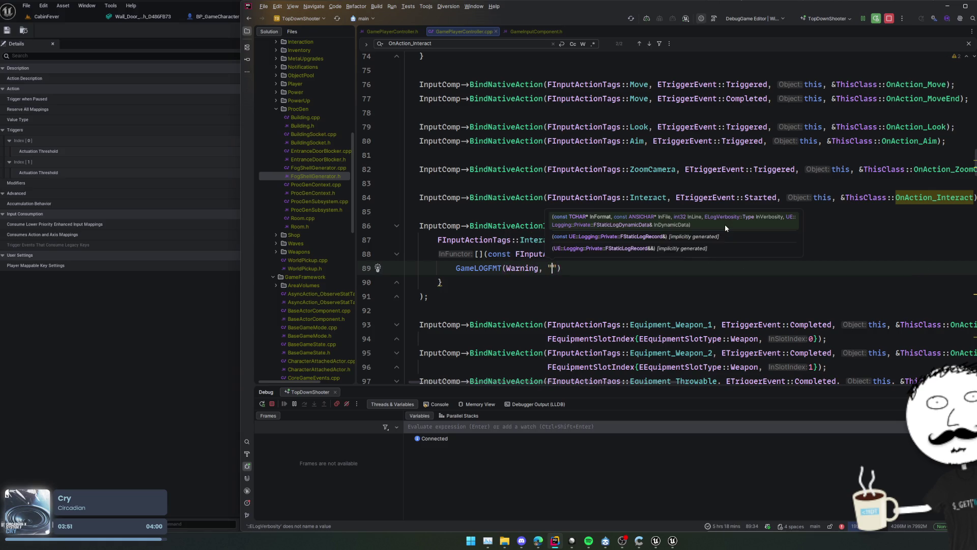
type("Interact s")
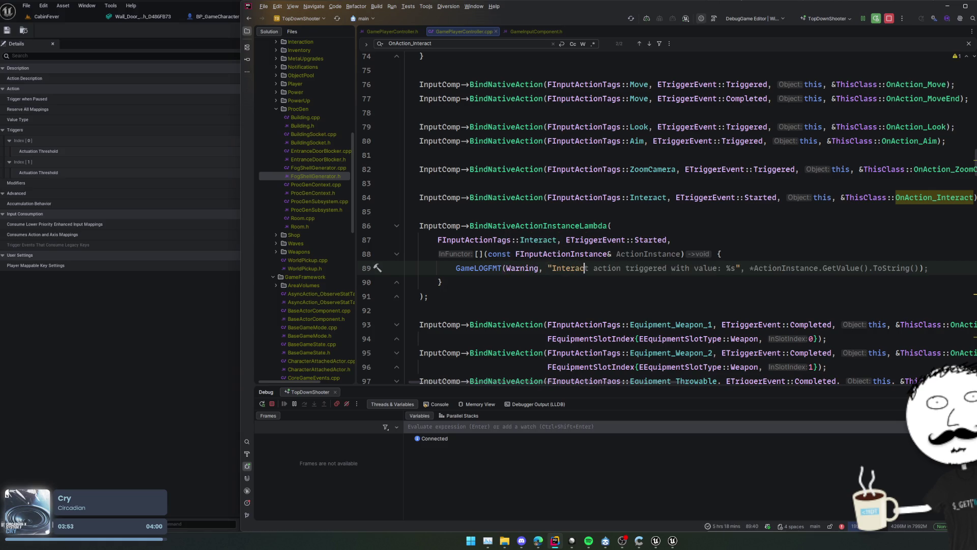
type("tart:")
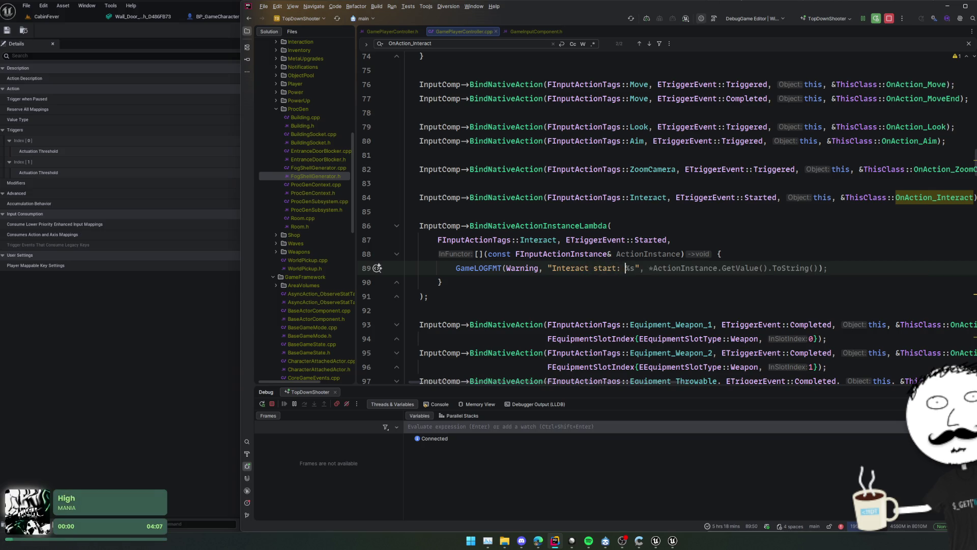
key("Tab")
left_click(638, 268)
key("BackSpace")
key("BackSpace")
type("{0}")
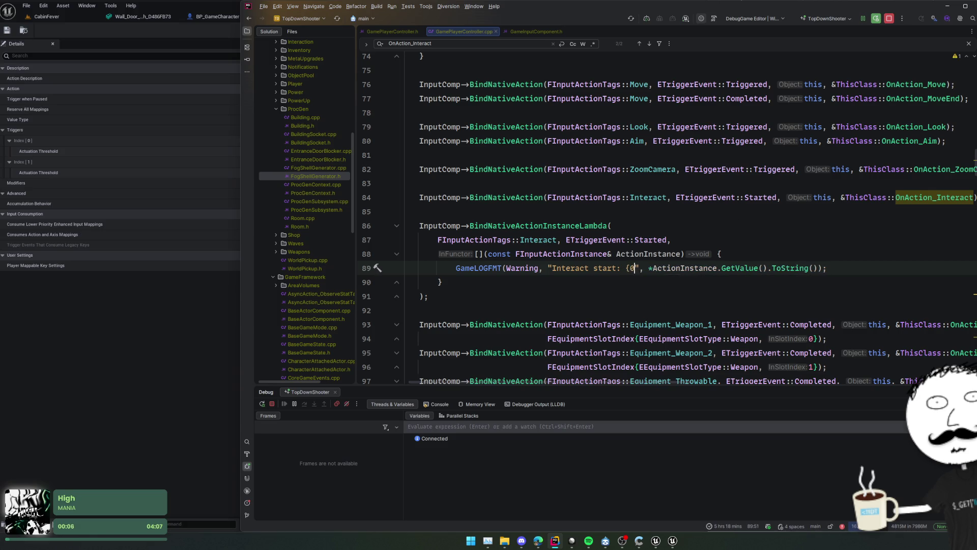
key("Delete")
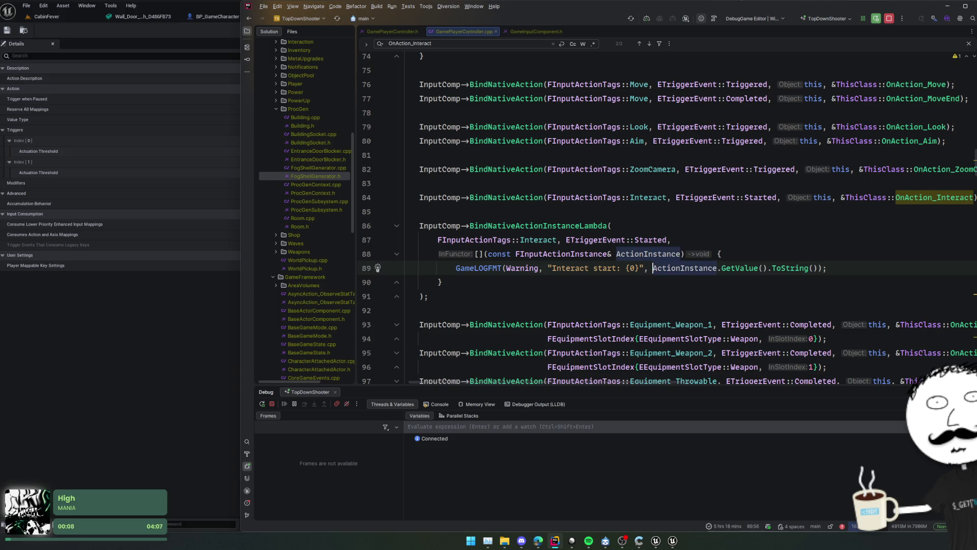
Check the ToString definition, then duplicate the Interact lambda binding block
left_click(745, 268)
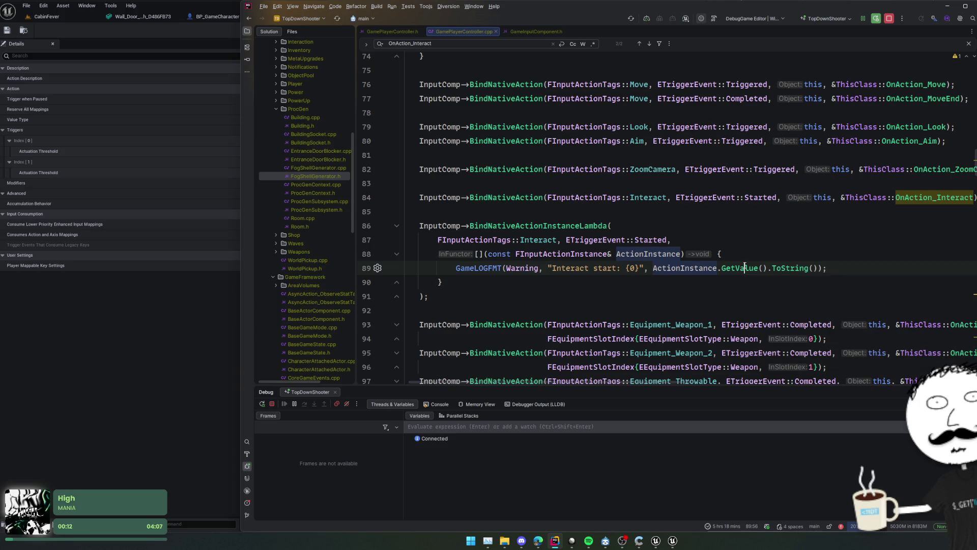
left_click(781, 268, "ctrl")
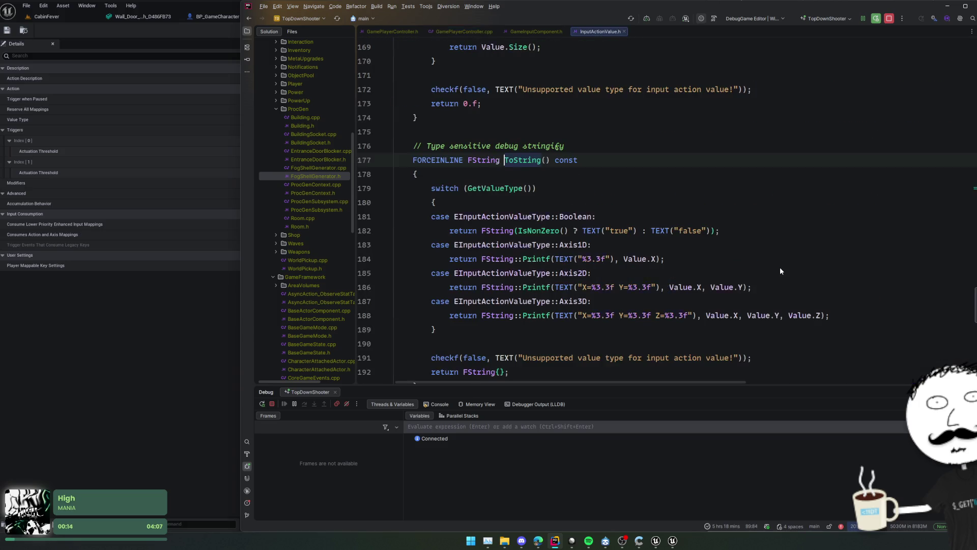
key("ctrl+alt+Left")
left_click(573, 280)
left_click(454, 293)
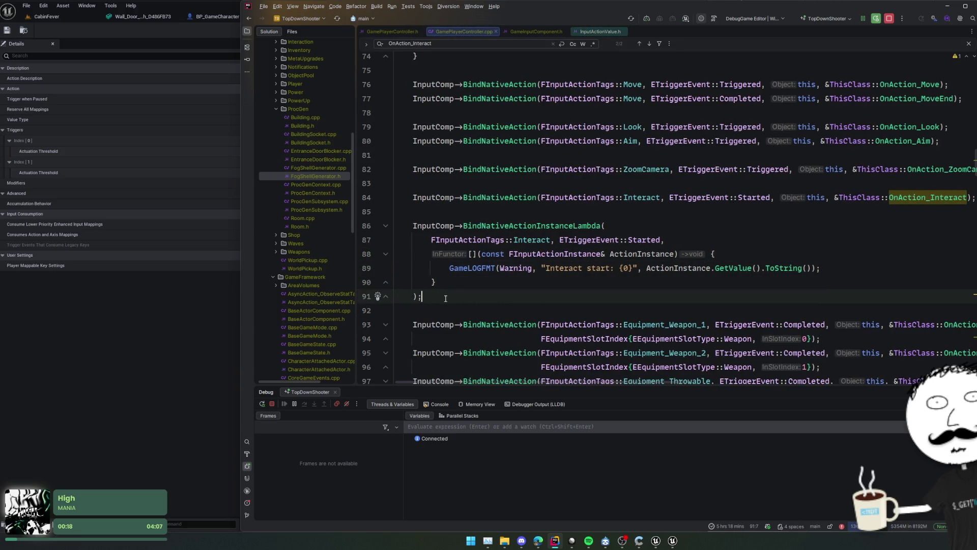
key("ctrl+w")
key("ctrl+w")
key("ctrl+d")
Switch the copied binding's trigger event to Ongoing and duplicate that block
left_click(671, 307)
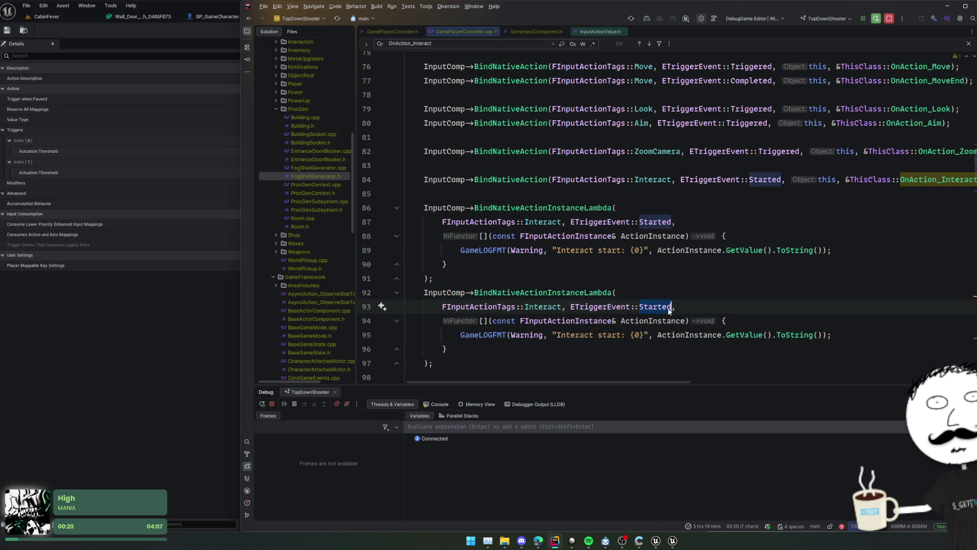
key("ctrl+space")
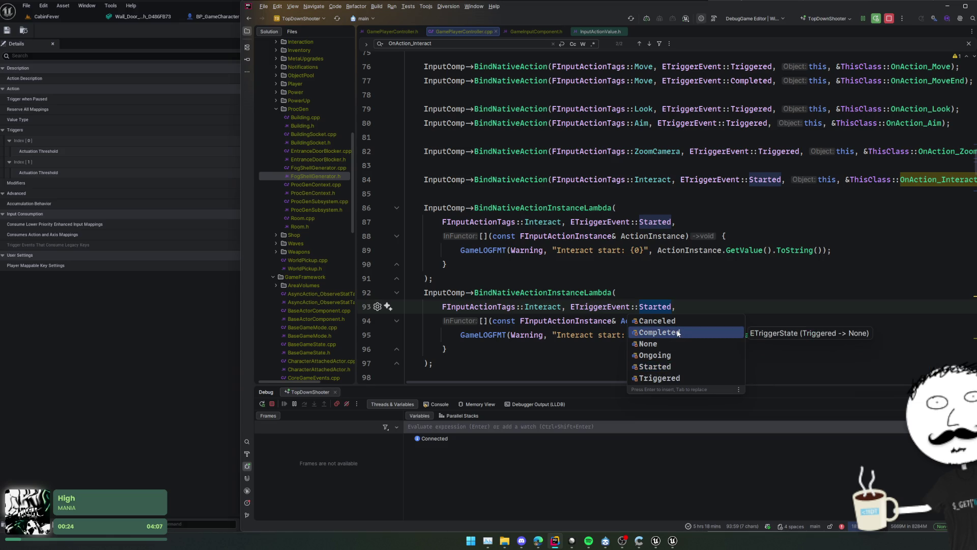
left_click(667, 359)
key("Down")
key("Down")
key("Down")
key("End")
key("shift+Up")
key("shift+Up")
key("shift+Up")
key("ctrl+d")
Change the third binding's trigger event from Ongoing to Completed
double_click(644, 308)
key("ctrl+space")
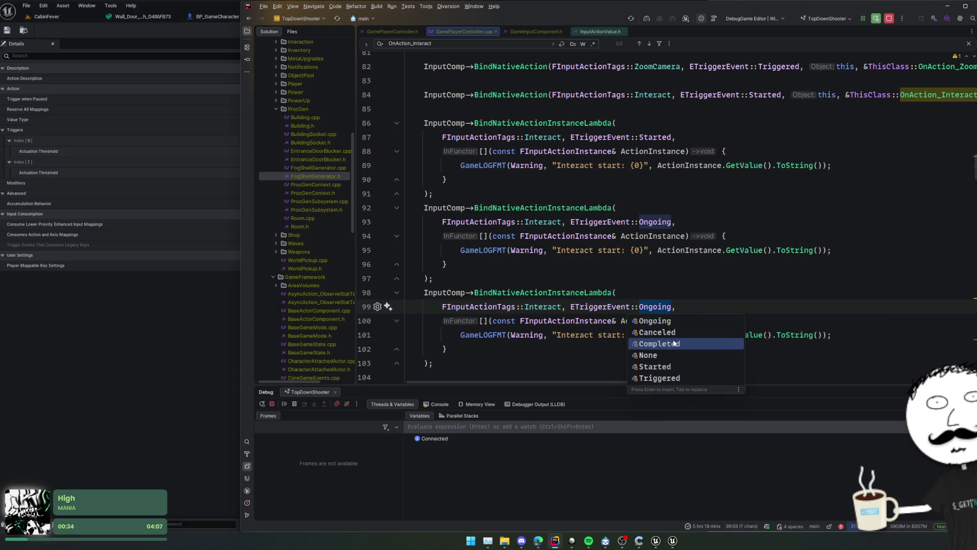
left_click(671, 343)
scroll(608, 280, "down", 2)
Place carets in all three bindings' log messages at once
left_click(609, 279)
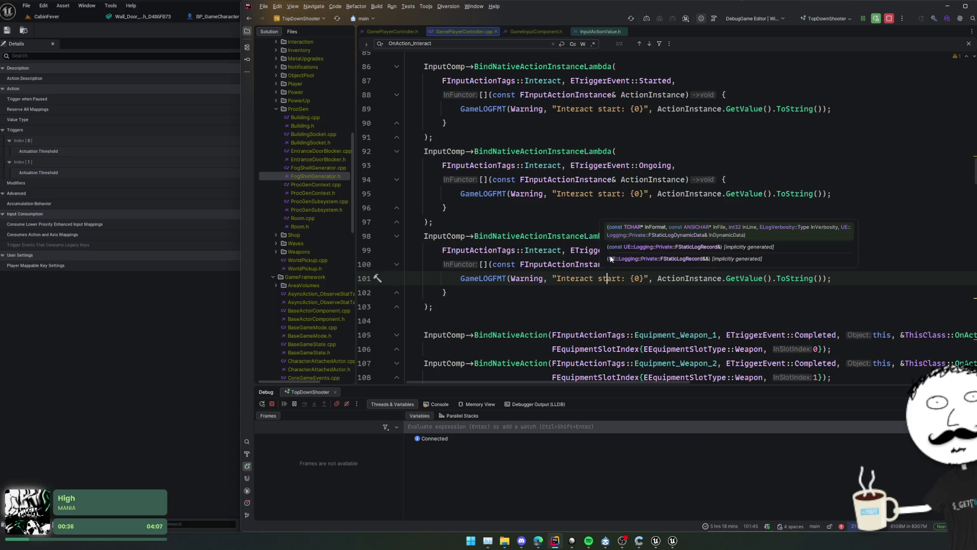
left_click(597, 223)
scroll(606, 207, "up", 2)
double_click(609, 168)
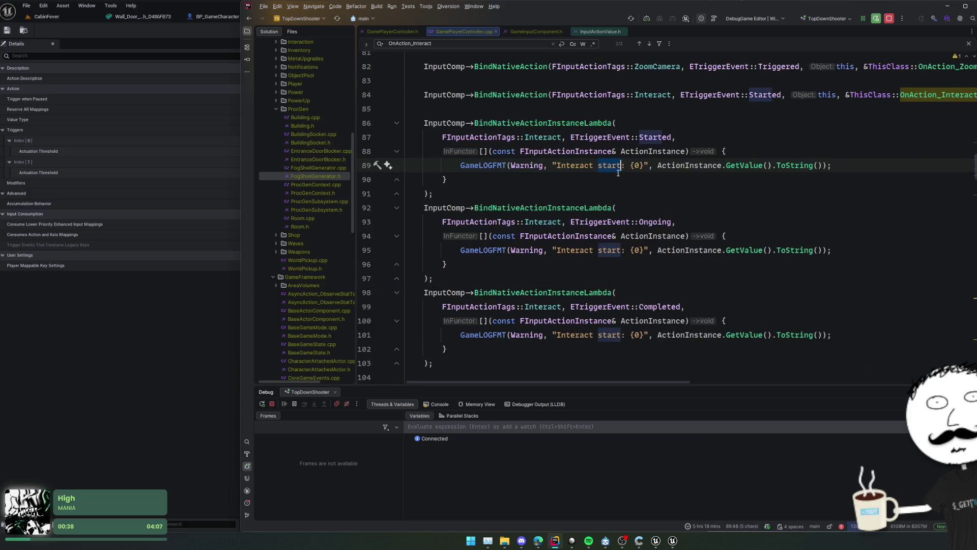
double_click(594, 138)
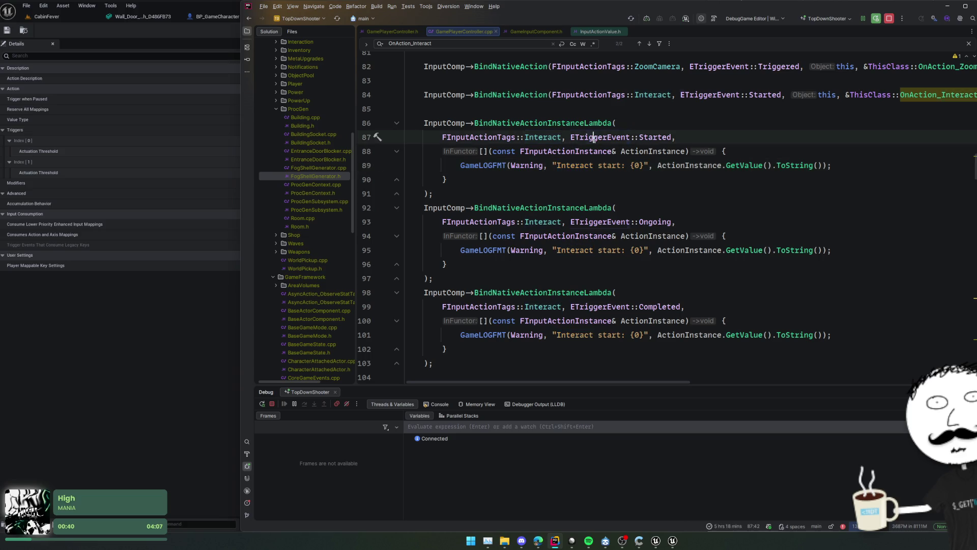
key("alt+j")
key("alt+j")
key("ctrl+Right")
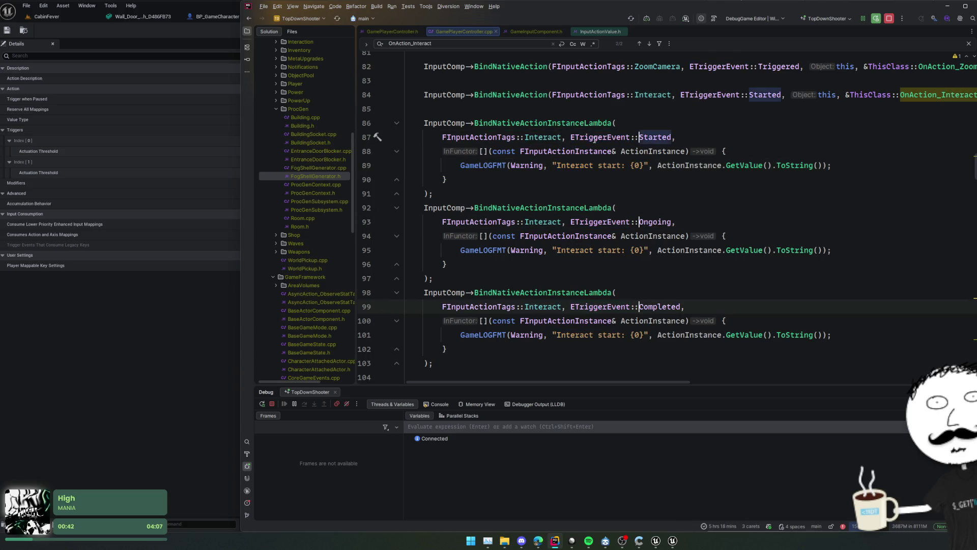
key("Down")
key("Down")
key("ctrl+Left")
key("ctrl+Left")
key("ctrl+Left")
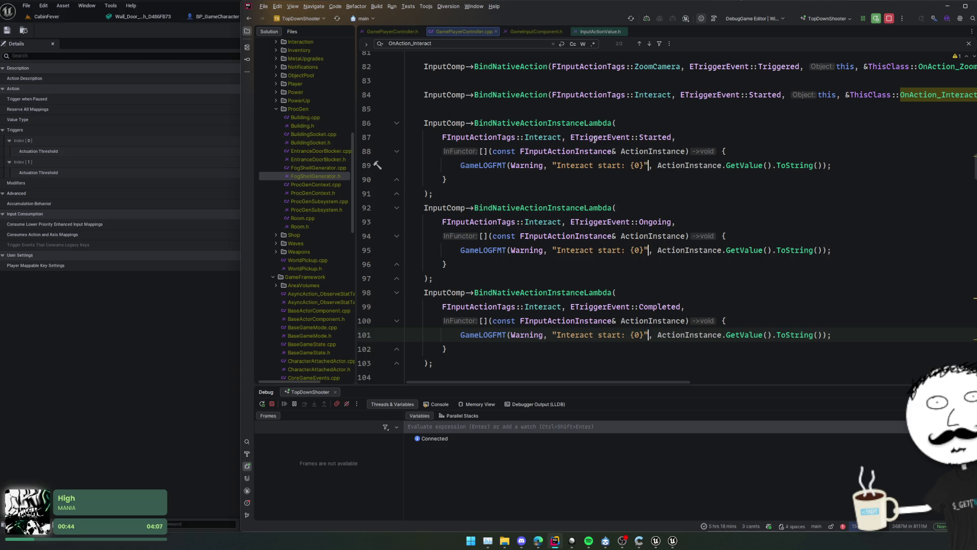
Replace 'start' with {0} and renumber the value placeholder to {1} in all three messages
key("ctrl+shift+Left")
type("{0")
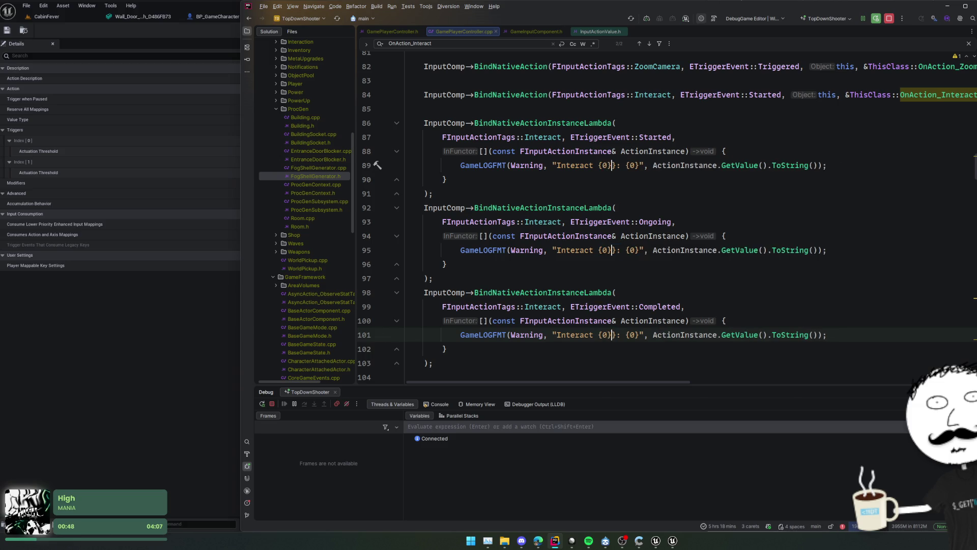
key("Right")
key("Right")
key("Right")
key("BackSpace")
type("1")
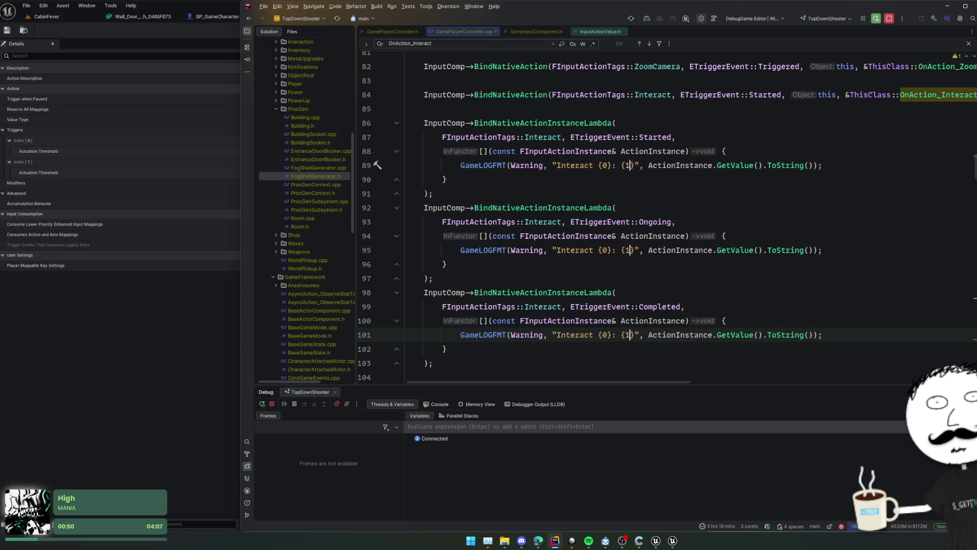
Insert ActionInstance.GetTriggerEvent() as the first format argument and view its declaration
key("Left")
type(", ActionInst")
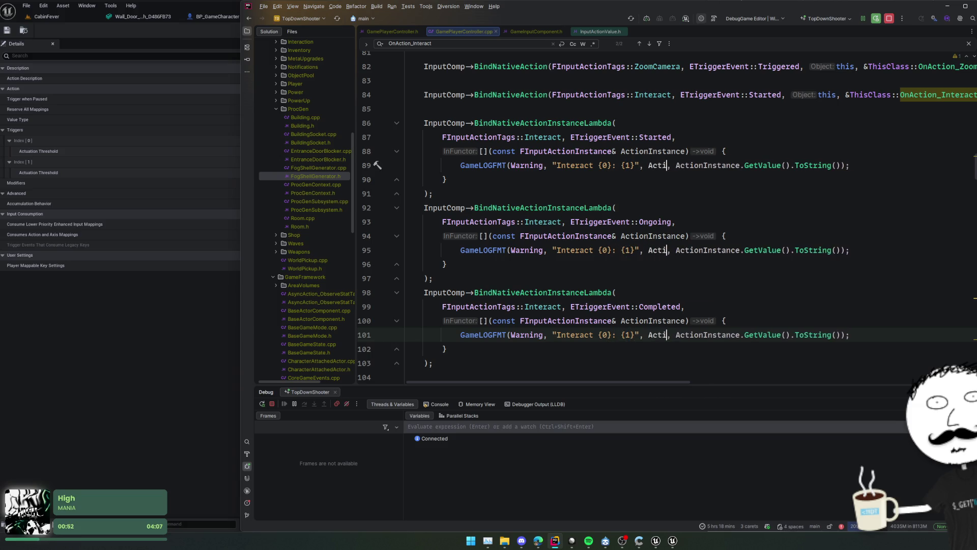
key("ctrl+period")
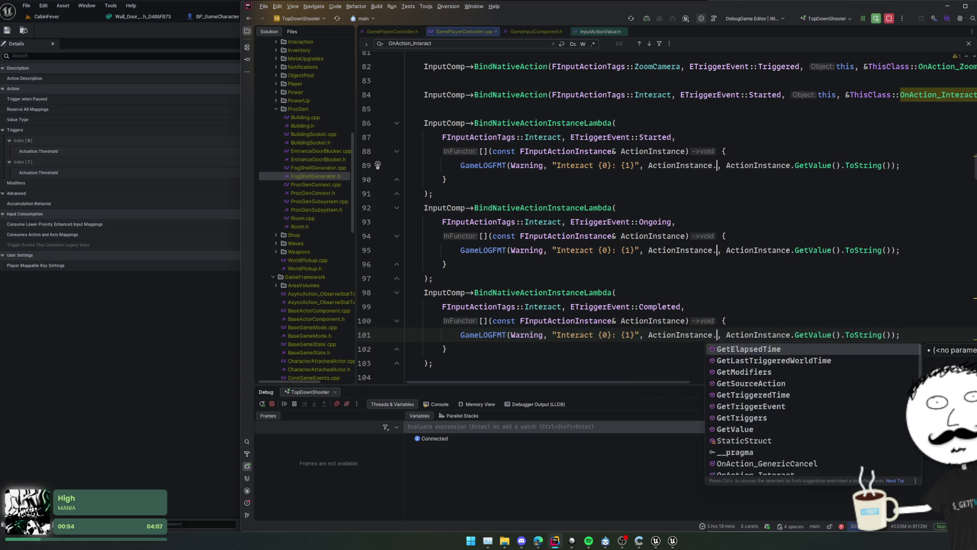
key("Escape")
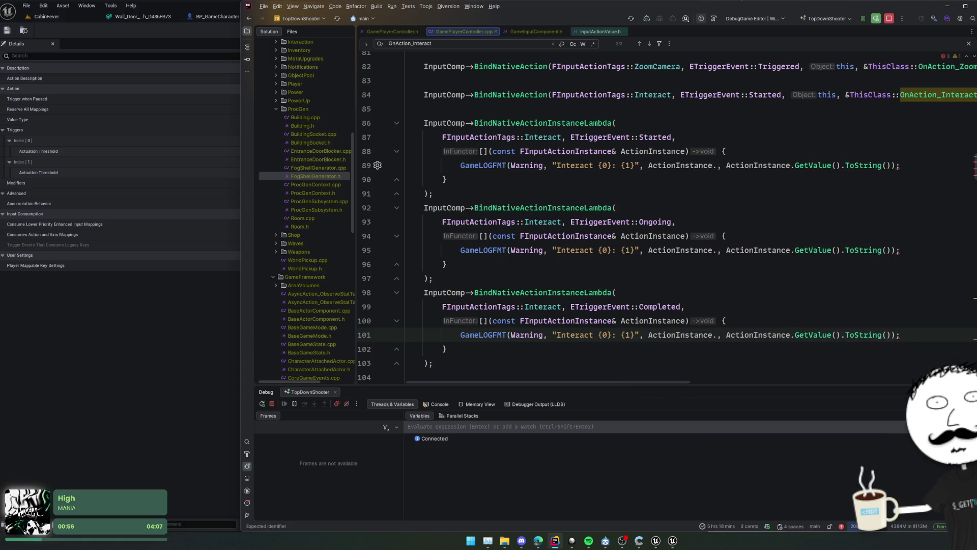
key("ctrl+space")
key("Down")
key("End")
key("ctrl+space")
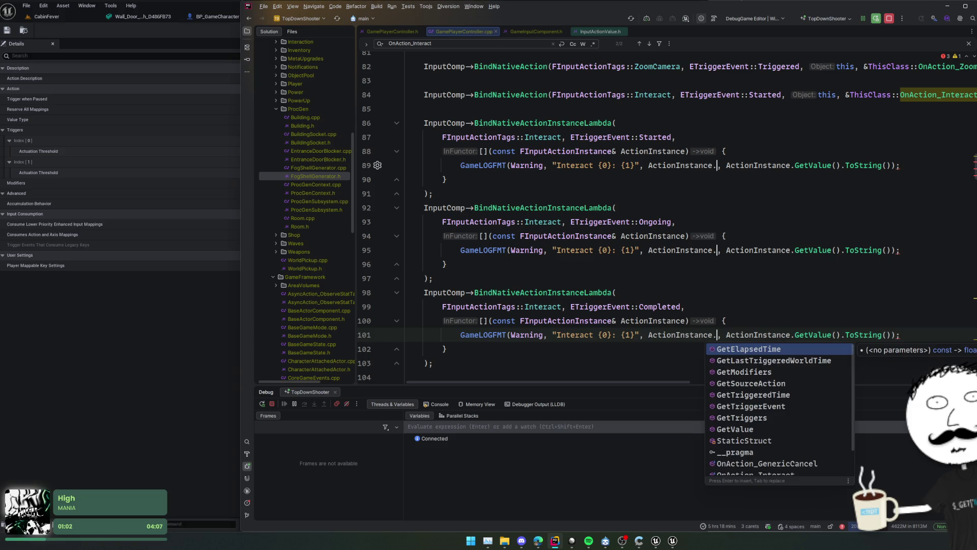
key("Down")
key("Down")
key("Down")
key("Down")
key("Down")
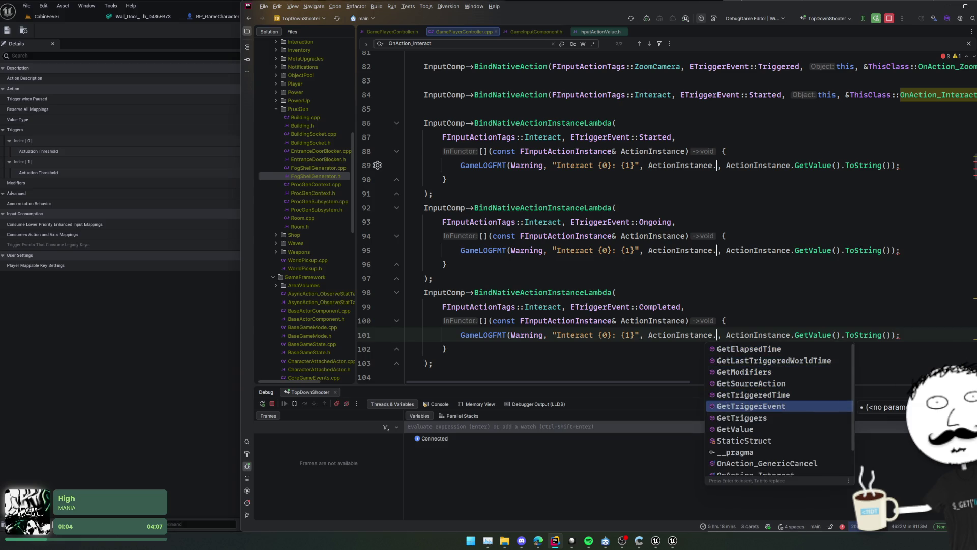
key("Return")
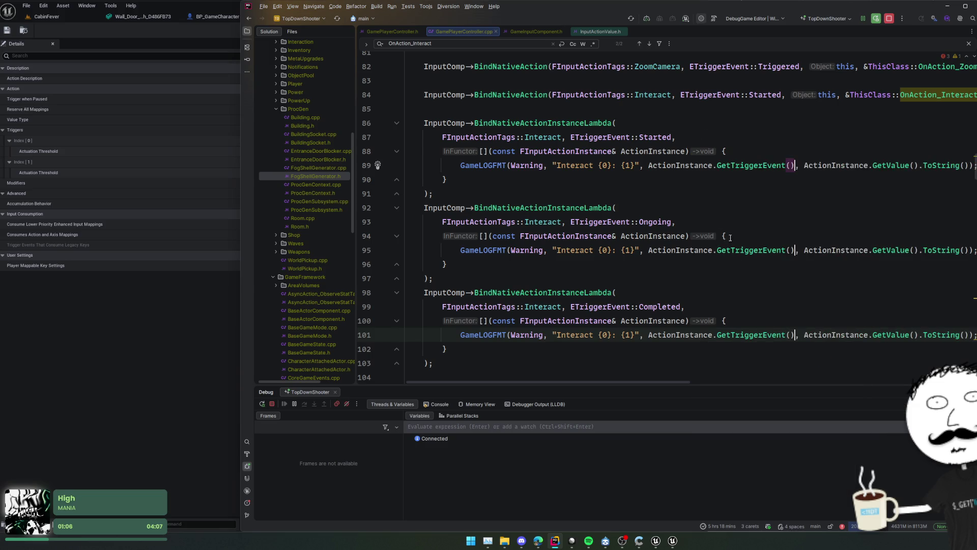
left_click(750, 331, "ctrl")
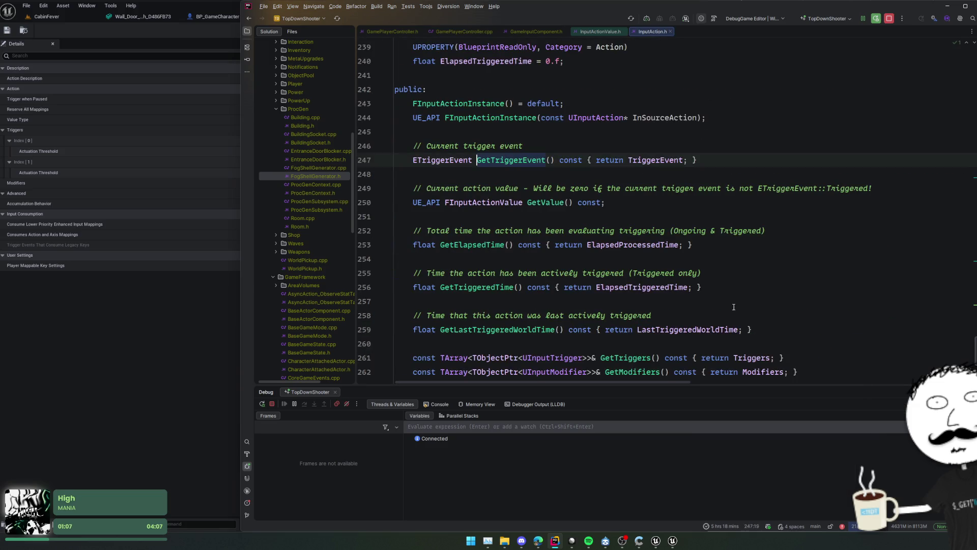
Inspect the TriggerEvent field, the ETriggerEvent enum and UE::Input::LexToString
left_click(677, 159, "ctrl")
left_click(459, 160, "ctrl")
scroll(559, 196, "down", 10)
scroll(559, 196, "up", 3)
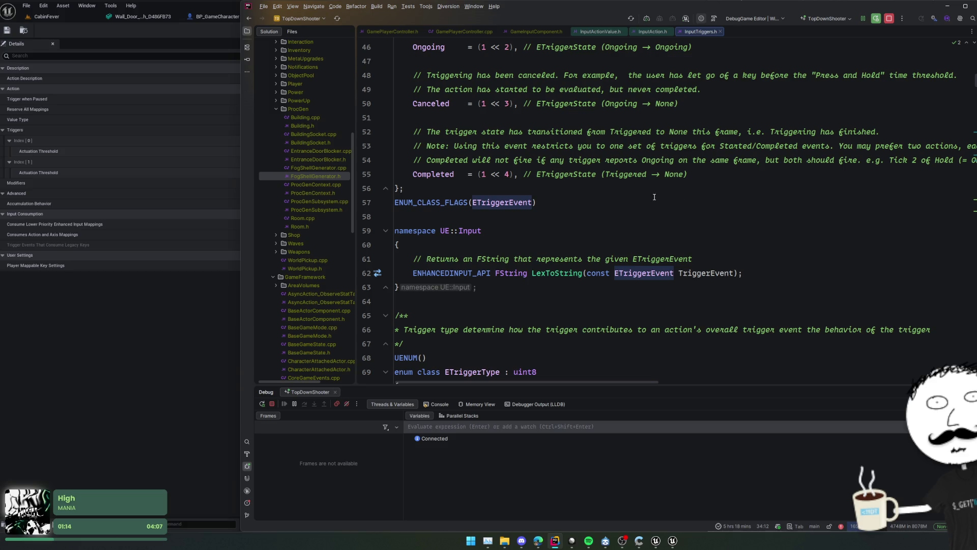
double_click(563, 273)
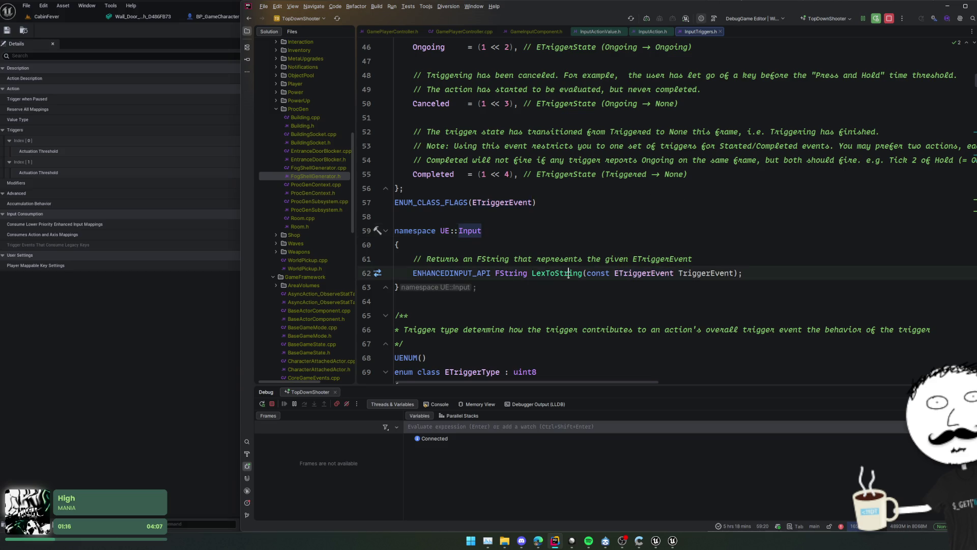
left_click_drag(451, 231, 515, 230)
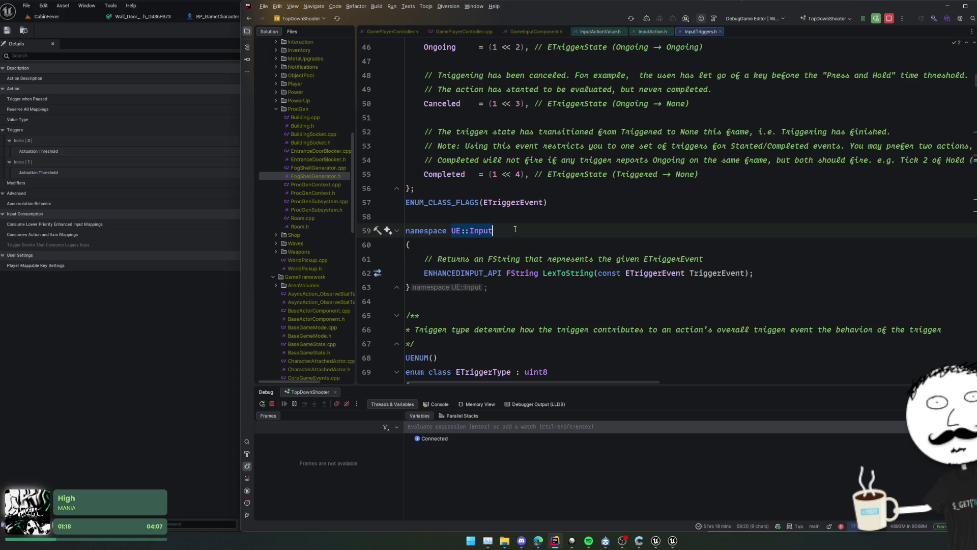
key("ctrl+alt+Left")
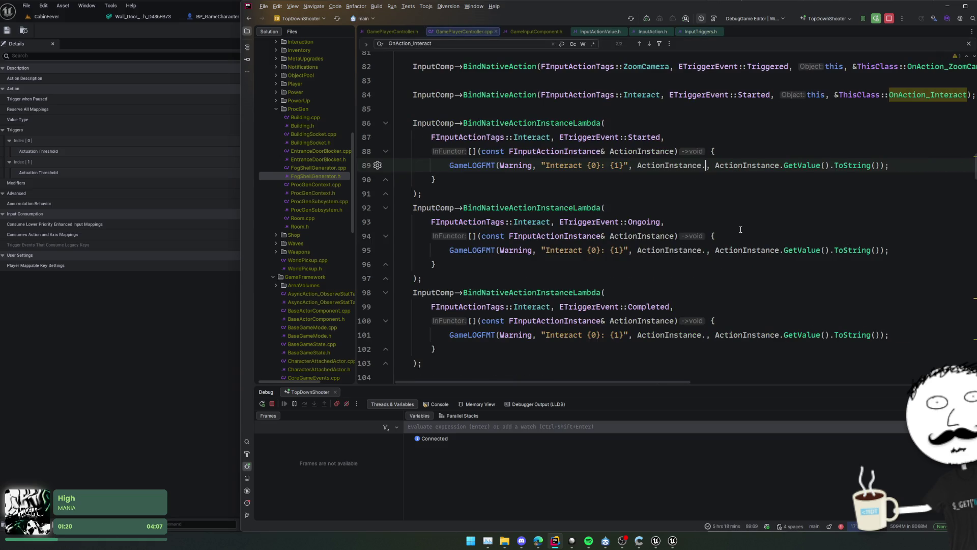
Wrap all three GetTriggerEvent() calls in UE::Input::LexToString
double_click(738, 165)
key("alt+j")
key("Right")
key("Right")
type(")")
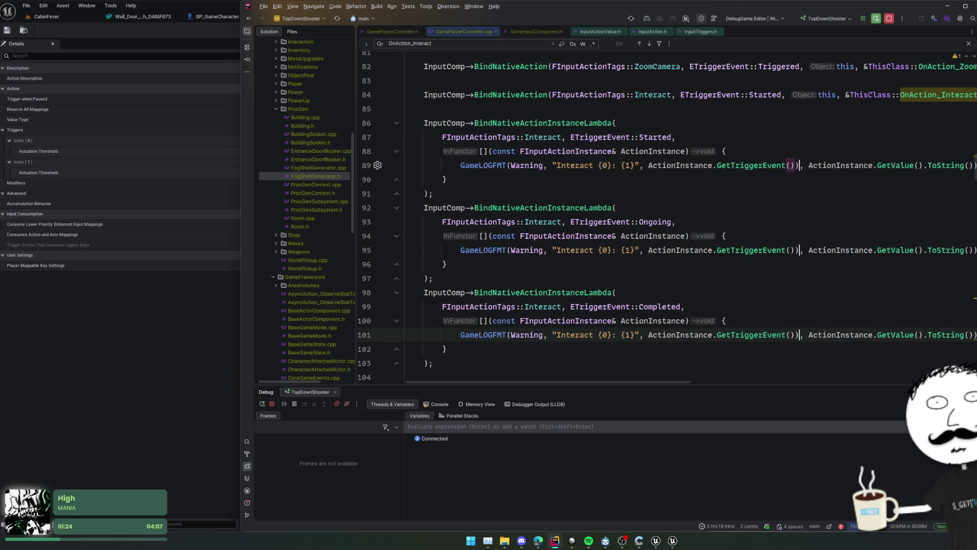
key("ctrl+Left")
key("ctrl+Left")
key("ctrl+Left")
type("UE::Input(")
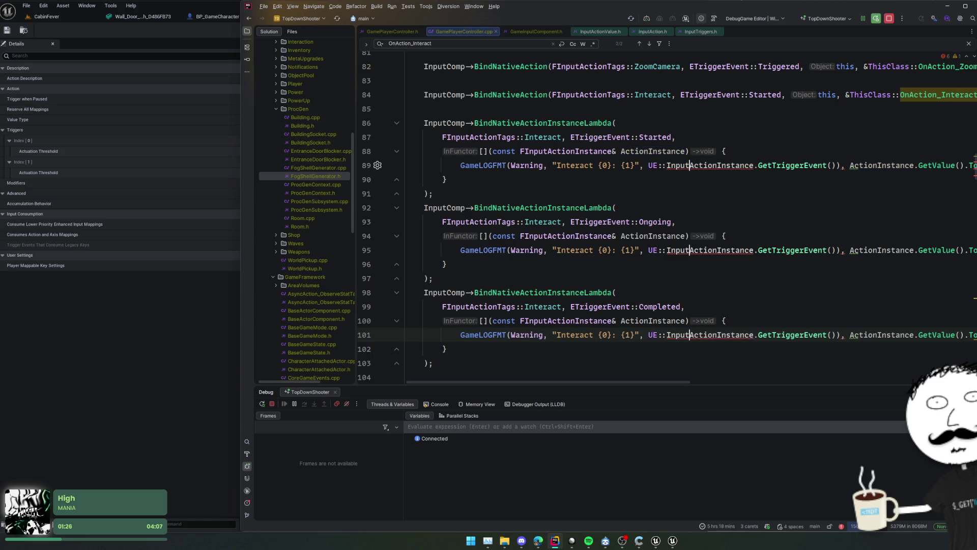
type("::LexTo")
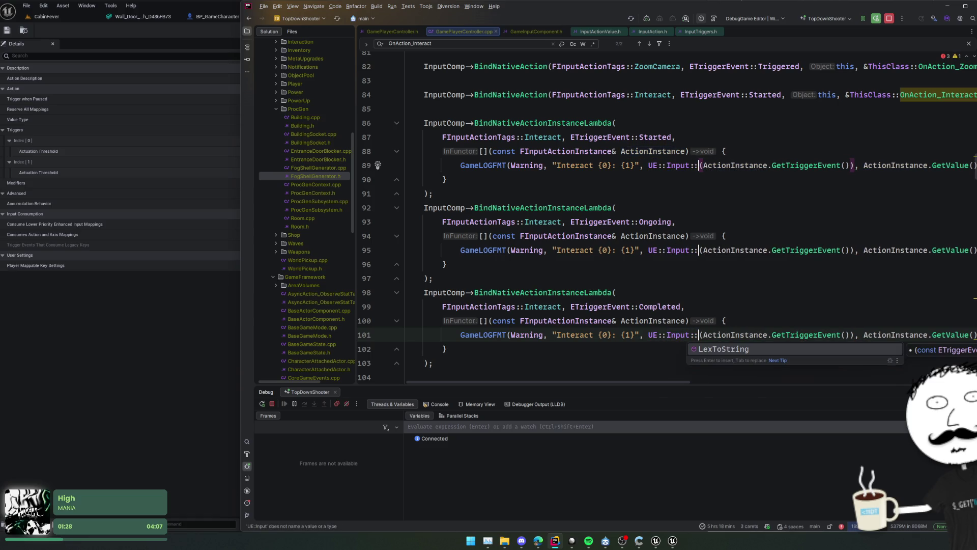
type("String")
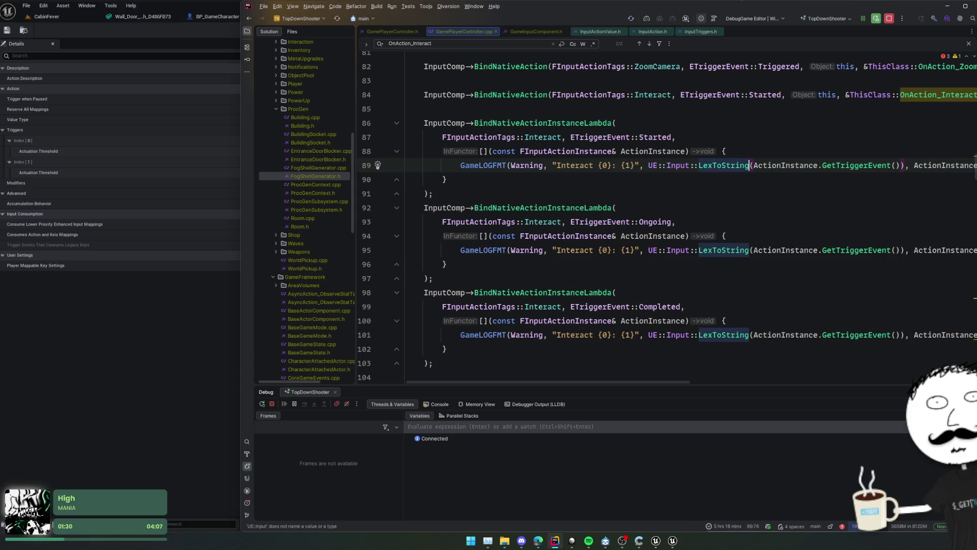
left_click(741, 278)
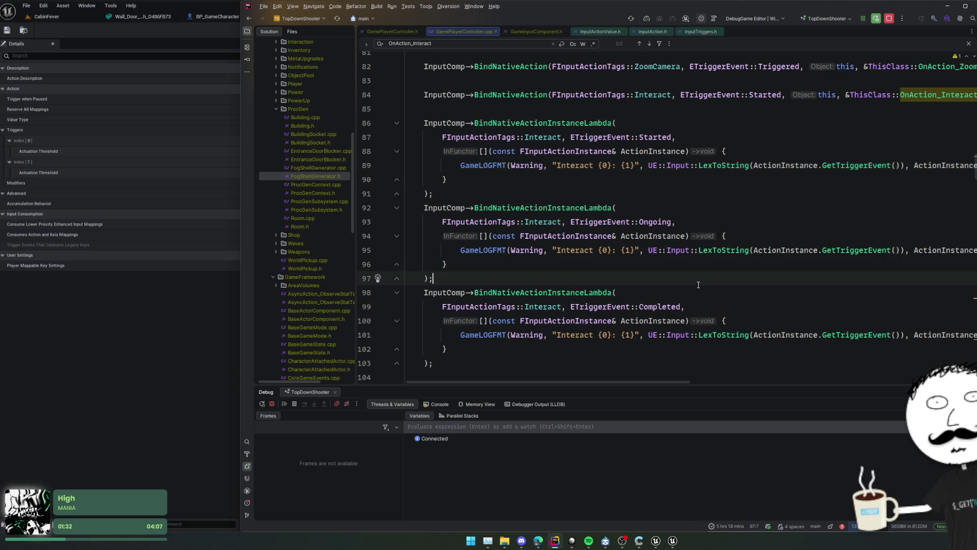
Duplicate the Ongoing logging block and change the copy's event to Triggered
key("shift+Up")
key("shift+Up")
key("shift+Up")
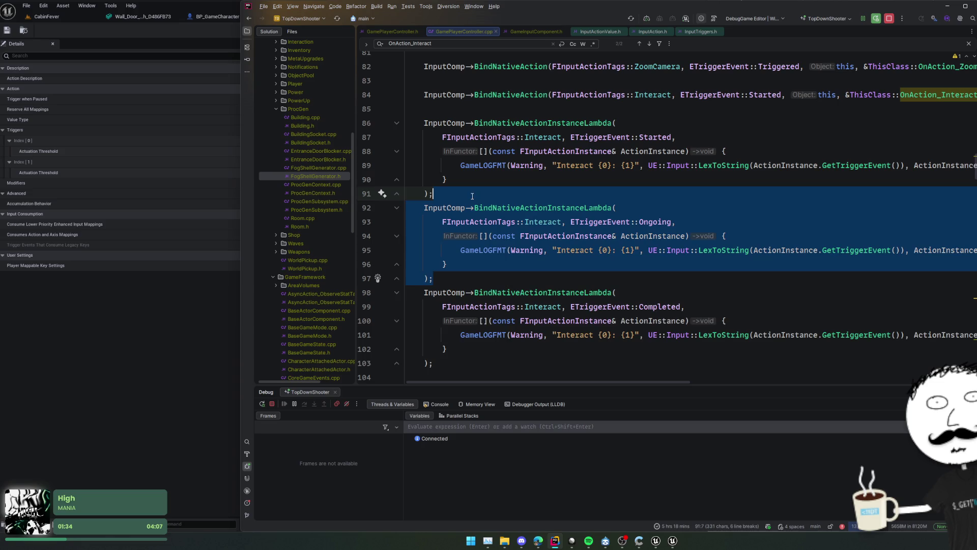
key("ctrl+d")
double_click(658, 307)
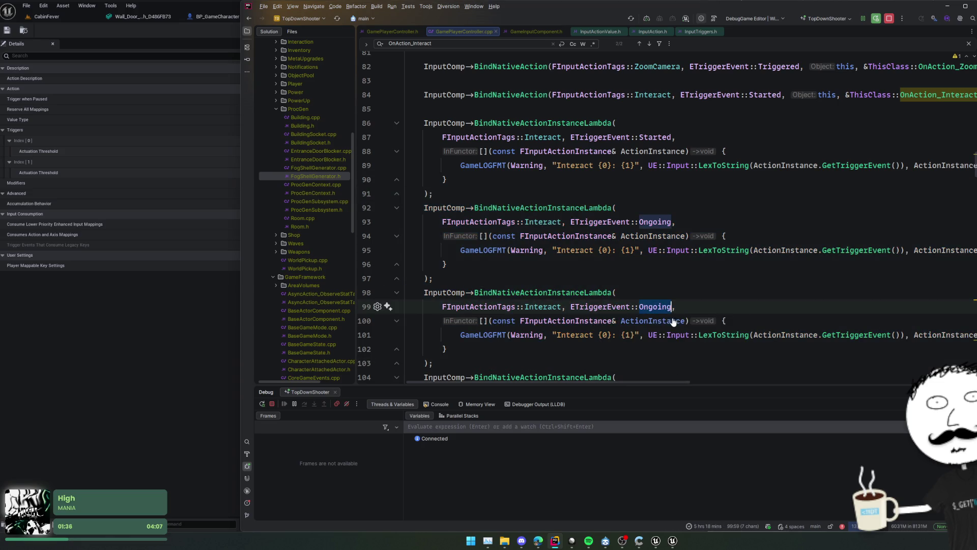
key("ctrl+space")
left_click(661, 378)
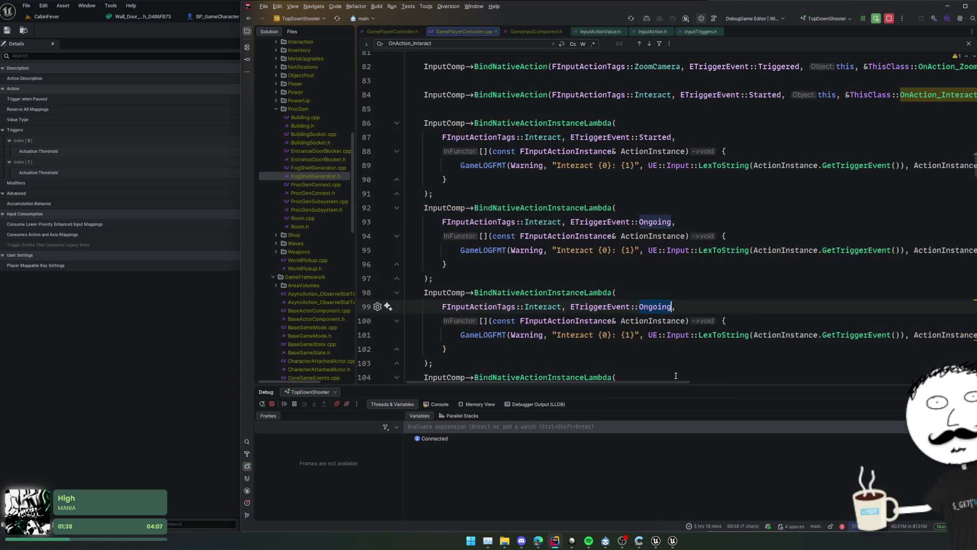
scroll(657, 347, "down", 4)
Duplicate the Completed logging block and change the copy's event to Canceled
left_click(514, 274)
left_click(407, 208, "shift")
key("ctrl+d")
double_click(659, 307)
type("Cancel")
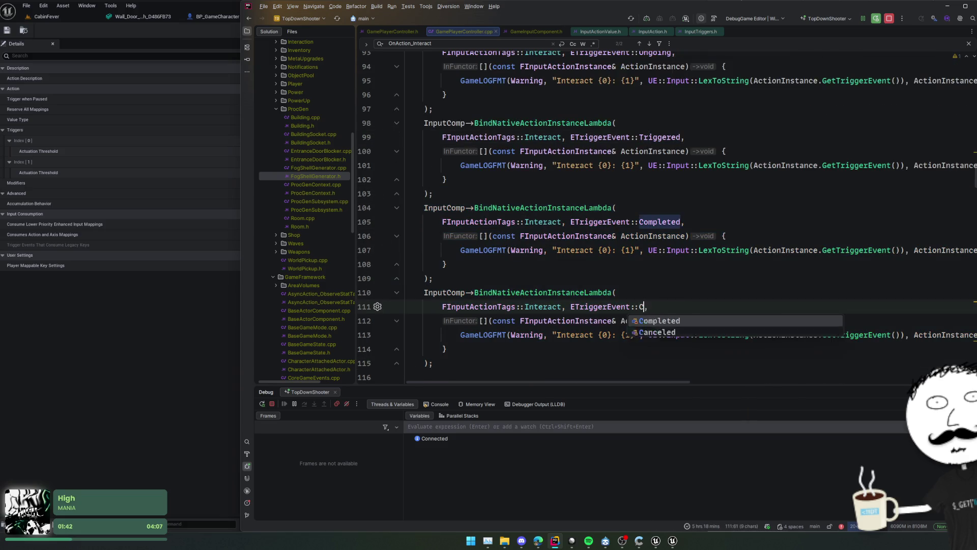
key("Return")
key("Home")
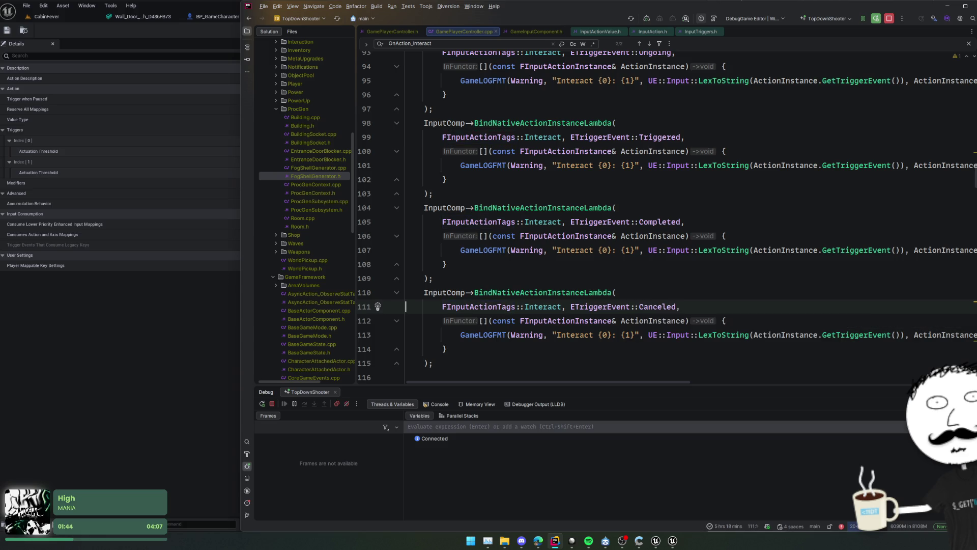
Bring the CabinFever level forward in Unreal Editor and Live Coding recompile the controller code with Ctrl+Alt+F11
left_click(69, 25)
left_click(69, 20)
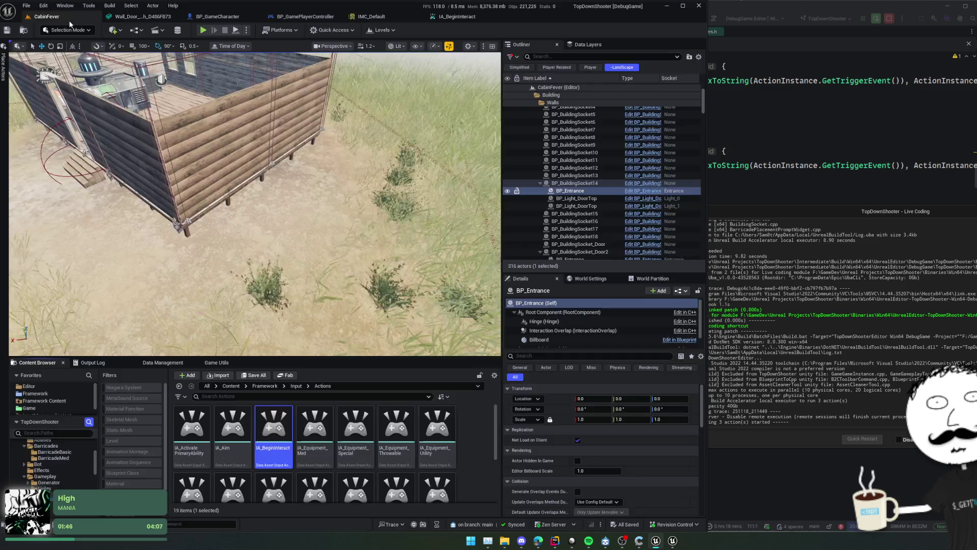
left_click(457, 17)
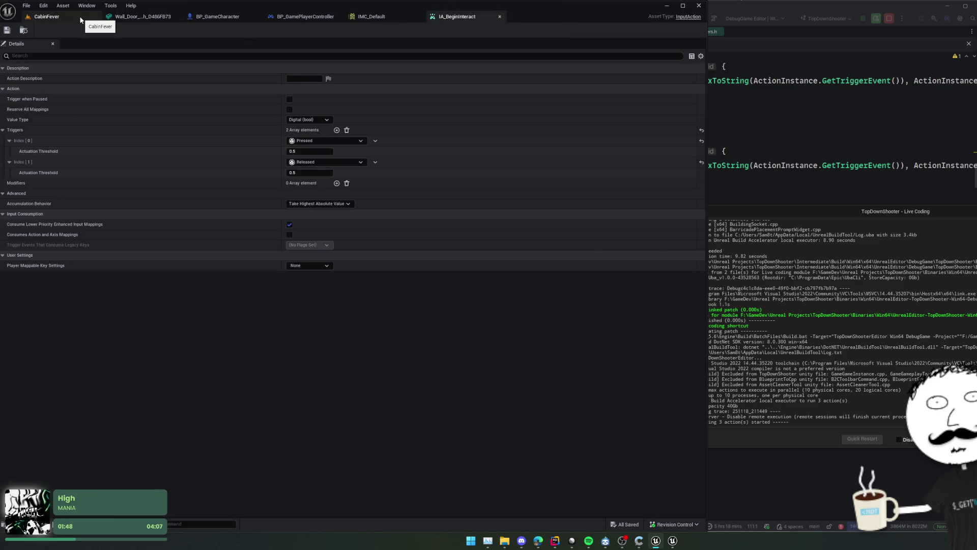
left_click(81, 20)
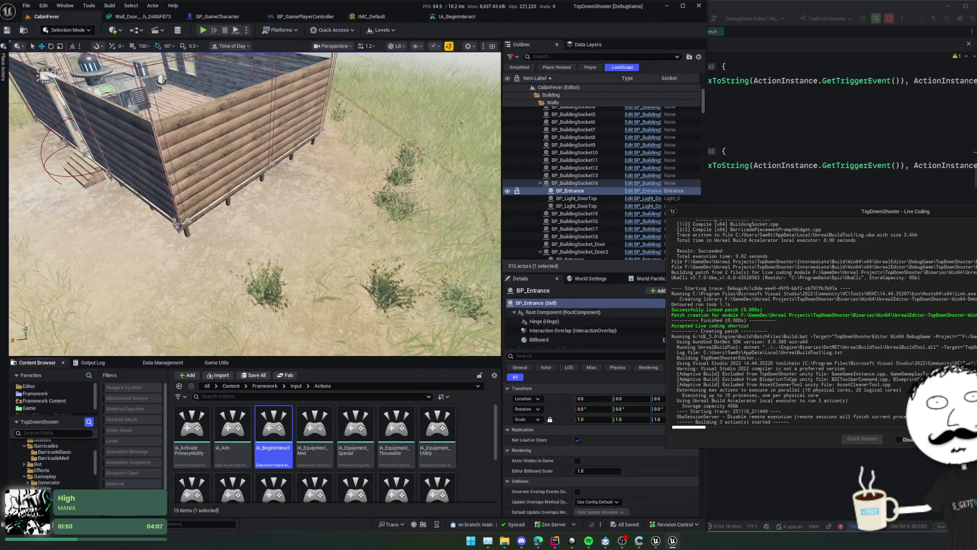
left_click(168, 364)
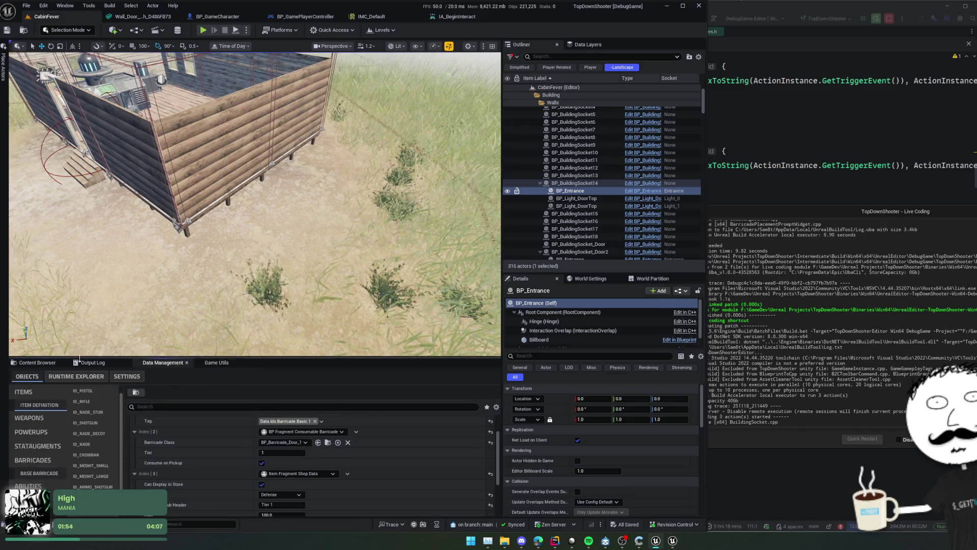
left_click(109, 363)
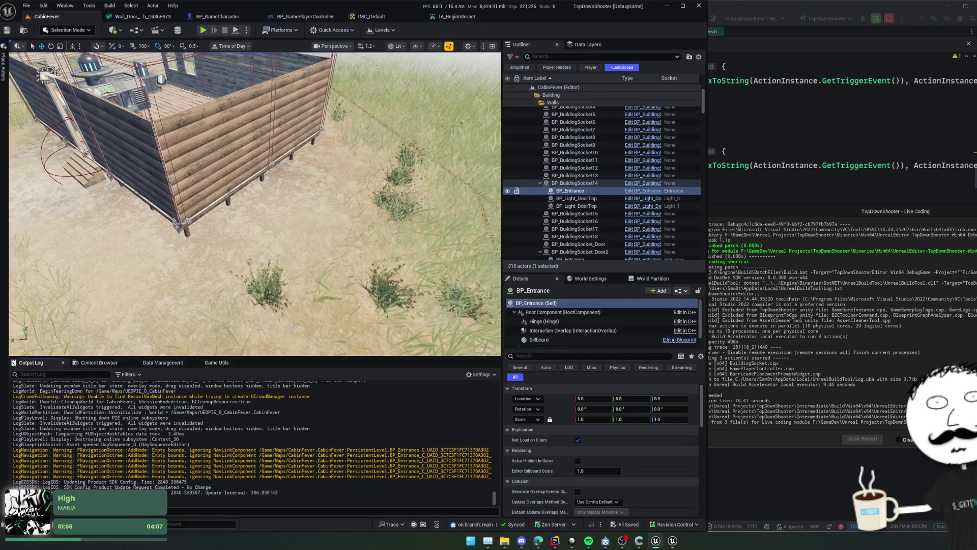
key("ctrl+alt+F11")
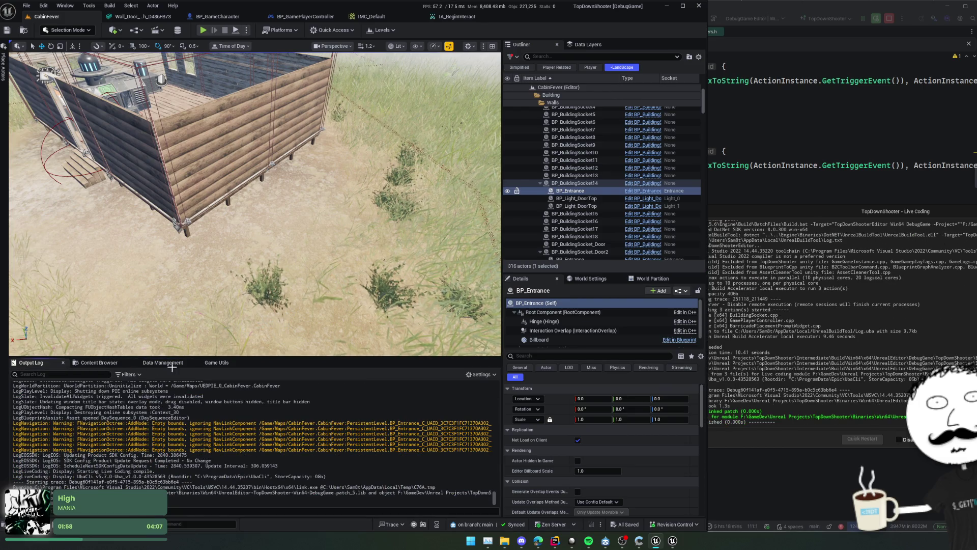
Reset the level generation from Game Utils, clearing the cabin walls and showing the output log
left_click(163, 363)
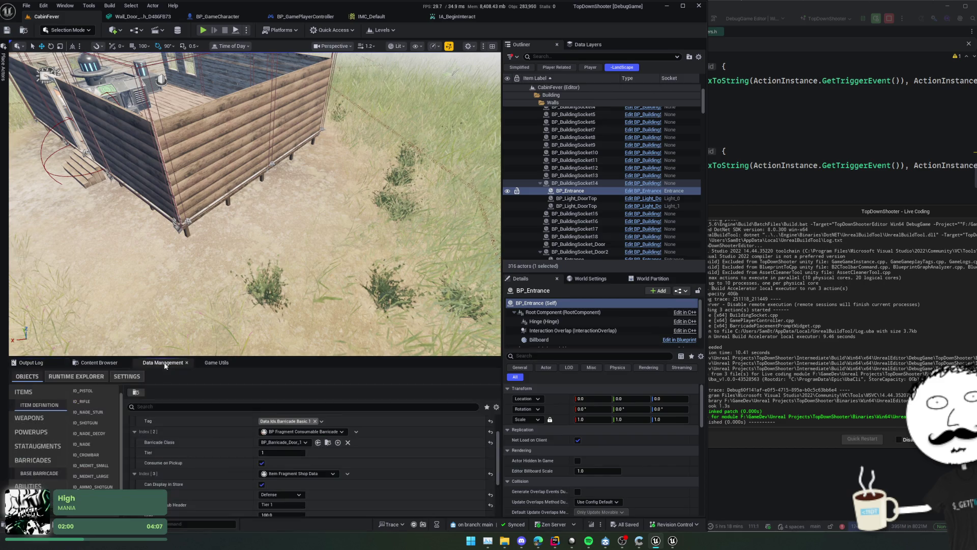
left_click(215, 364)
left_click(171, 478)
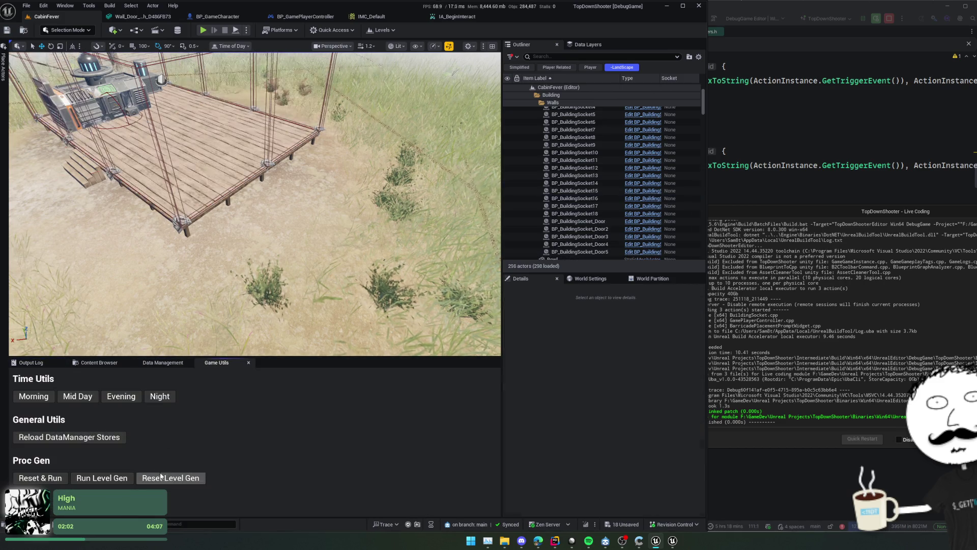
left_click(99, 362)
left_click(31, 363)
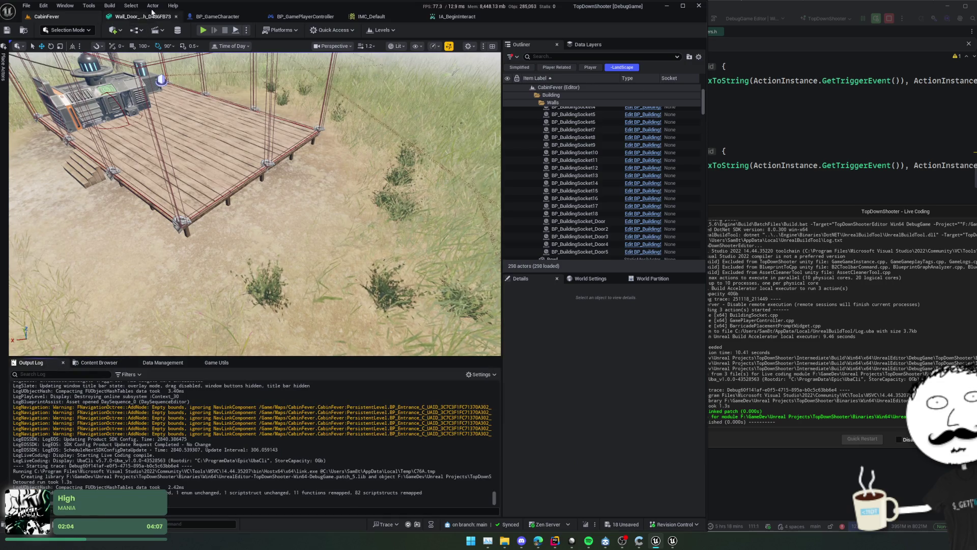
Play-test holding E on the barricade, logging Interact Ongoing, Triggered and Completed, then stop the session
key("alt+p")
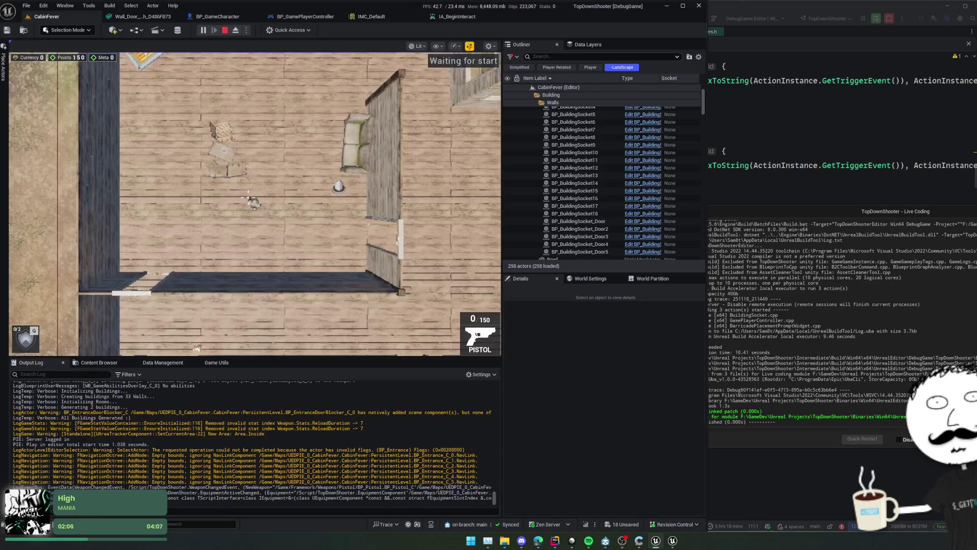
key("s")
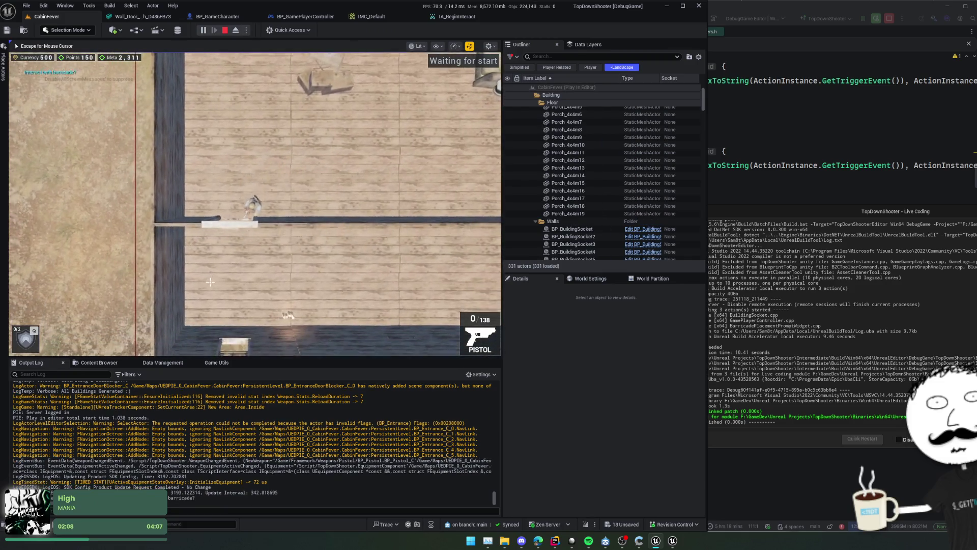
key("r")
key("e")
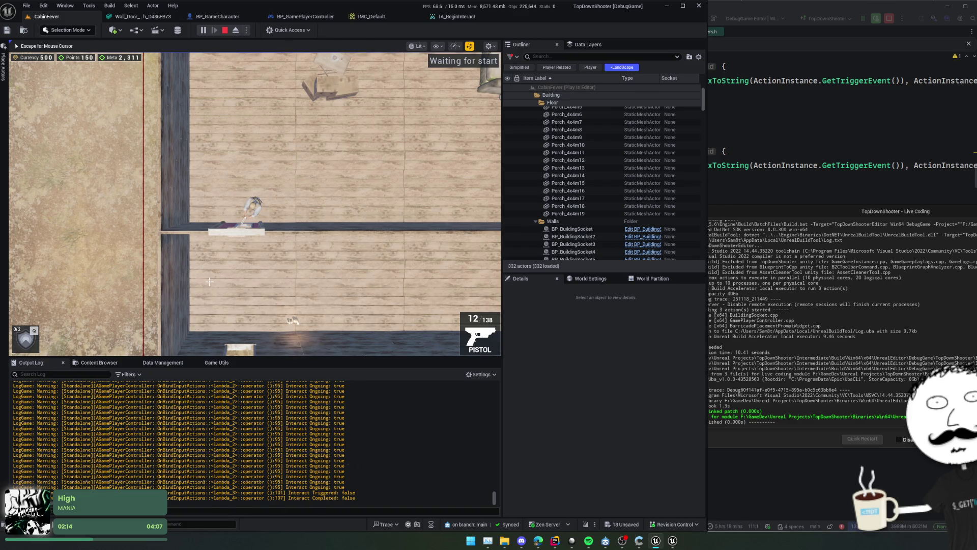
key("e")
key("e")
key("super")
key("super")
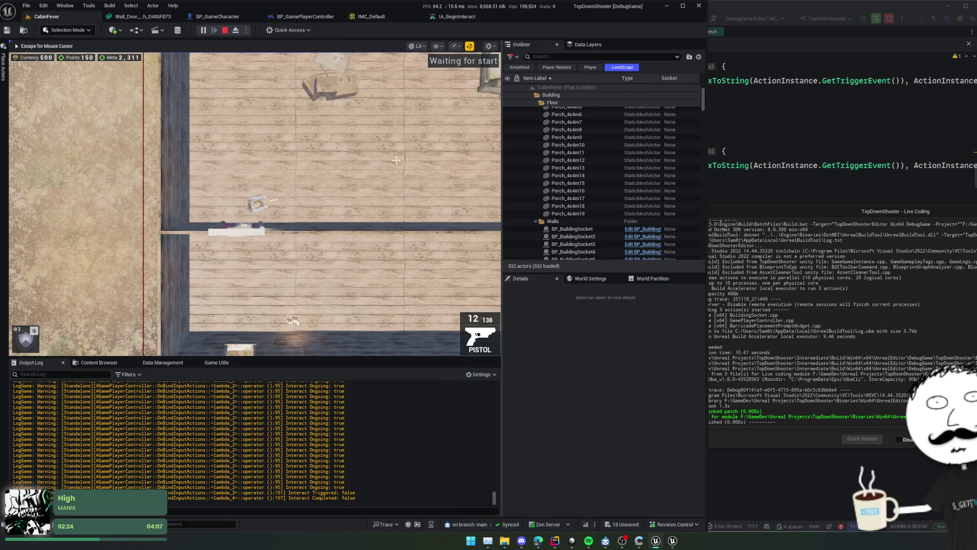
left_click(225, 30)
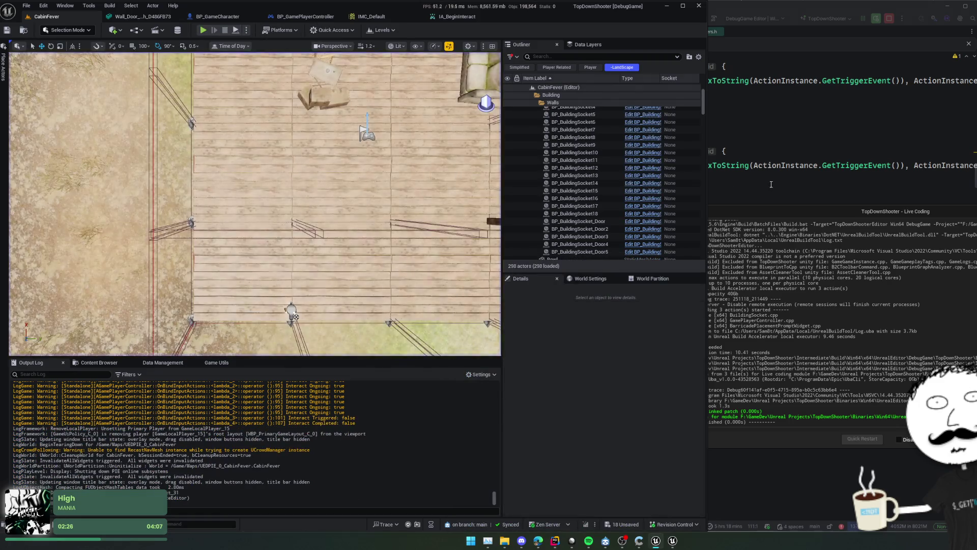
Back in Rider, scroll up through the Ongoing and Started Interact lambda blocks in GamePlayerController.cpp
key("alt+Tab")
left_click(535, 188)
key("Up")
key("Up")
key("Up")
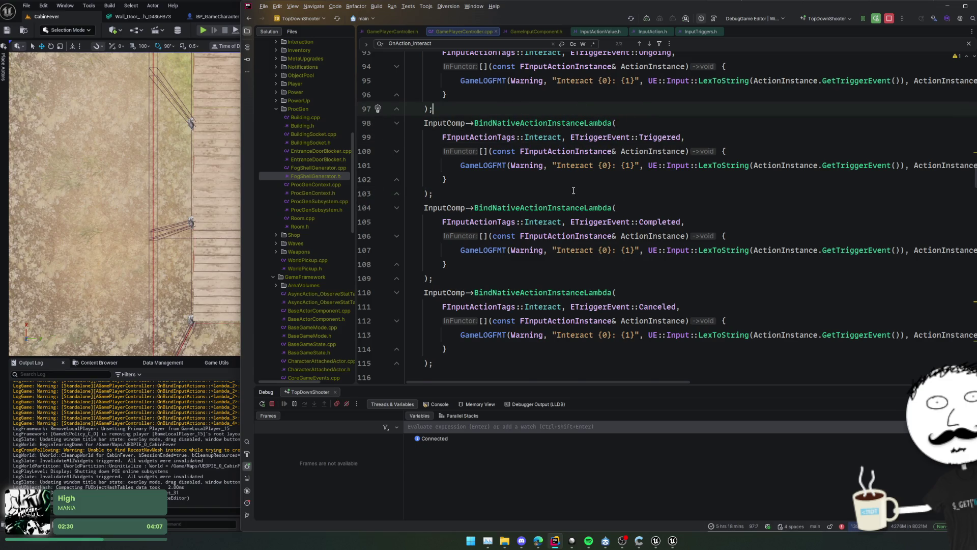
scroll(580, 178, "up", 2)
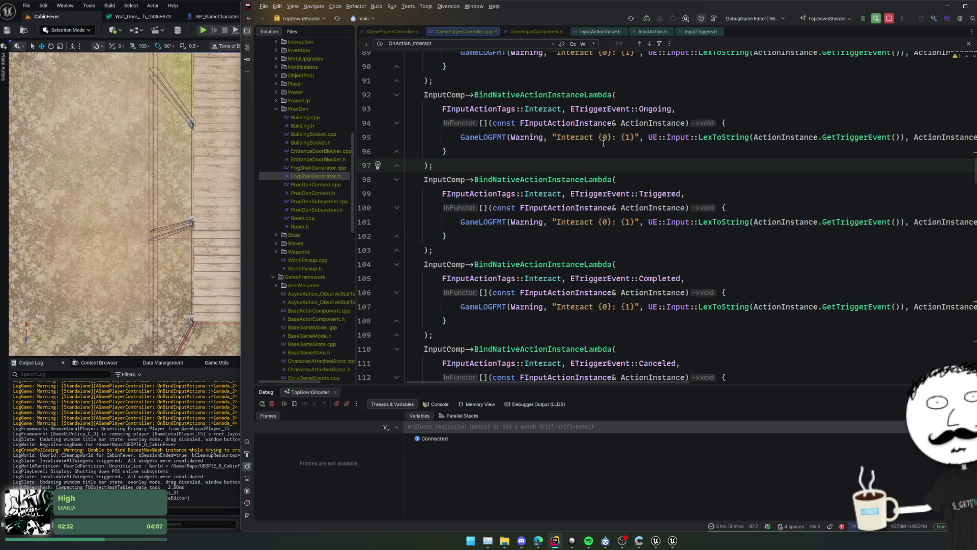
scroll(603, 143, "up", 2)
left_click(611, 138)
scroll(634, 188, "up", 2)
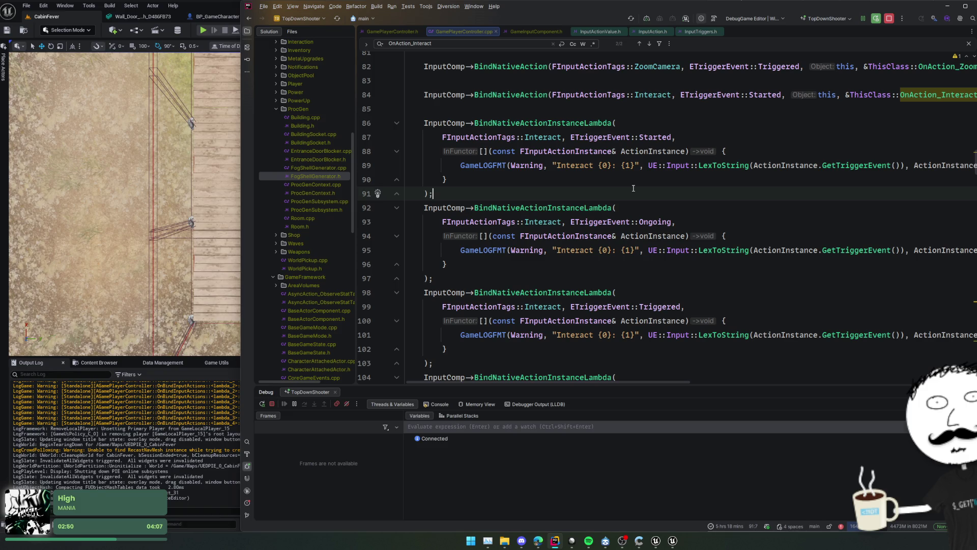
left_click(510, 152)
key("shift")
key("shift")
Open InteractionHandler and jump to the OnInteractionOverlapBegin definition
type("InteractionHa")
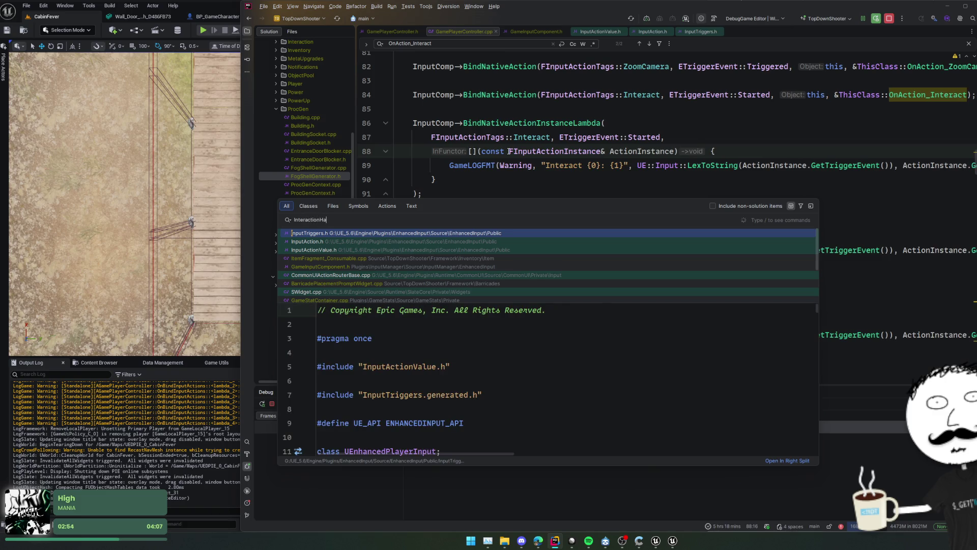
type("ndler")
key("Return")
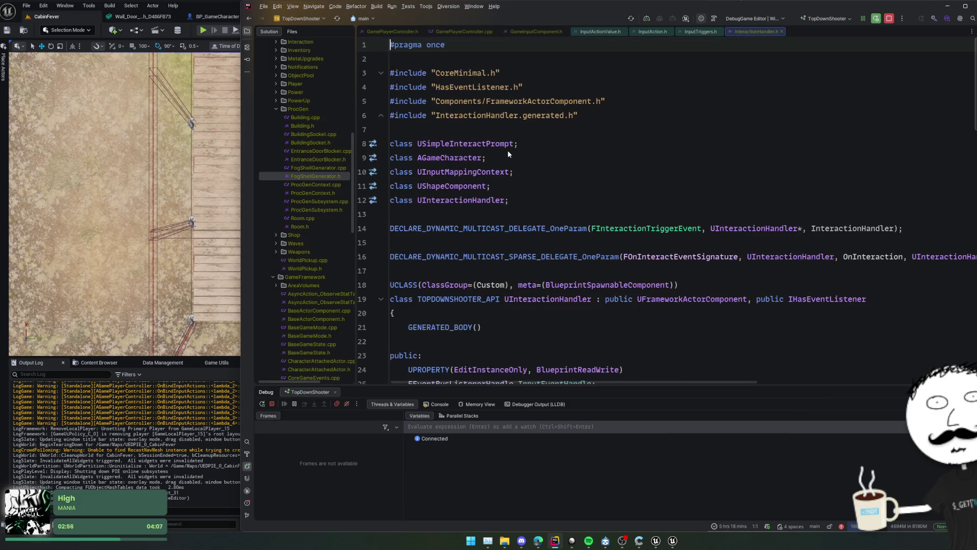
scroll(635, 165, "down", 8)
scroll(635, 165, "down", 8)
scroll(631, 171, "up", 12)
scroll(625, 176, "down", 15)
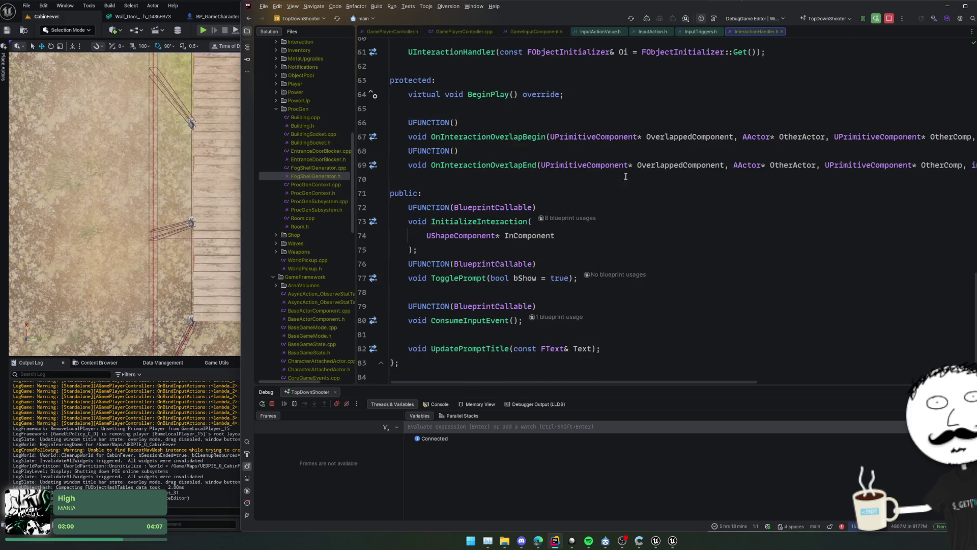
left_click(507, 136, "ctrl")
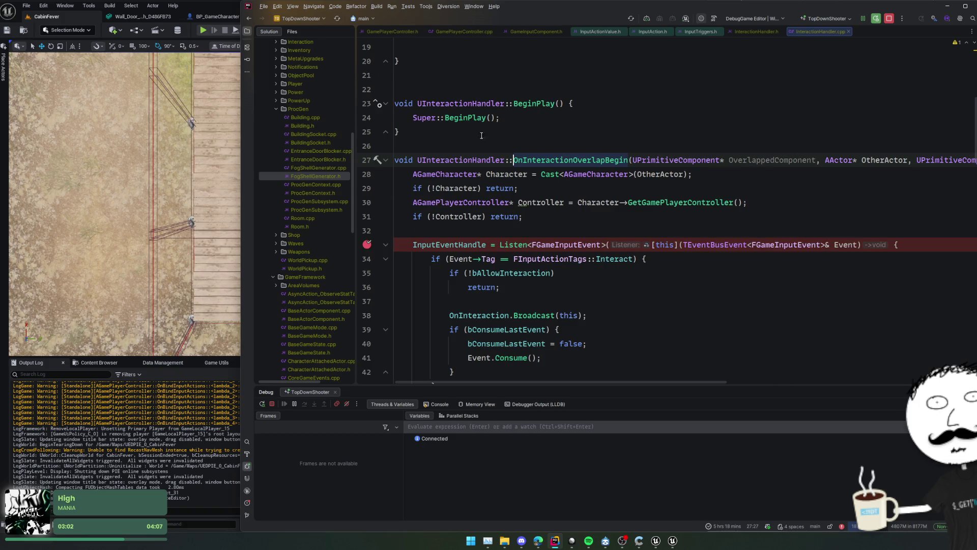
Move the breakpoint from the Listen line to the Character cast on line 28
left_click(366, 245)
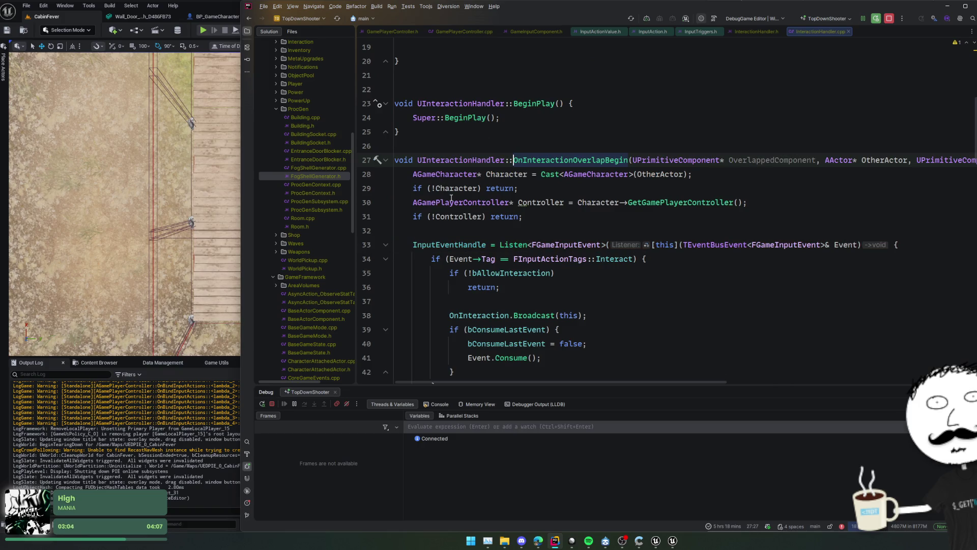
double_click(551, 158)
left_click(517, 174)
left_click(365, 176)
Find where OnInteractionOverlapBegin is declared and bound in InitializeInteraction, then switch to Unreal Editor
left_click(596, 159, "ctrl")
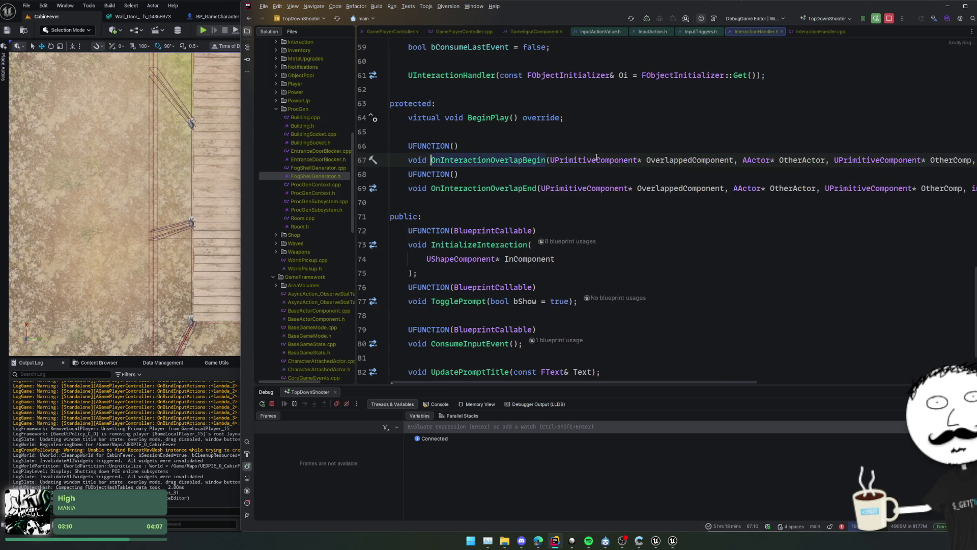
scroll(529, 160, "up", 1)
left_click(515, 218, "ctrl")
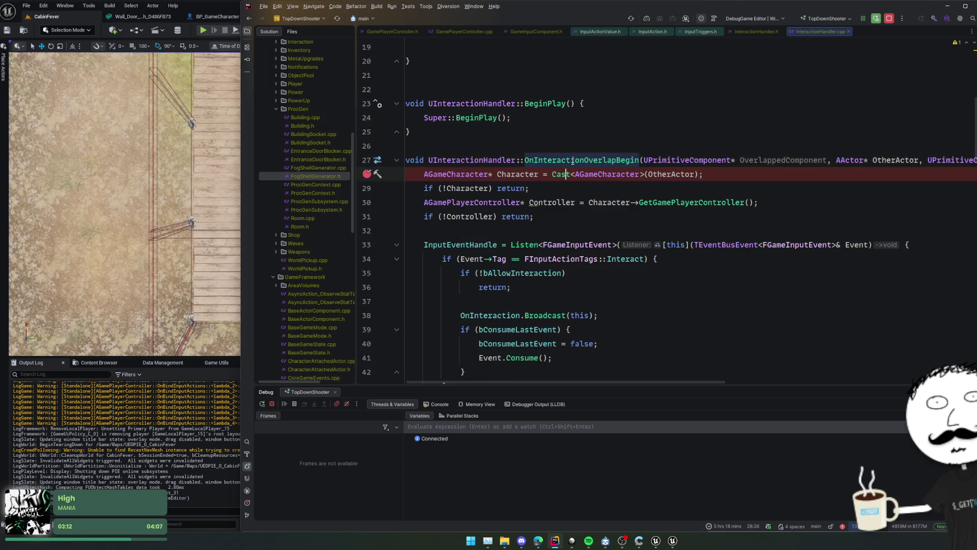
key("ctrl+f")
key("Return")
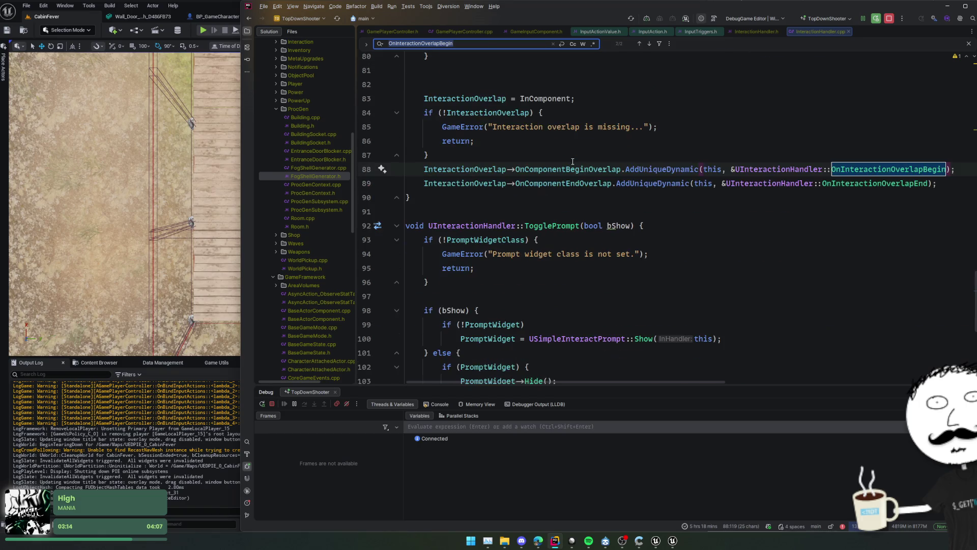
scroll(572, 161, "up", 3)
scroll(572, 170, "up", 3)
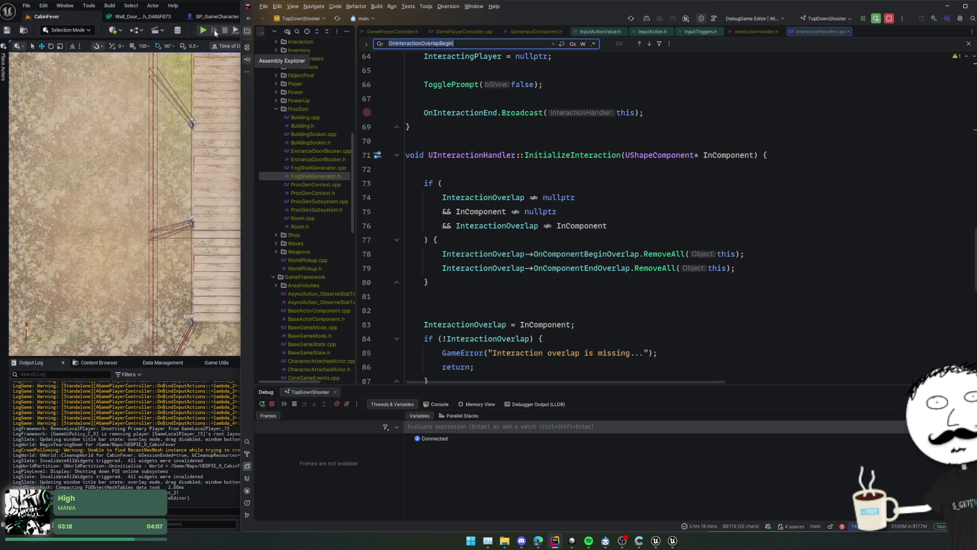
left_click(213, 6)
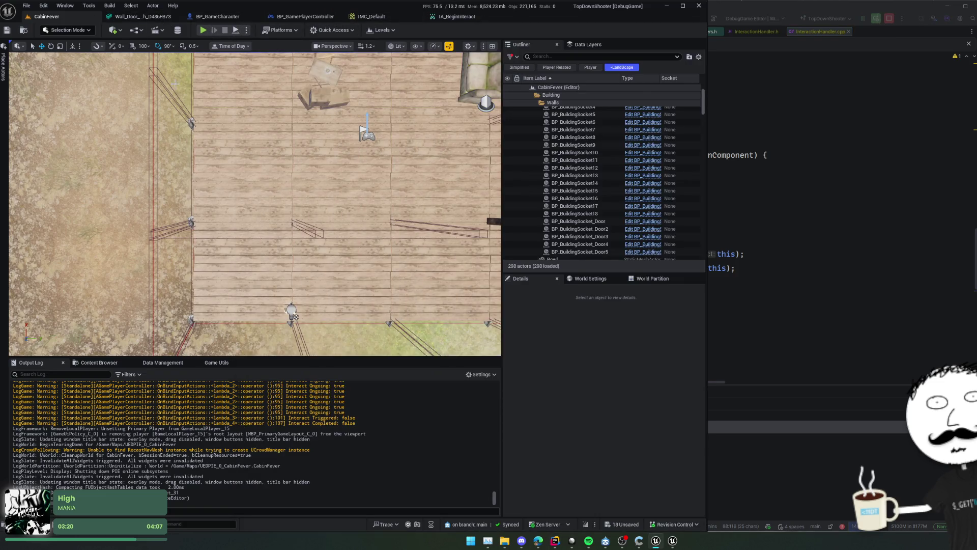
Open the BP_Entrance Blueprint by searching 'BP_Entran' in the asset search
left_click_drag(301, 204, 316, 194)
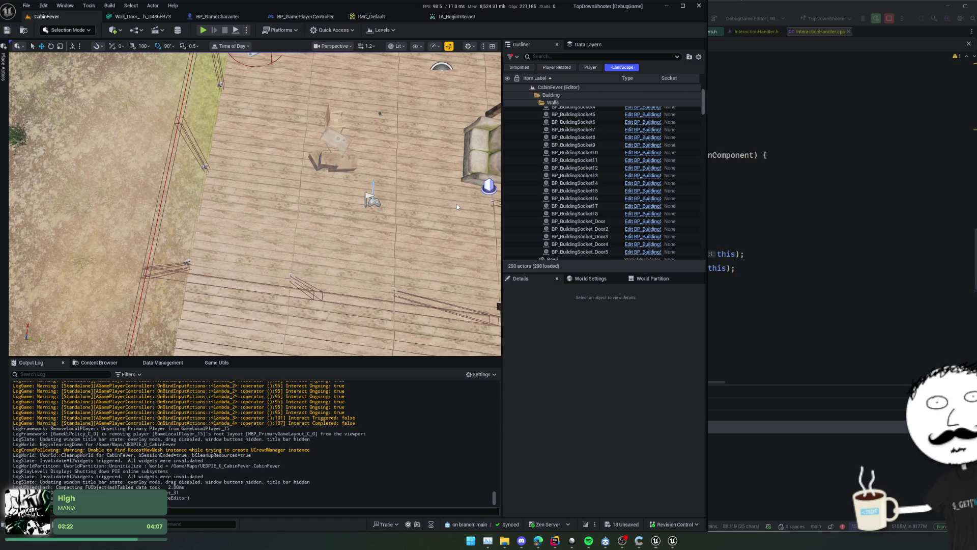
key("ctrl+p")
type("BP_Entran")
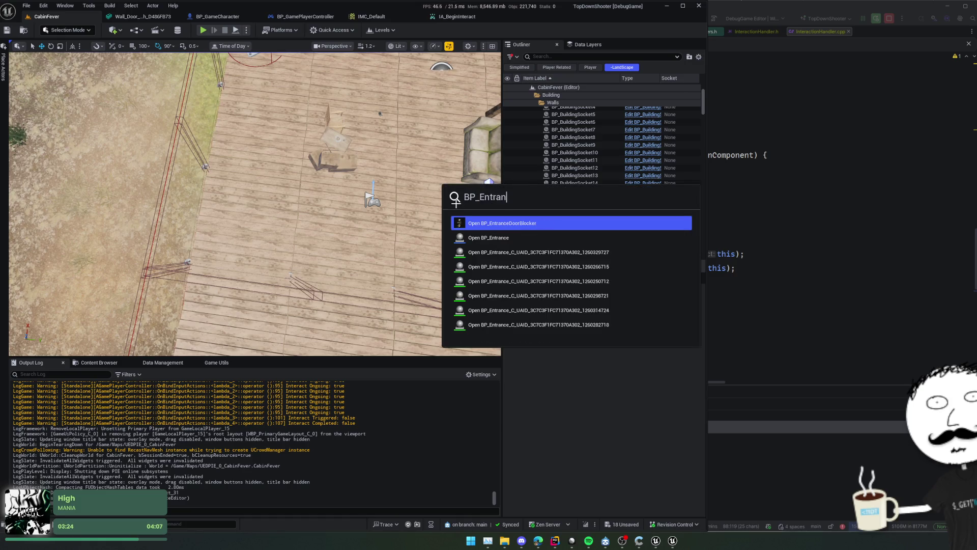
key("Down")
key("Return")
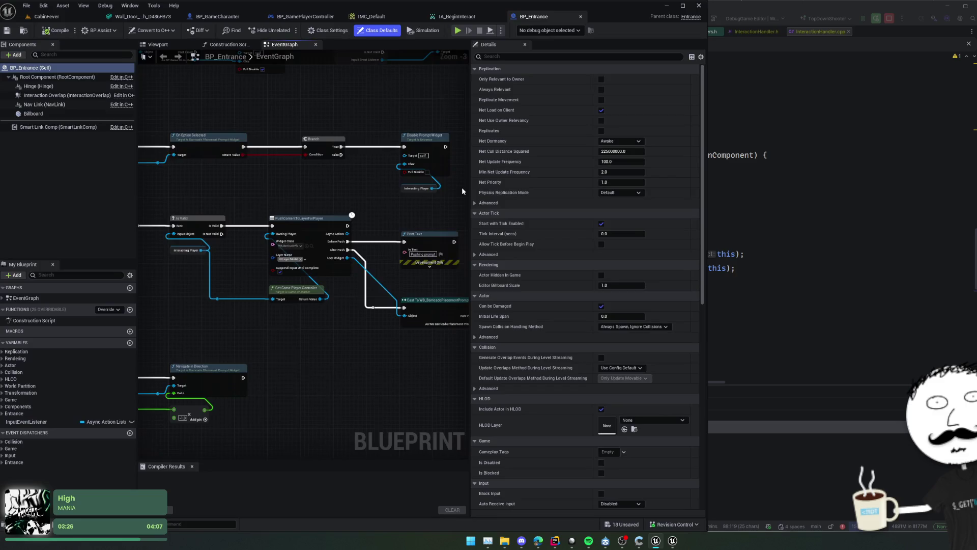
Look over BP_Entrance's Construction Script graph
scroll(316, 188, "up", 3)
left_click(229, 44)
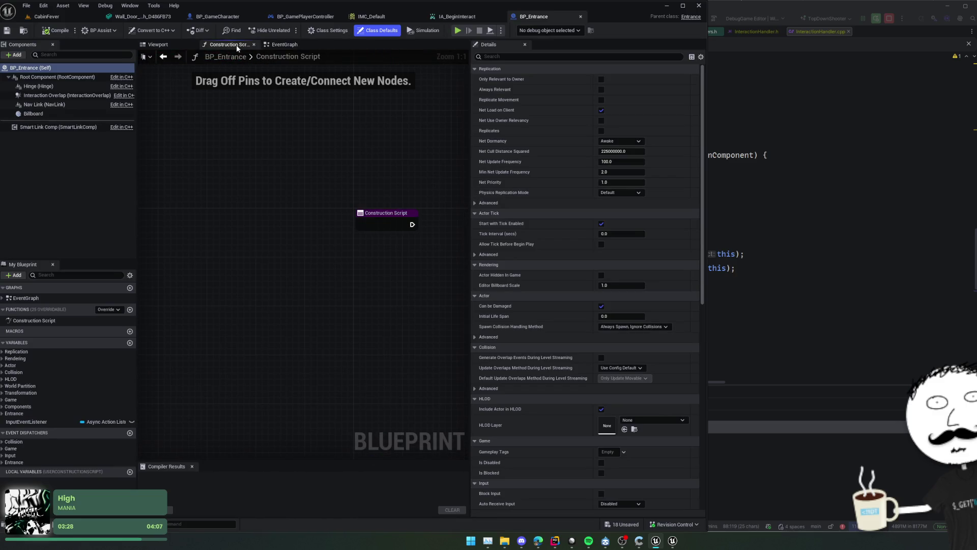
mouse_move(370, 178)
left_mouse_down()
mouse_move(231, 155)
mouse_move(240, 140)
mouse_move(254, 146)
left_mouse_up()
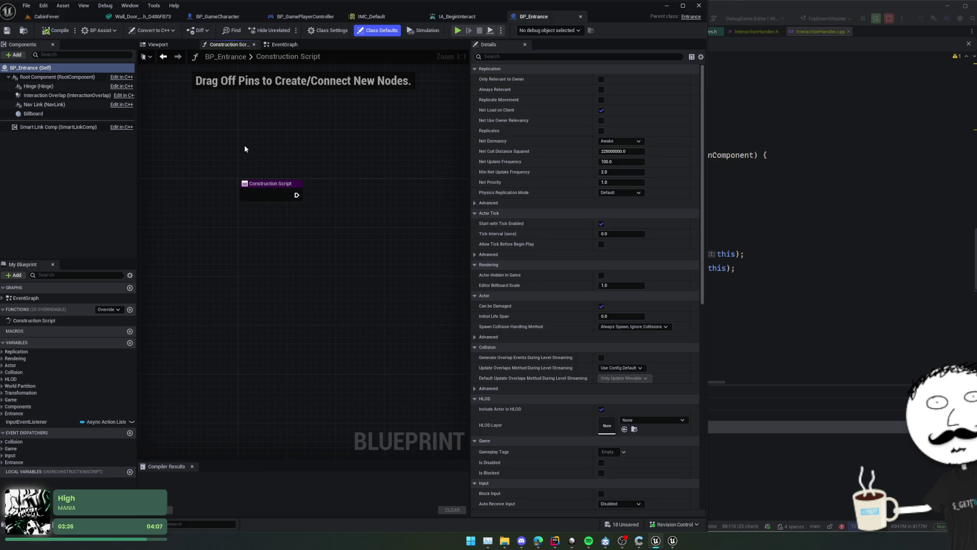
Review the EventGraph's overlap and ListenForGameEvent logic, then return to Rider
key("ctrl+Tab")
mouse_move(240, 153)
left_mouse_down()
mouse_move(234, 235)
mouse_move(279, 251)
mouse_move(346, 246)
mouse_move(307, 269)
left_mouse_up()
scroll(338, 244, "down", 1)
scroll(311, 196, "up", 1)
mouse_move(311, 196)
left_mouse_down()
mouse_move(320, 279)
mouse_move(212, 200)
mouse_move(307, 280)
mouse_move(308, 245)
mouse_move(258, 245)
mouse_move(305, 254)
left_mouse_up()
scroll(311, 212, "down", 1)
scroll(309, 245, "up", 1)
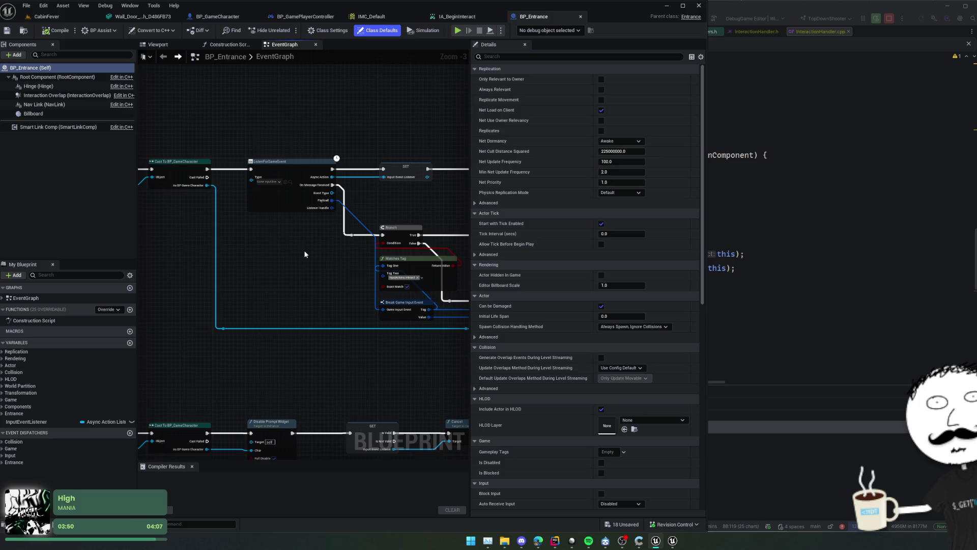
key("alt+Tab")
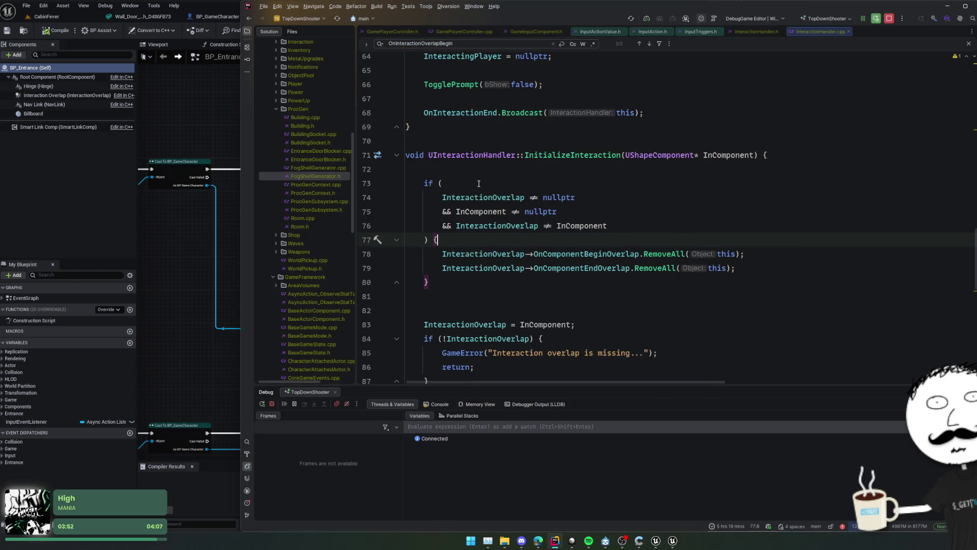
In Entrance.h, search for 'Interaction' to find the InteractionOverlap property
left_click(236, 129)
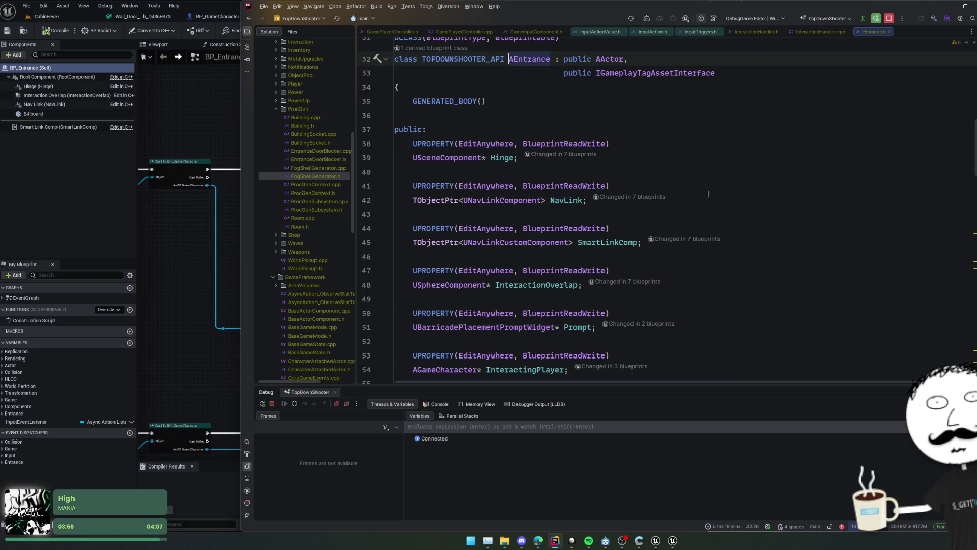
scroll(705, 193, "down", 3)
left_click(558, 223)
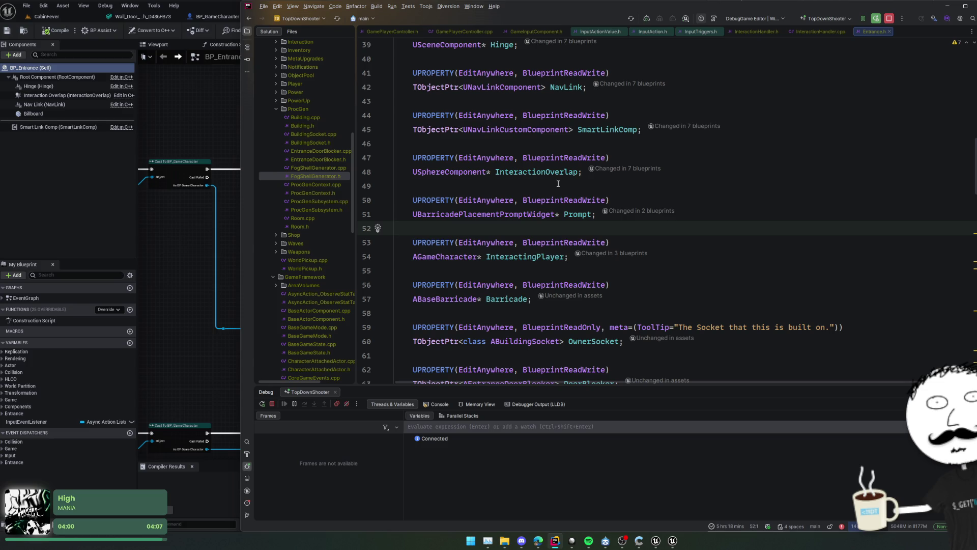
left_click(543, 176)
scroll(555, 193, "down", 4)
scroll(565, 200, "up", 3)
key("ctrl+f")
type("Interac")
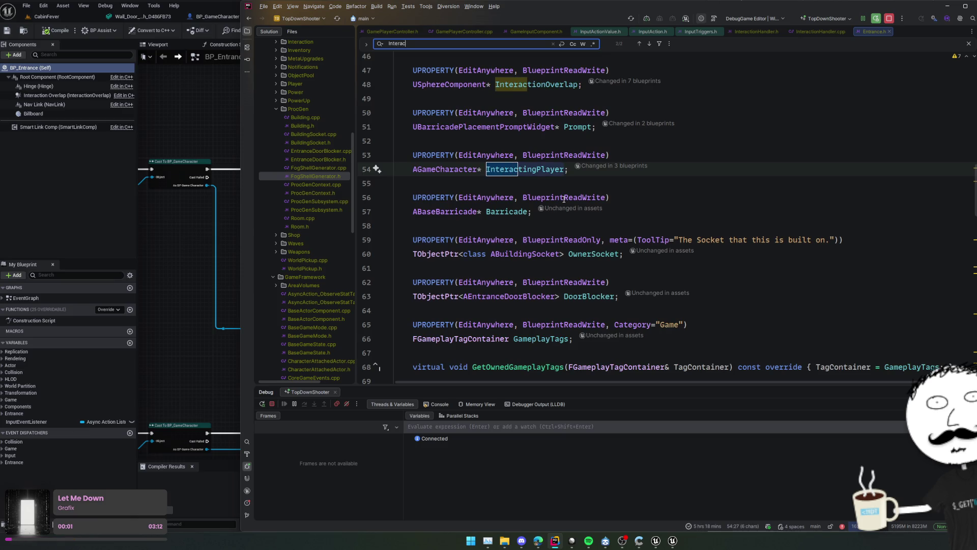
type("tion")
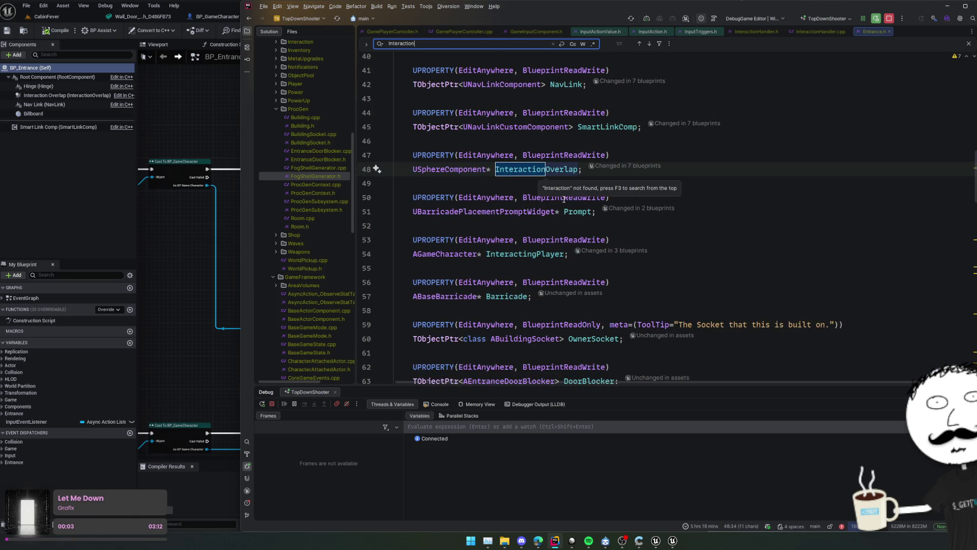
key("Escape")
scroll(556, 204, "down", 7)
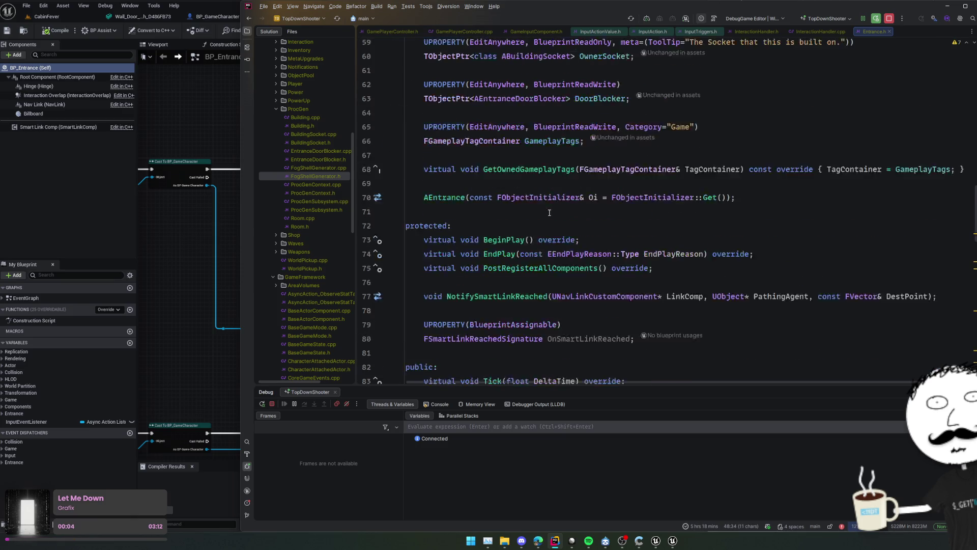
Open the AEntrance constructor in Entrance.cpp and read down through NotifySmartLinkReached to NotifyBoardsAdded
left_click(455, 197, "ctrl")
scroll(631, 188, "down", 7)
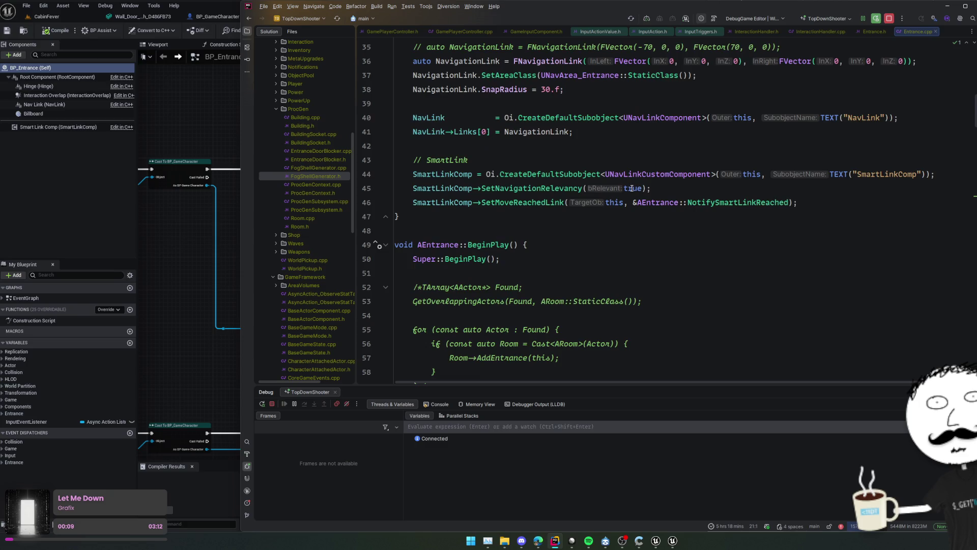
scroll(632, 189, "down", 15)
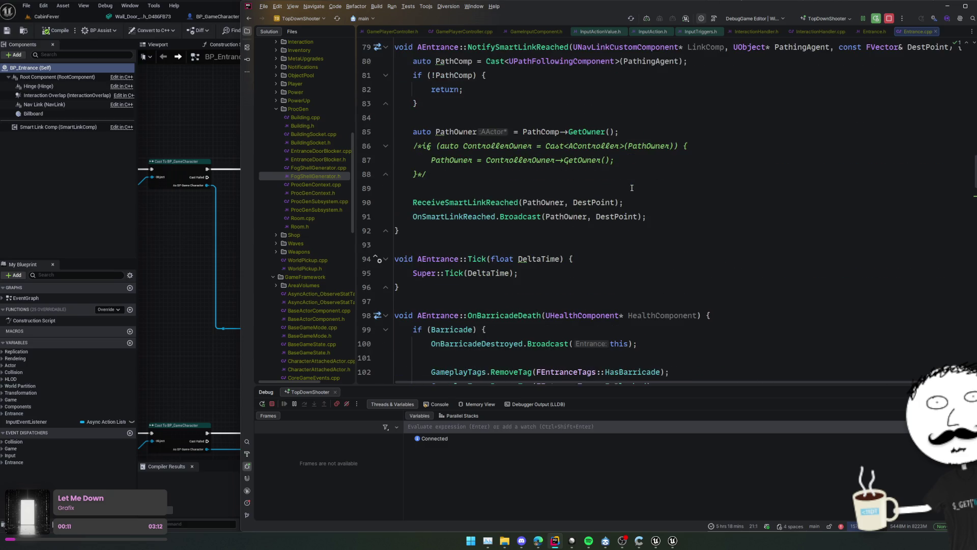
left_click(632, 188)
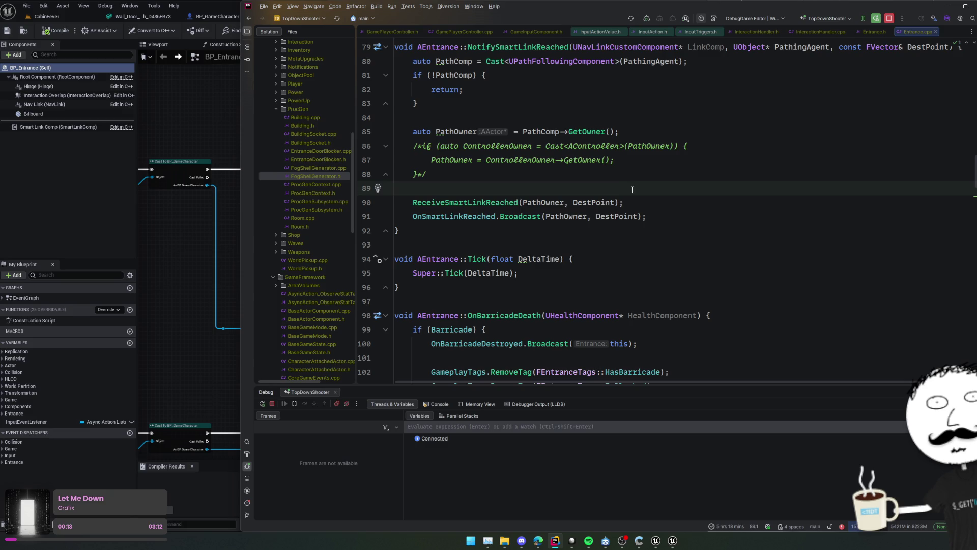
scroll(633, 189, "down", 3)
scroll(631, 182, "down", 11)
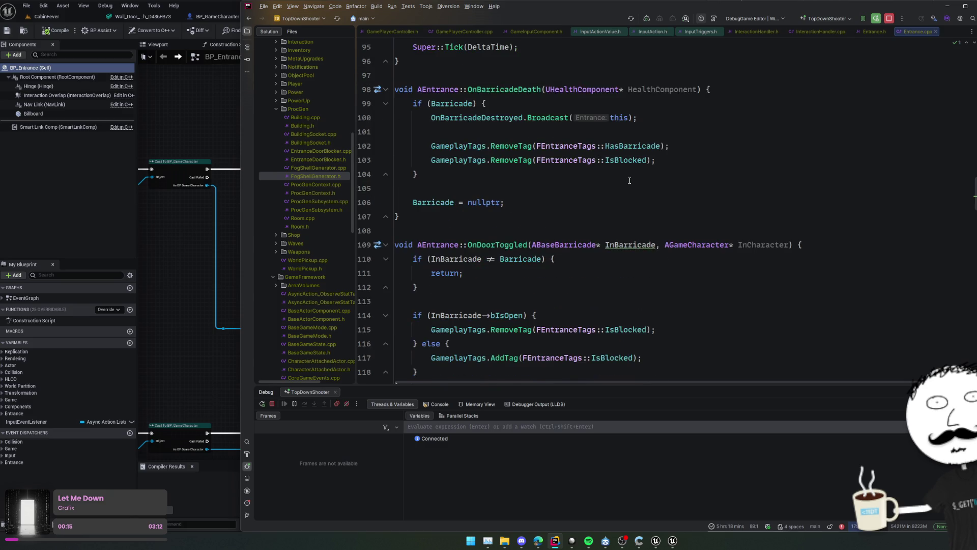
scroll(629, 181, "down", 6)
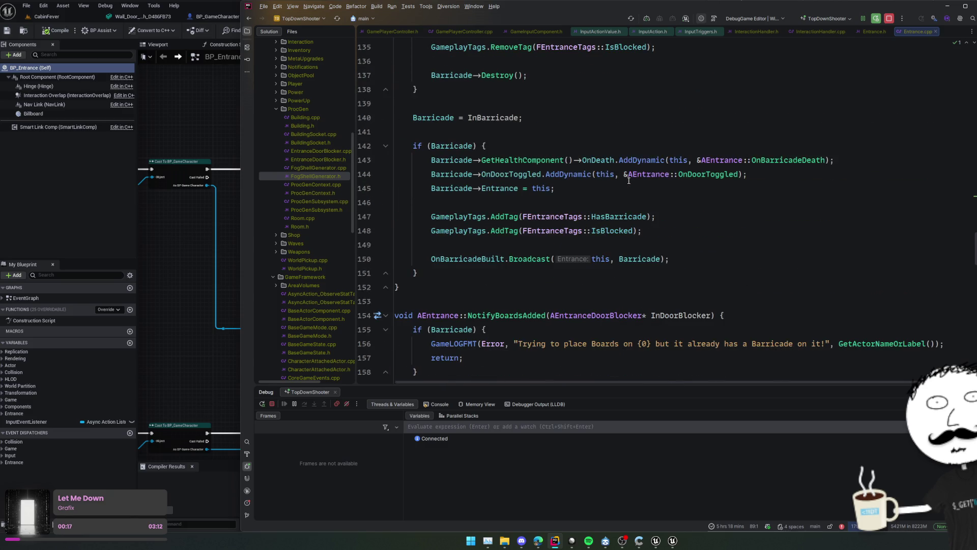
scroll(630, 181, "down", 3)
scroll(628, 181, "down", 3)
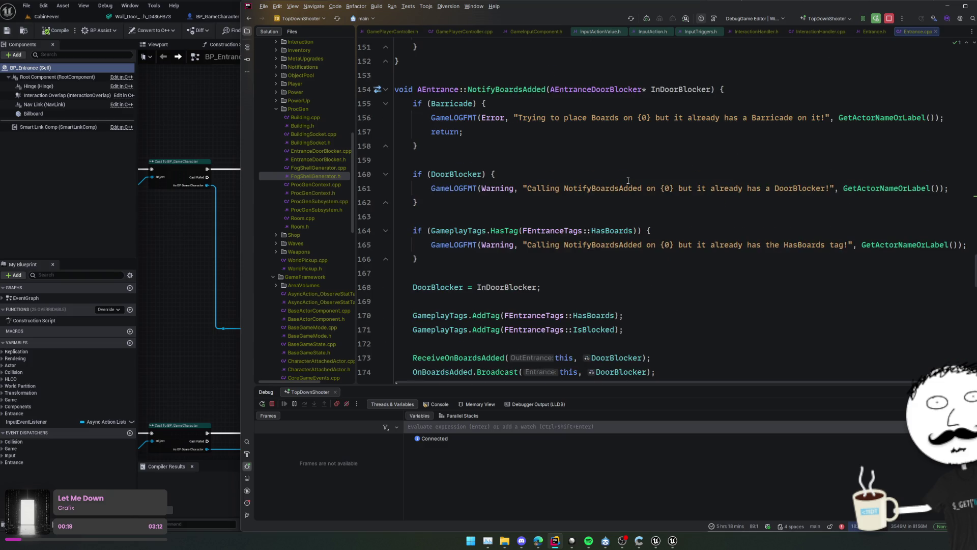
scroll(628, 181, "down", 3)
scroll(629, 181, "up", 2)
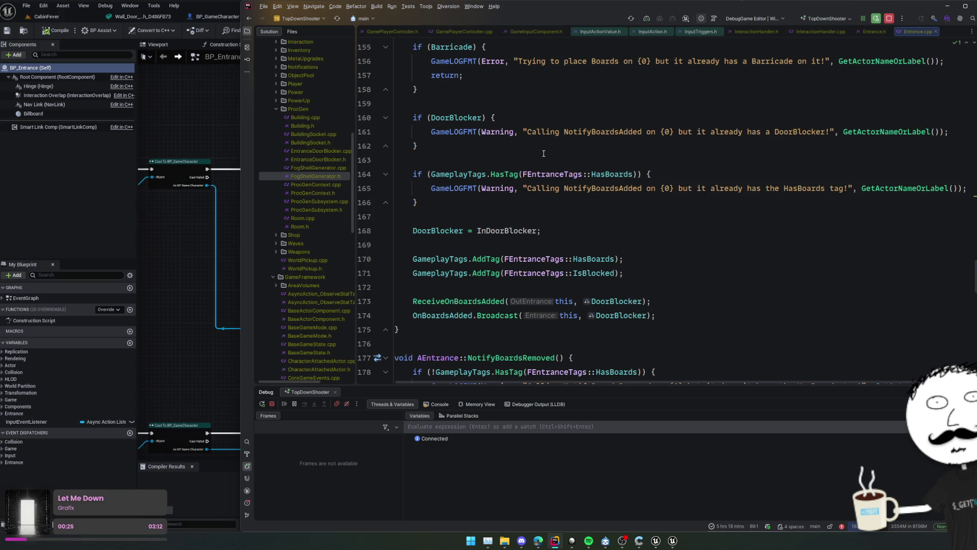
Pan BP_Entrance's event graph to the End Overlap, OnInteract, prompt widget and Branch nodes
left_click(181, 231)
scroll(273, 256, "up", 1)
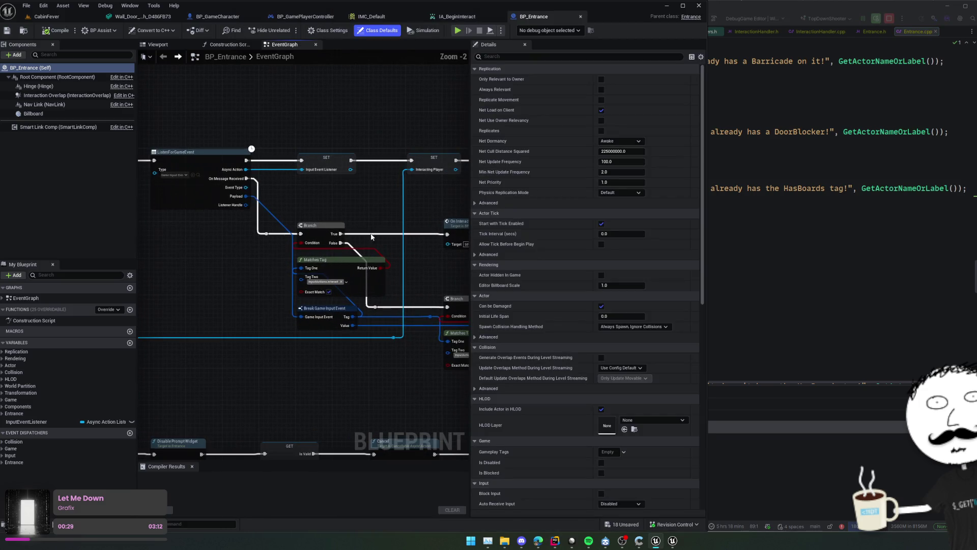
mouse_move(332, 215)
left_mouse_down()
mouse_move(306, 249)
mouse_move(325, 264)
mouse_move(375, 231)
mouse_move(428, 161)
mouse_move(342, 198)
left_mouse_up()
left_click_drag(255, 253, 319, 127)
scroll(319, 127, "down", 1)
mouse_move(316, 164)
left_mouse_down()
mouse_move(277, 201)
mouse_move(330, 219)
mouse_move(253, 218)
mouse_move(174, 153)
mouse_move(324, 303)
mouse_move(285, 257)
mouse_move(161, 237)
mouse_move(334, 215)
mouse_move(263, 228)
mouse_move(280, 224)
mouse_move(185, 210)
mouse_move(262, 214)
mouse_move(270, 255)
left_mouse_up()
mouse_move(424, 213)
left_mouse_down()
mouse_move(448, 211)
mouse_move(389, 218)
left_mouse_up()
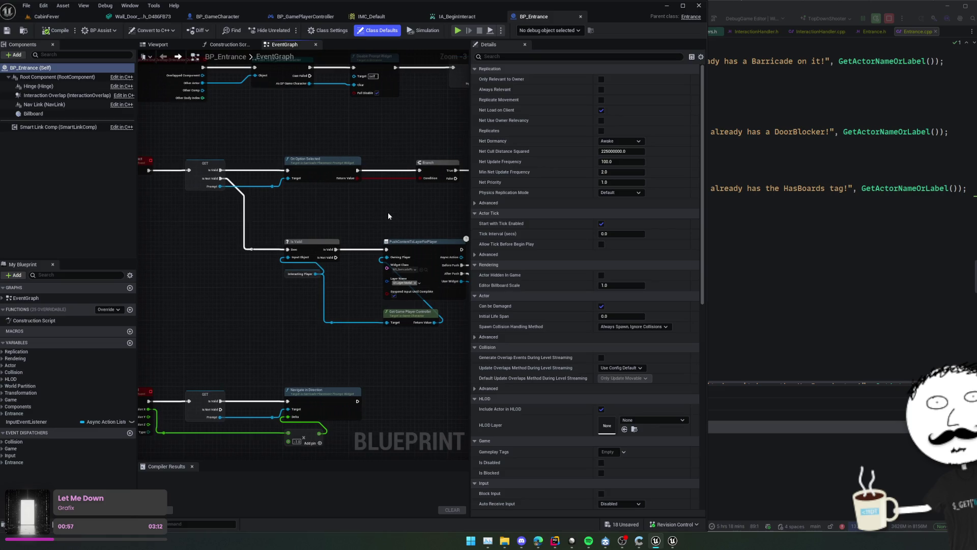